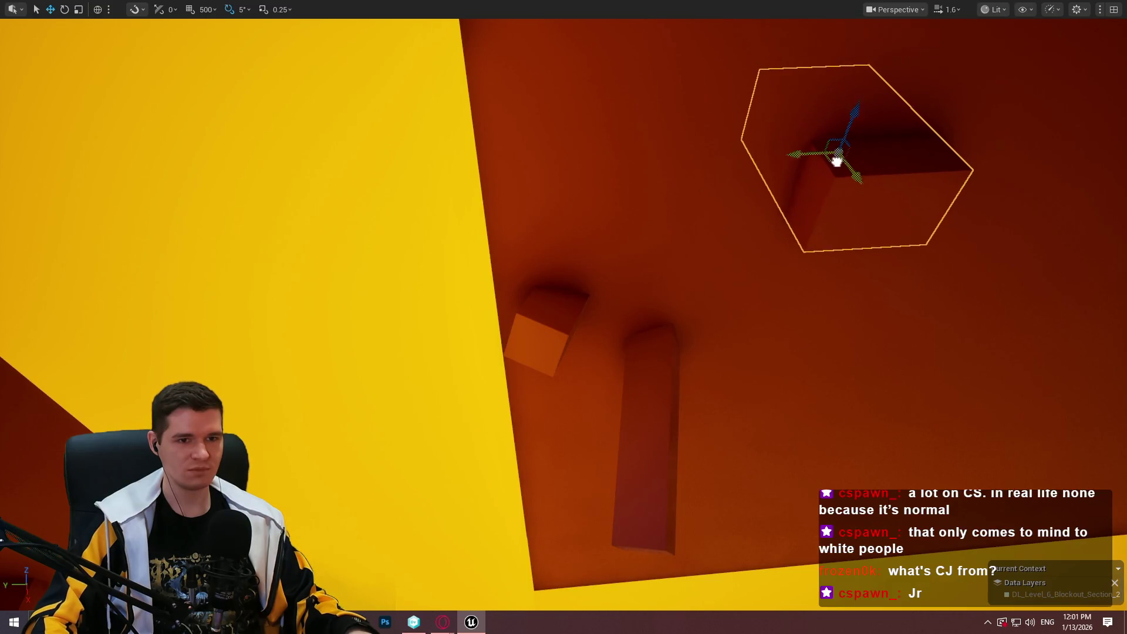
Tilt the upper handhold cube by about -5 degrees
{"action": "key", "text": "e"}
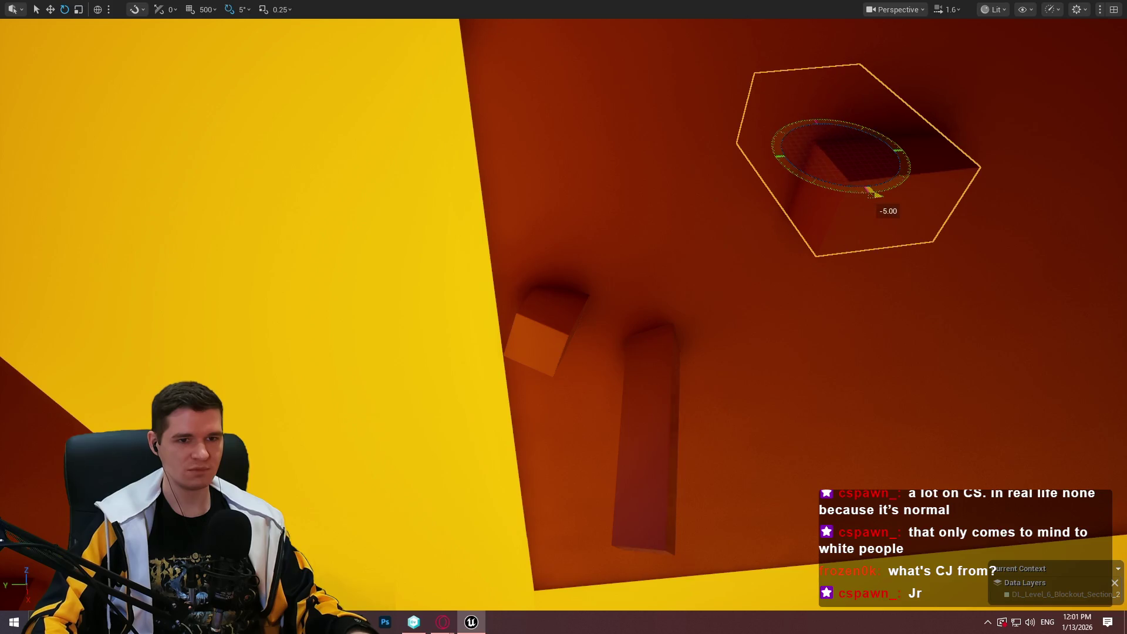
{"action": "key", "text": "w"}
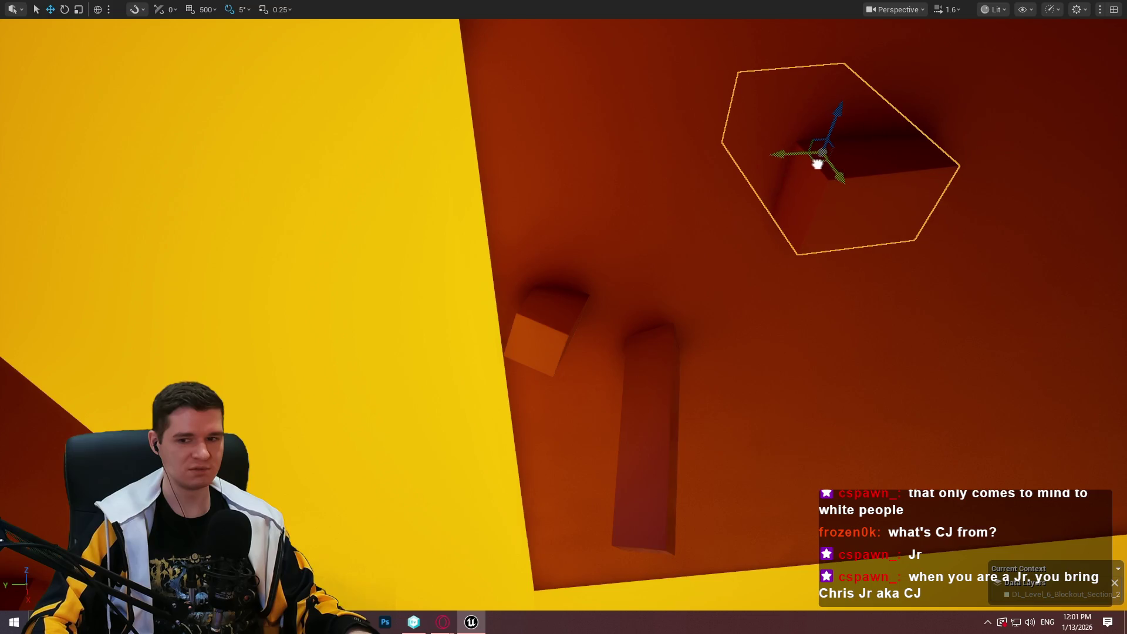
{"action": "left_click_drag", "start_coordinate": [798, 229], "coordinate": [798, 141]}
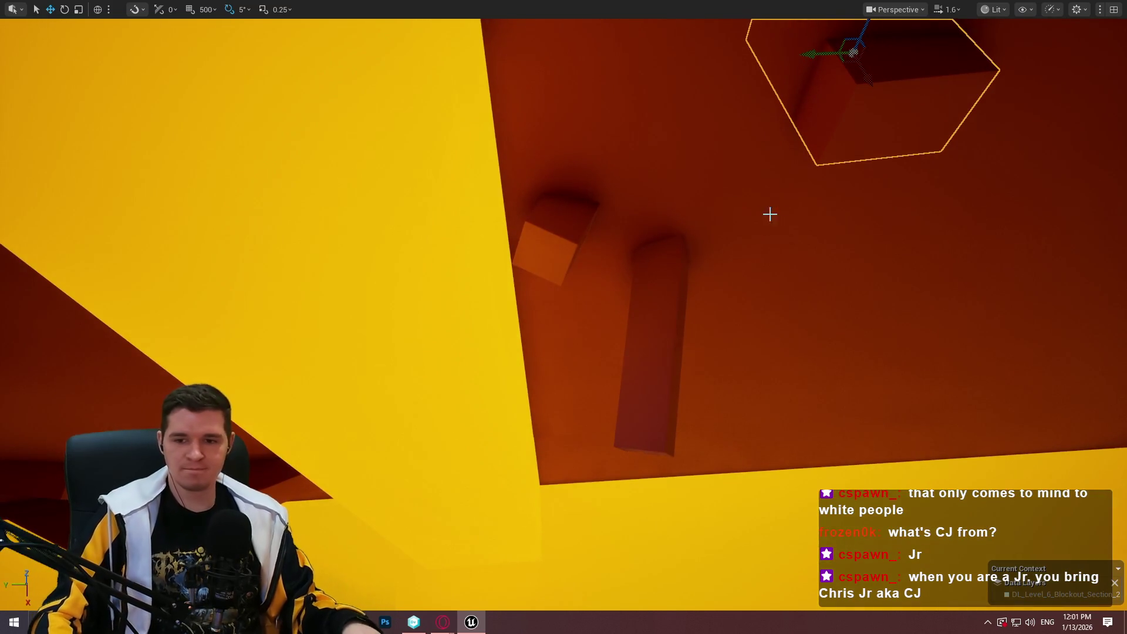
{"action": "mouse_move", "coordinate": [689, 308]}
{"action": "left_mouse_down"}
{"action": "mouse_move", "coordinate": [689, 220]}
{"action": "mouse_move", "coordinate": [697, 335]}
{"action": "mouse_move", "coordinate": [657, 258]}
{"action": "mouse_move", "coordinate": [632, 270]}
{"action": "left_mouse_up"}
Play-test the climb from the pillar, then switch to the browser's YouTube video
{"action": "right_click", "coordinate": [659, 234]}
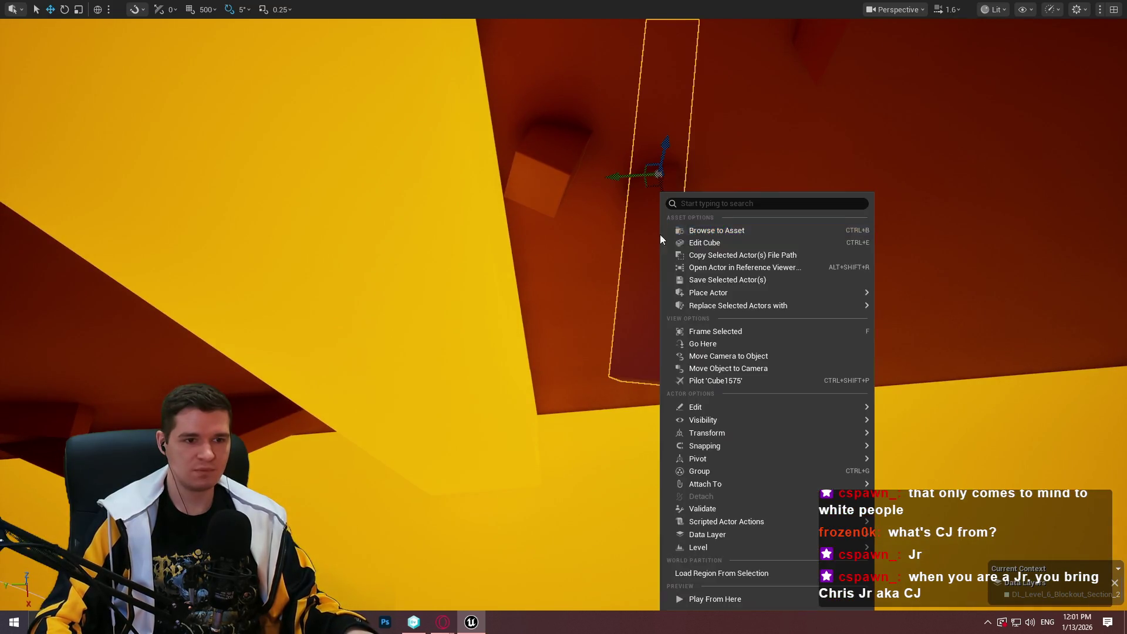
{"action": "key", "text": "Escape"}
{"action": "key", "text": "alt+p"}
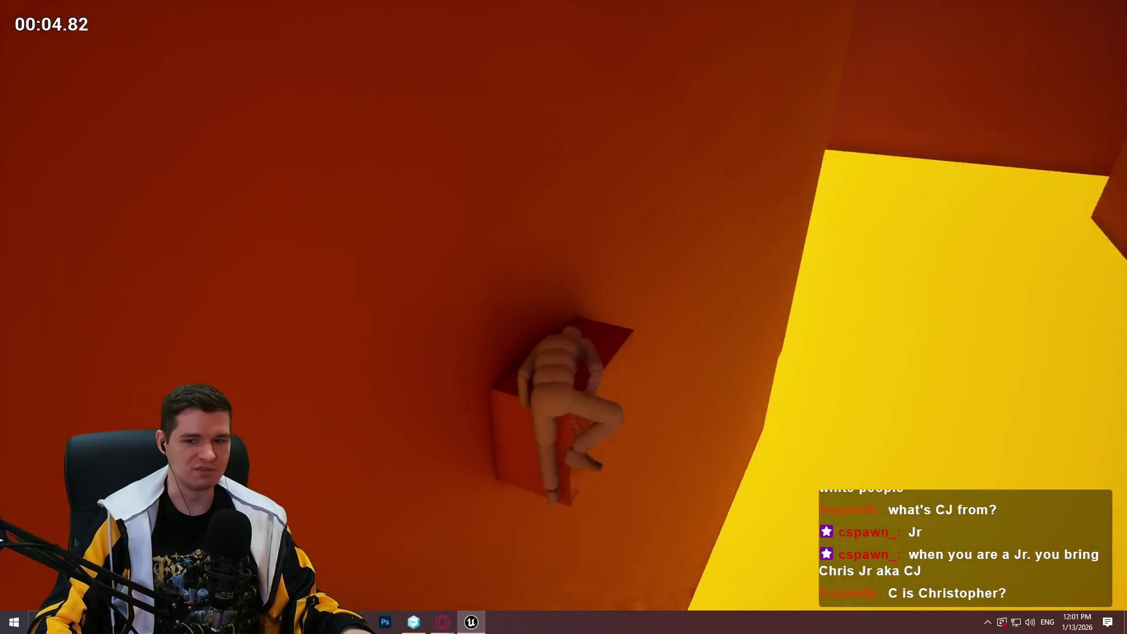
{"action": "key", "text": "Escape"}
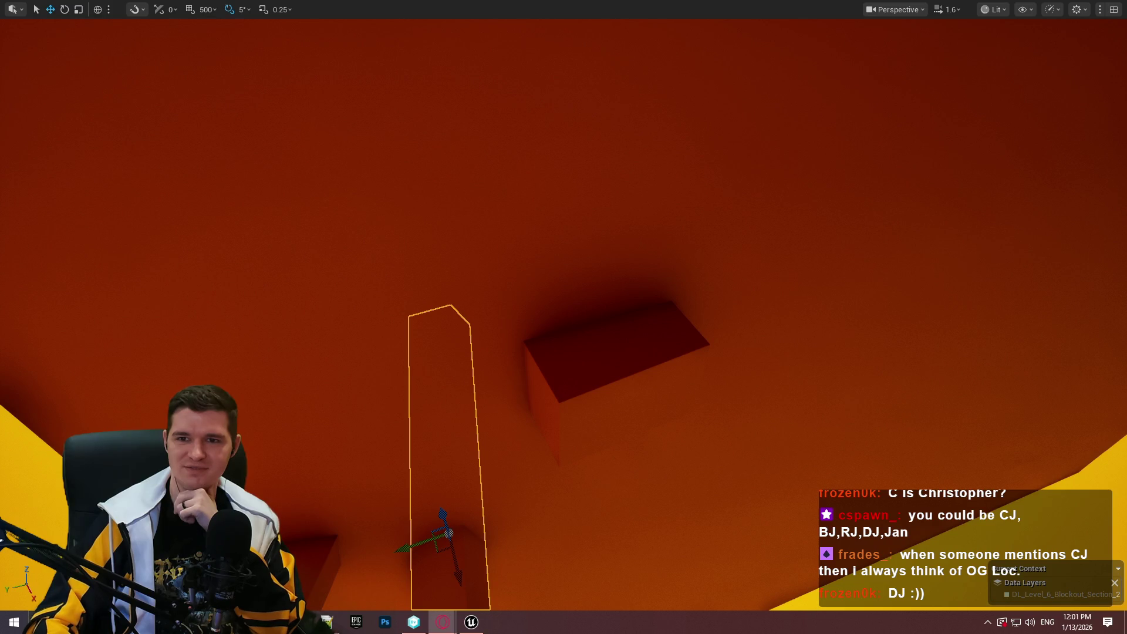
{"action": "key", "text": "alt+Tab"}
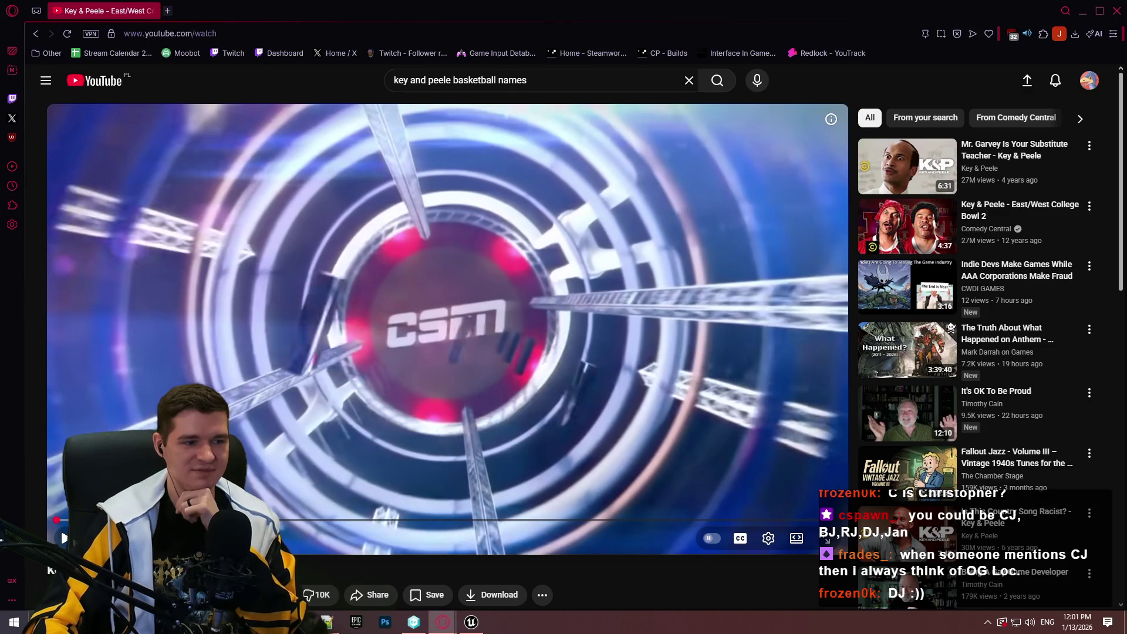
Start the Key & Peele East/West College Bowl 2 video and switch it to theater mode
{"action": "left_click", "coordinate": [468, 320]}
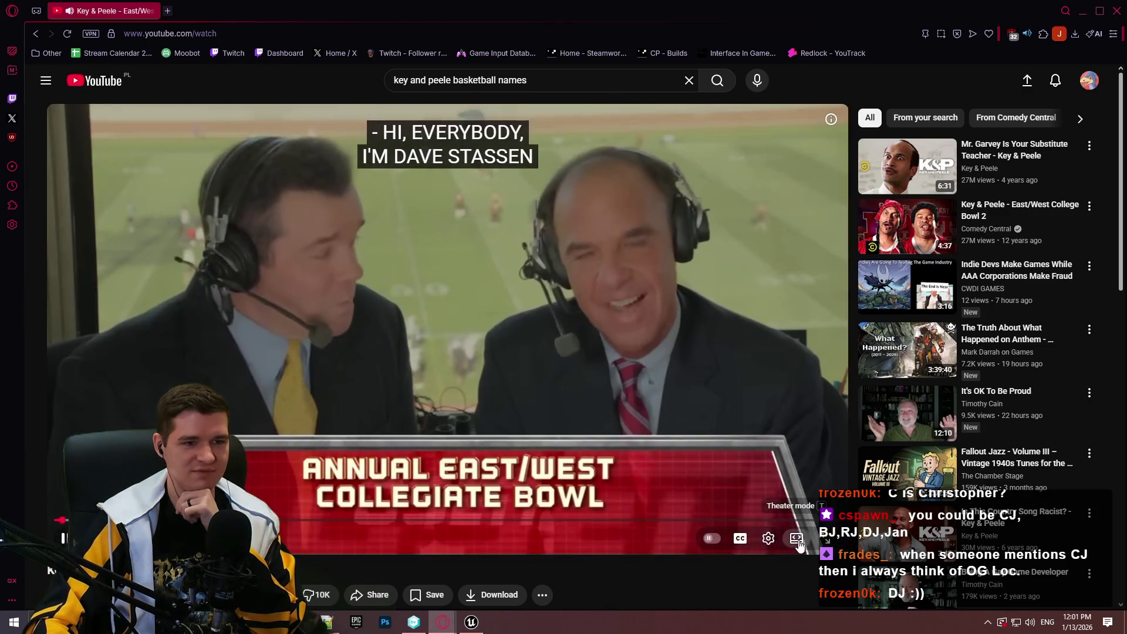
{"action": "left_click", "coordinate": [807, 540]}
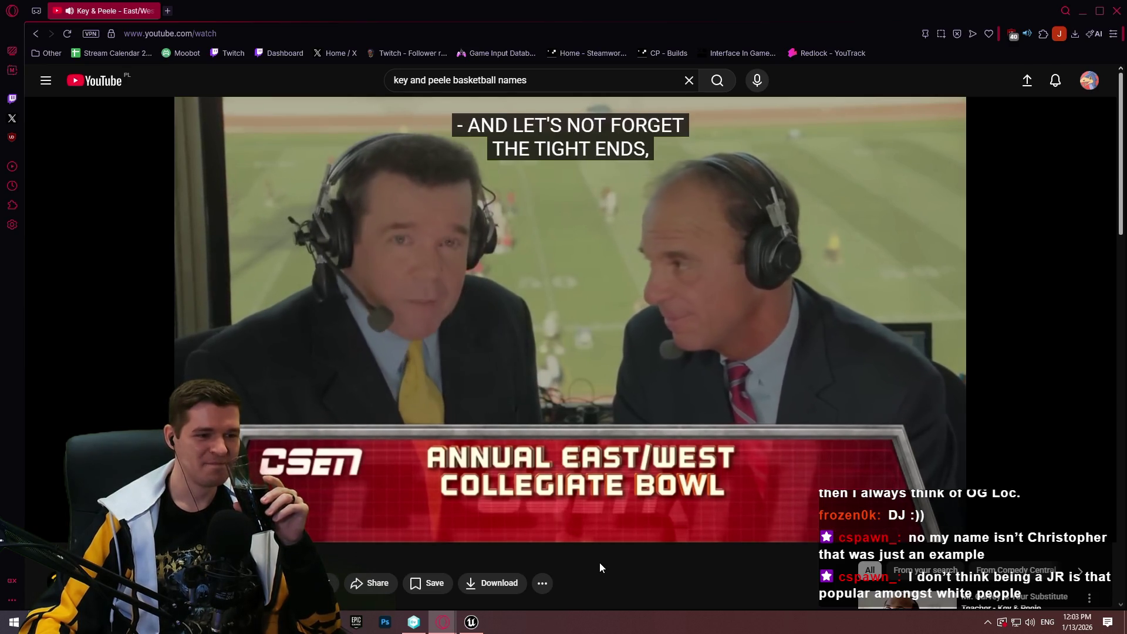
Watch the sketch, pausing and resuming it a few times, then close the browser window
{"action": "left_click", "coordinate": [526, 406]}
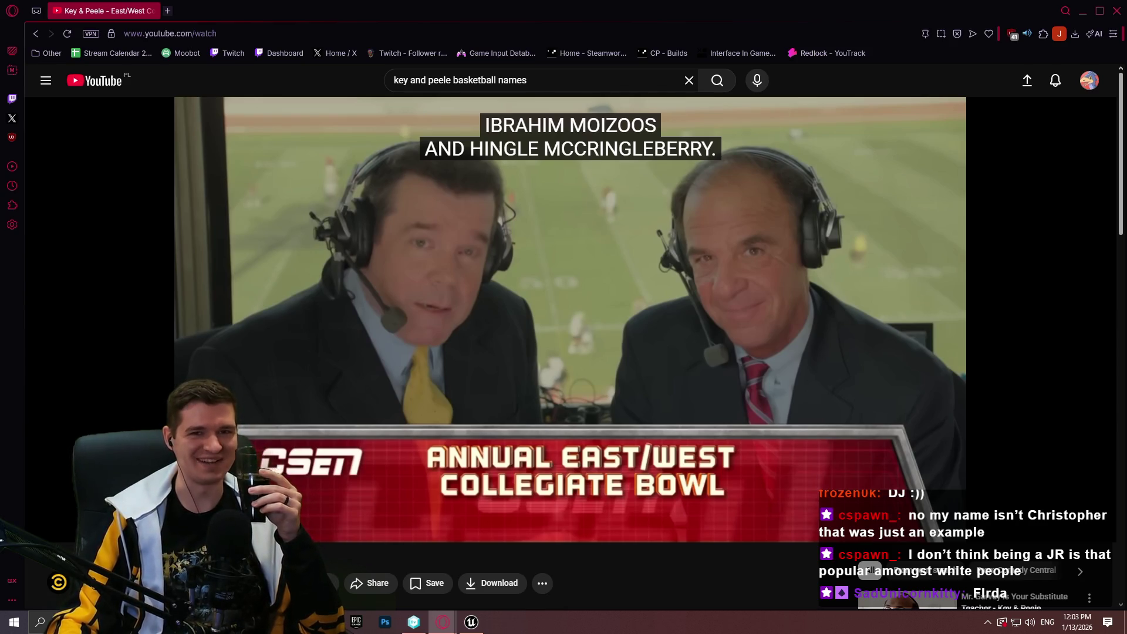
{"action": "left_click", "coordinate": [589, 354]}
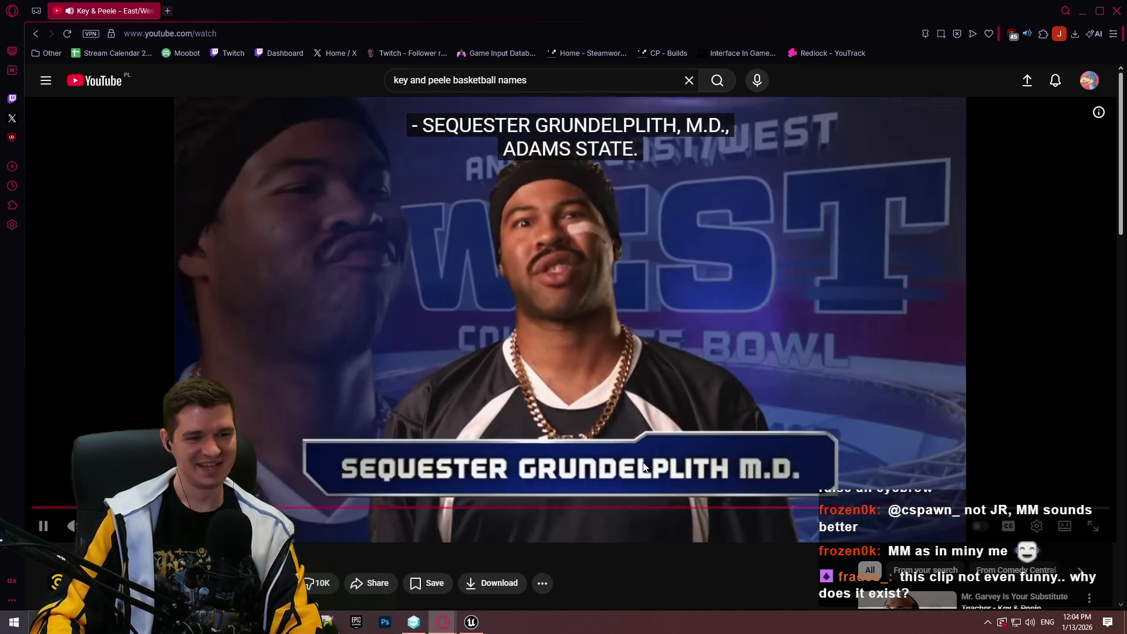
{"action": "left_click", "coordinate": [643, 466]}
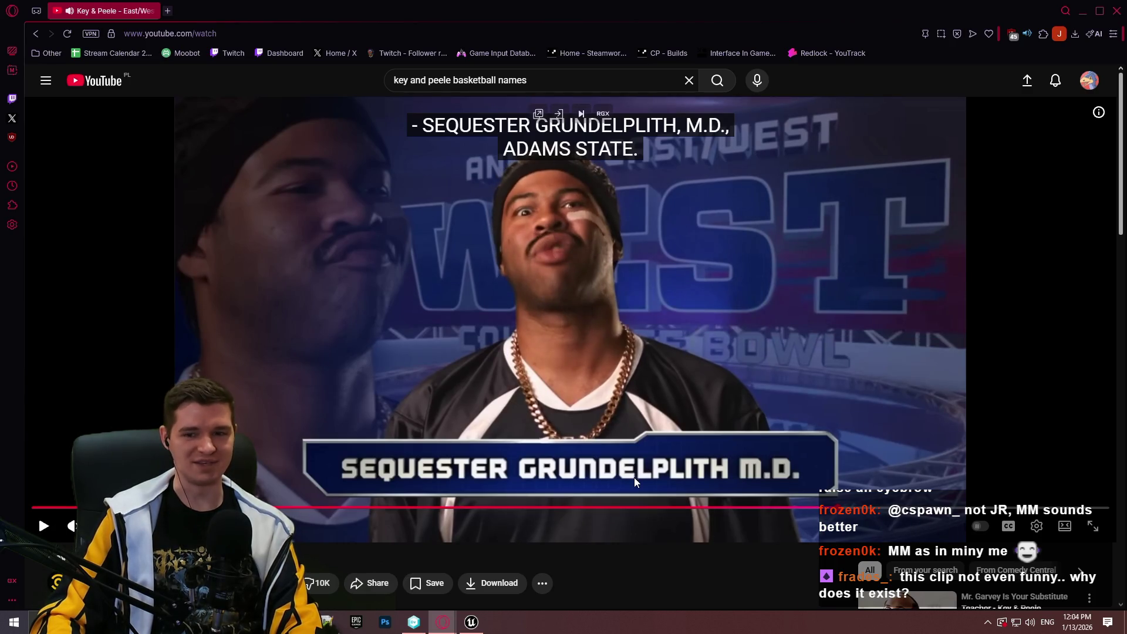
{"action": "left_click", "coordinate": [633, 477]}
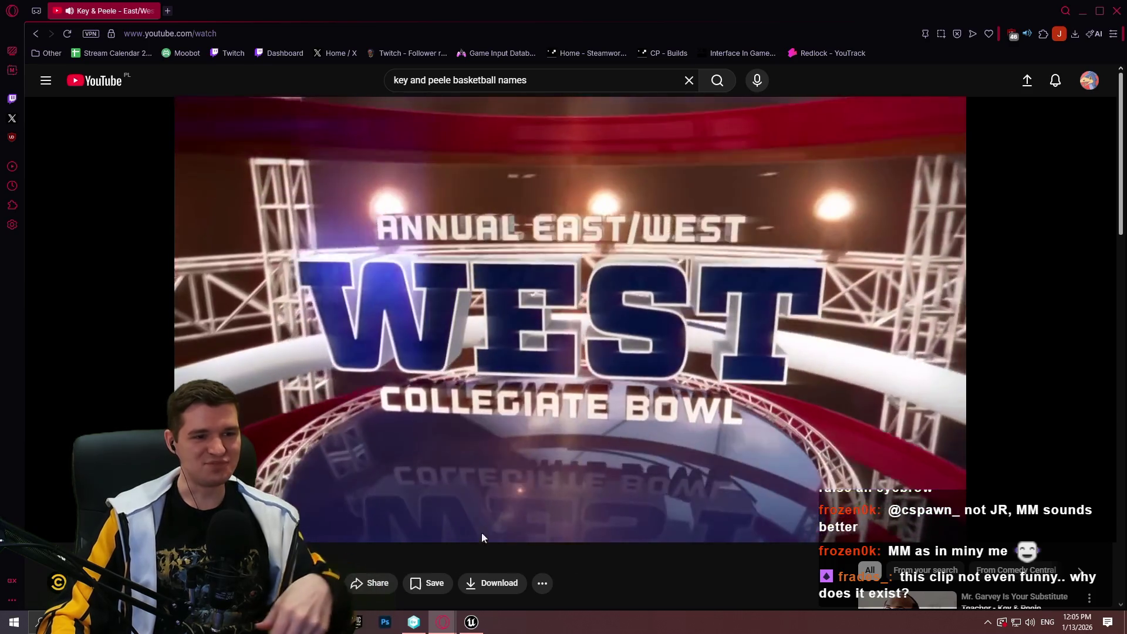
{"action": "left_click", "coordinate": [534, 406]}
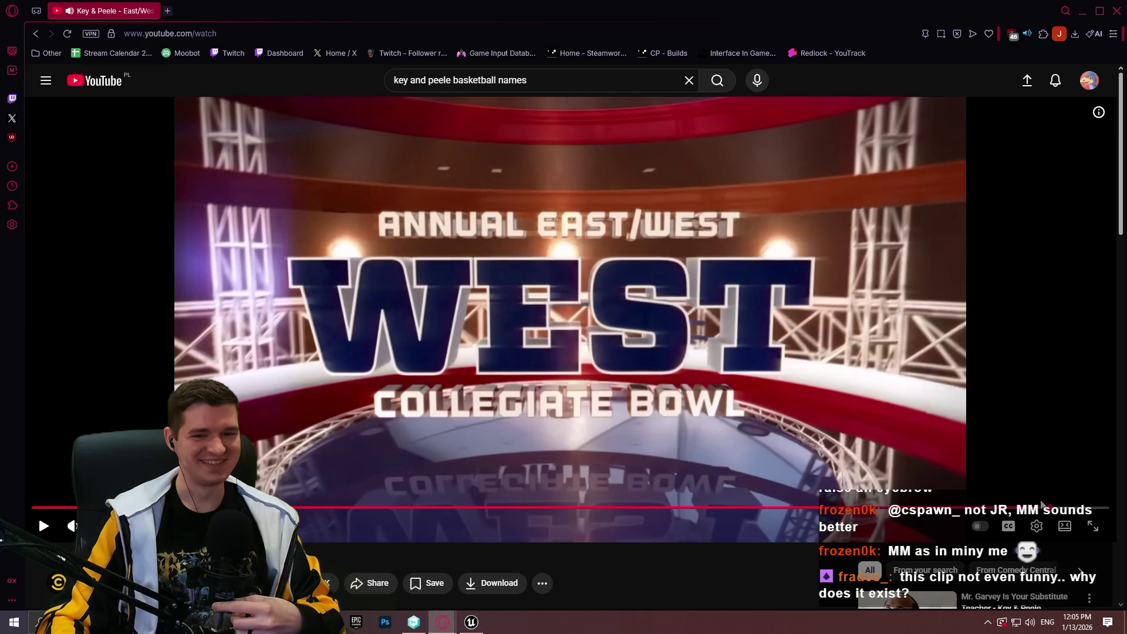
{"action": "left_click", "coordinate": [1117, 12]}
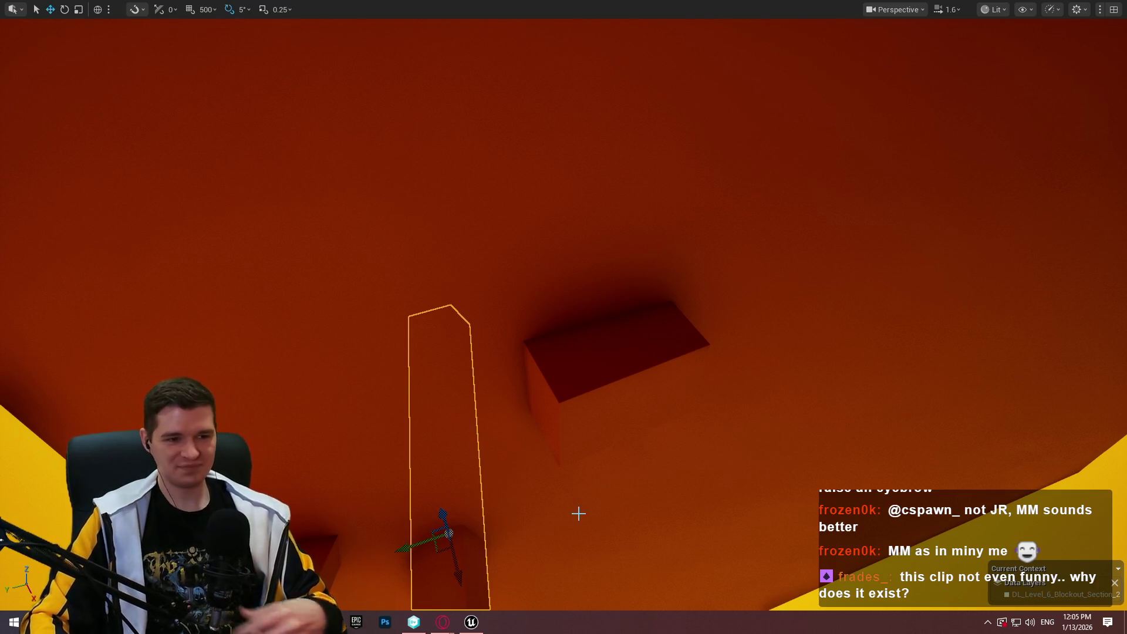
Play-test the level starting from the selected block
{"action": "mouse_move", "coordinate": [427, 358]}
{"action": "left_mouse_down"}
{"action": "mouse_move", "coordinate": [452, 334]}
{"action": "mouse_move", "coordinate": [426, 358]}
{"action": "left_mouse_up"}
{"action": "right_click", "coordinate": [415, 321]}
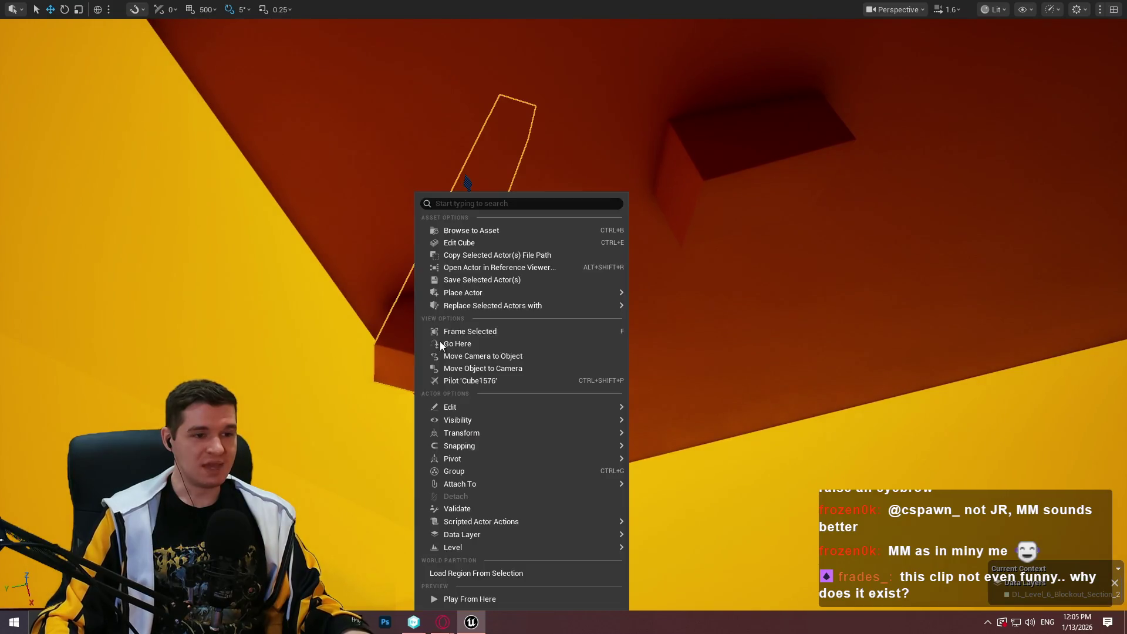
{"action": "left_click", "coordinate": [520, 596]}
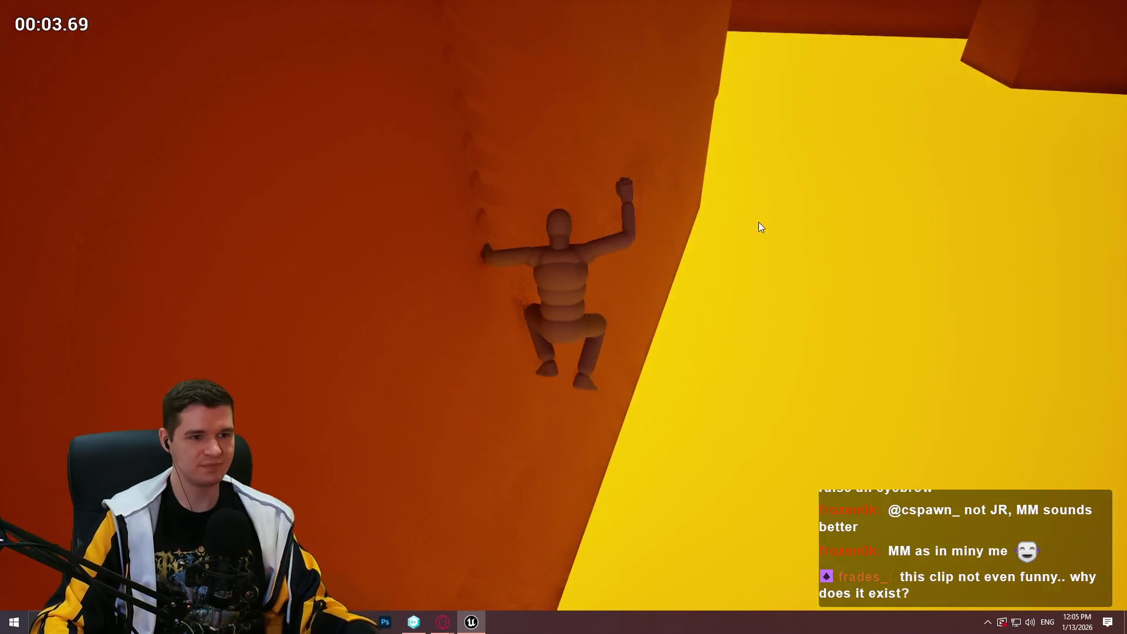
{"action": "key", "text": "Escape"}
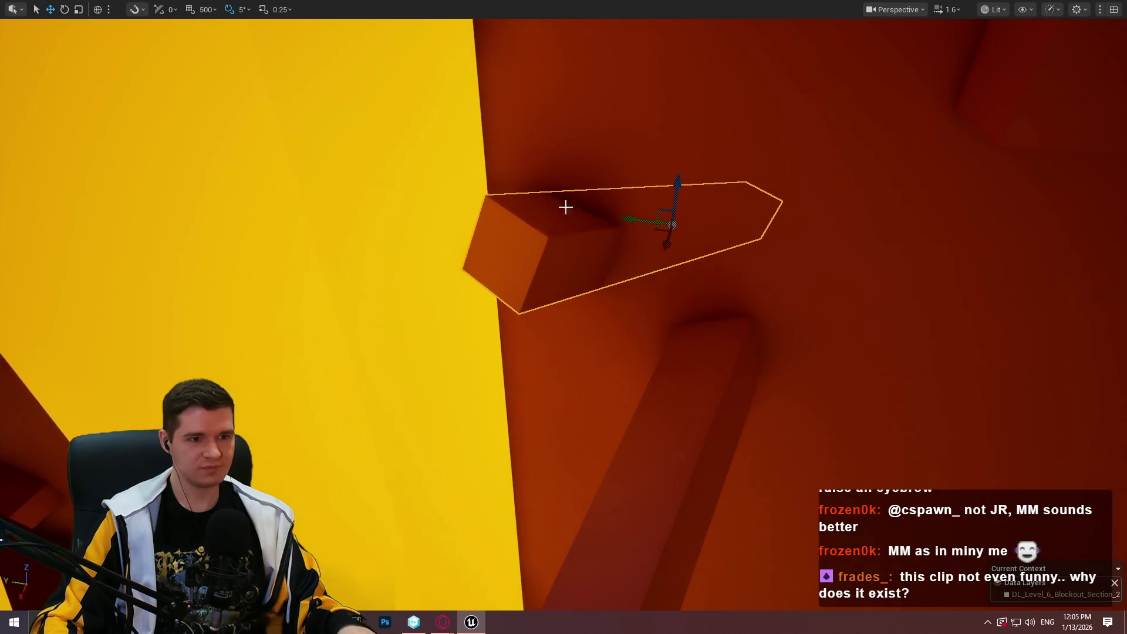
Play-test twice from the wall handhold cube, jumping to the wall ledge on the second run
{"action": "right_click", "coordinate": [578, 314]}
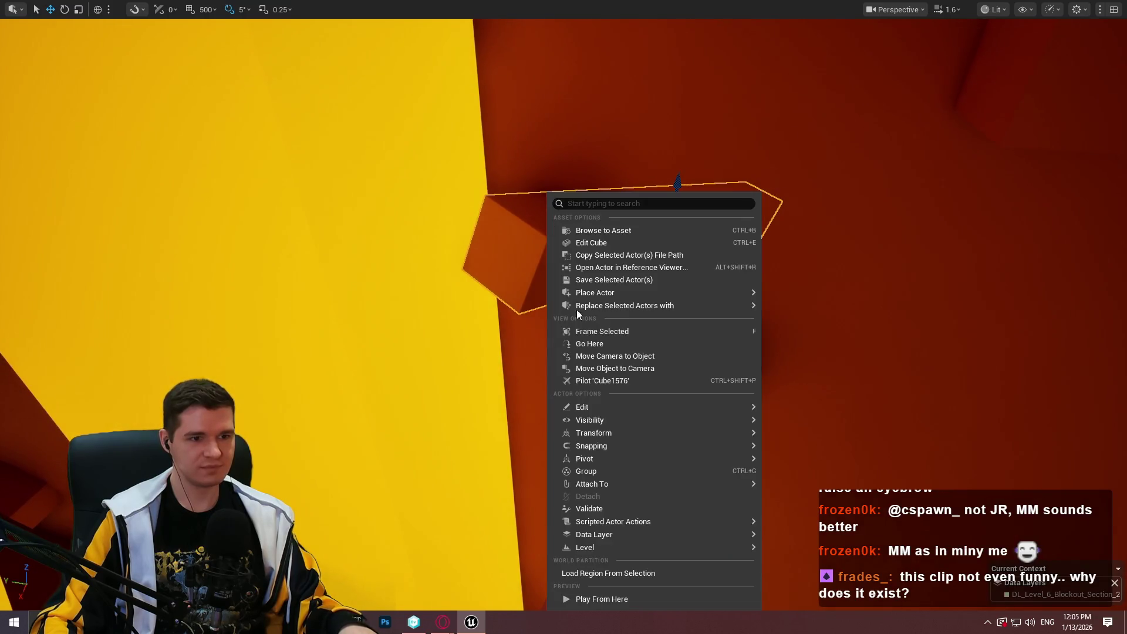
{"action": "left_click", "coordinate": [609, 597]}
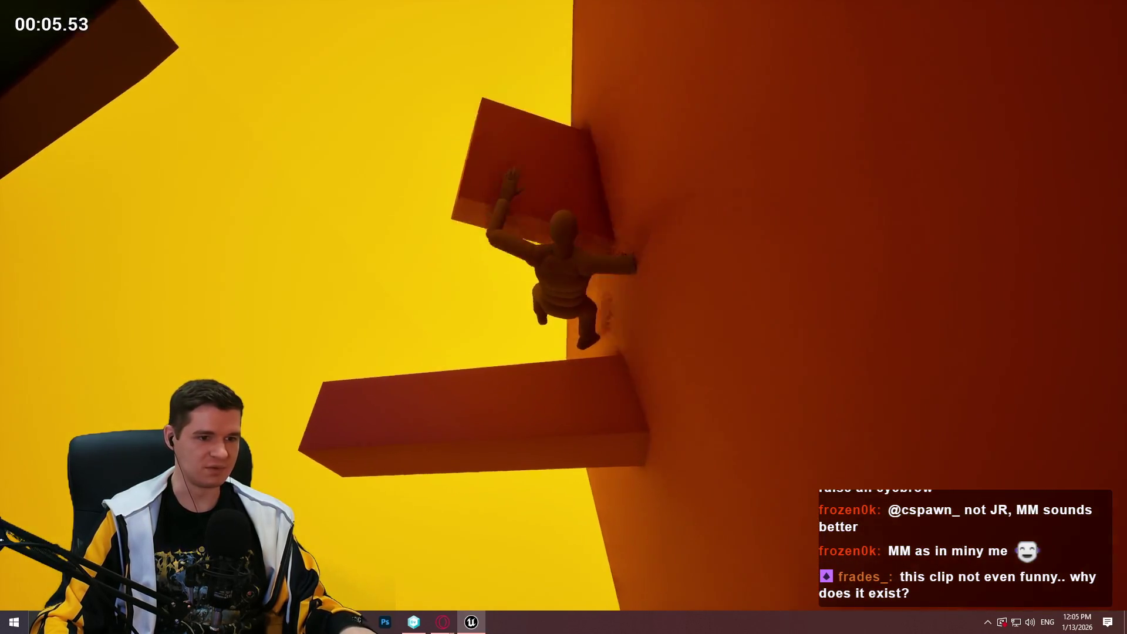
{"action": "key", "text": "Escape"}
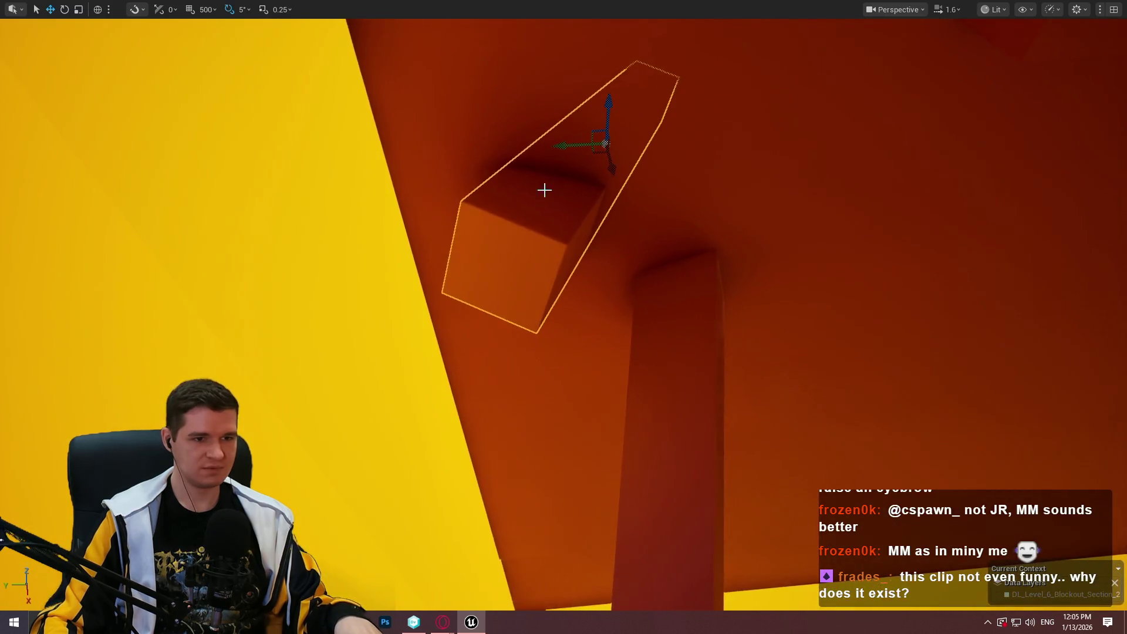
{"action": "right_click", "coordinate": [544, 188]}
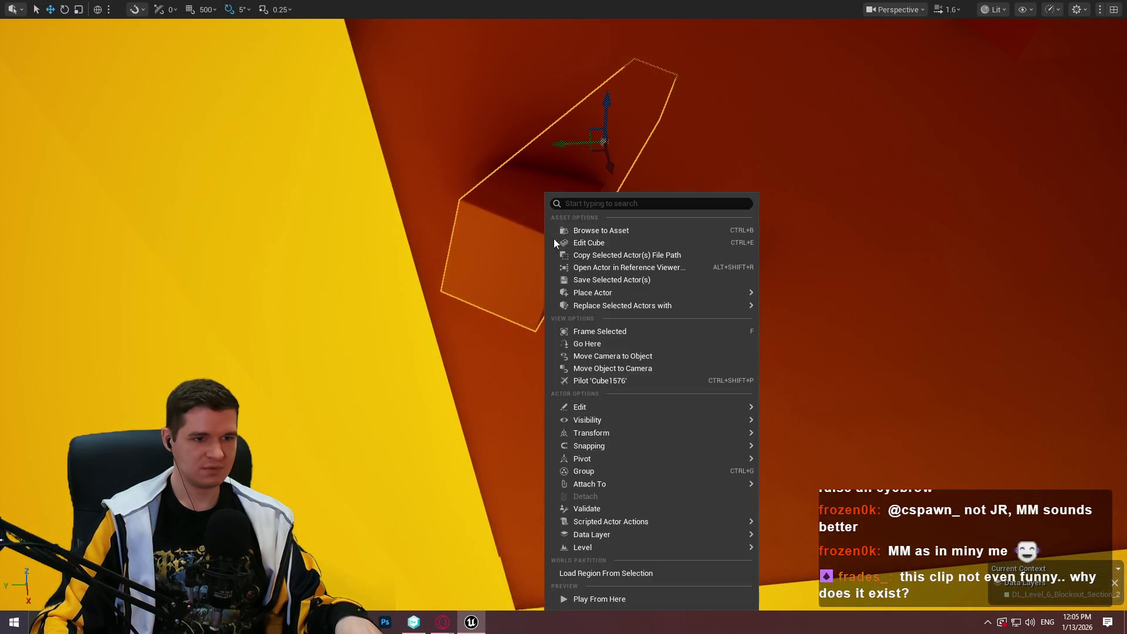
{"action": "left_click", "coordinate": [621, 597]}
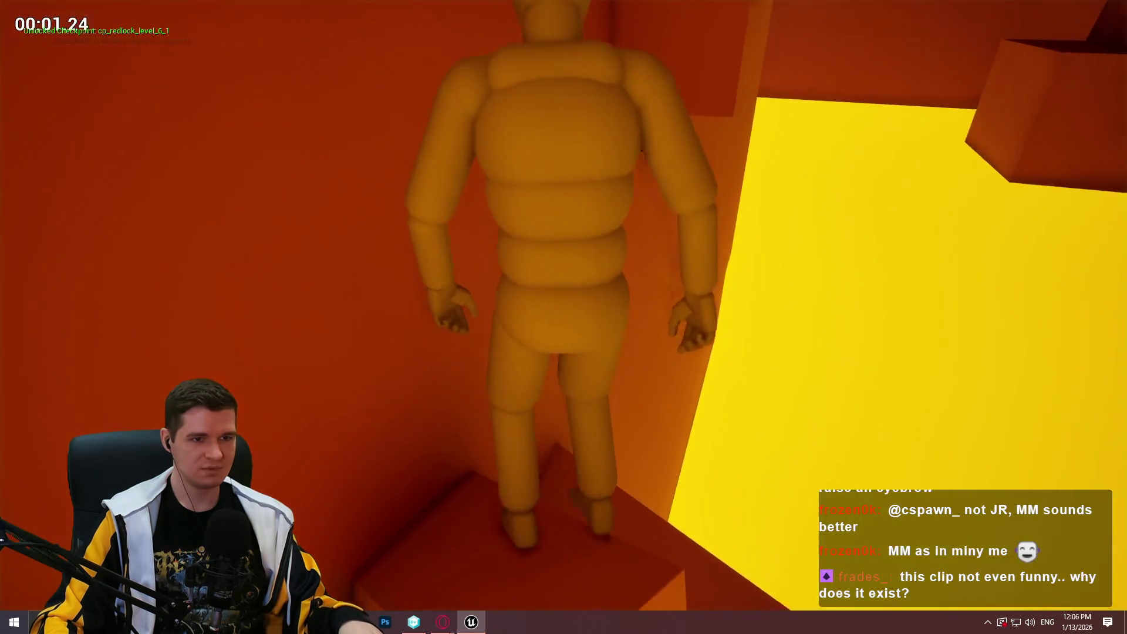
{"action": "key", "text": "space"}
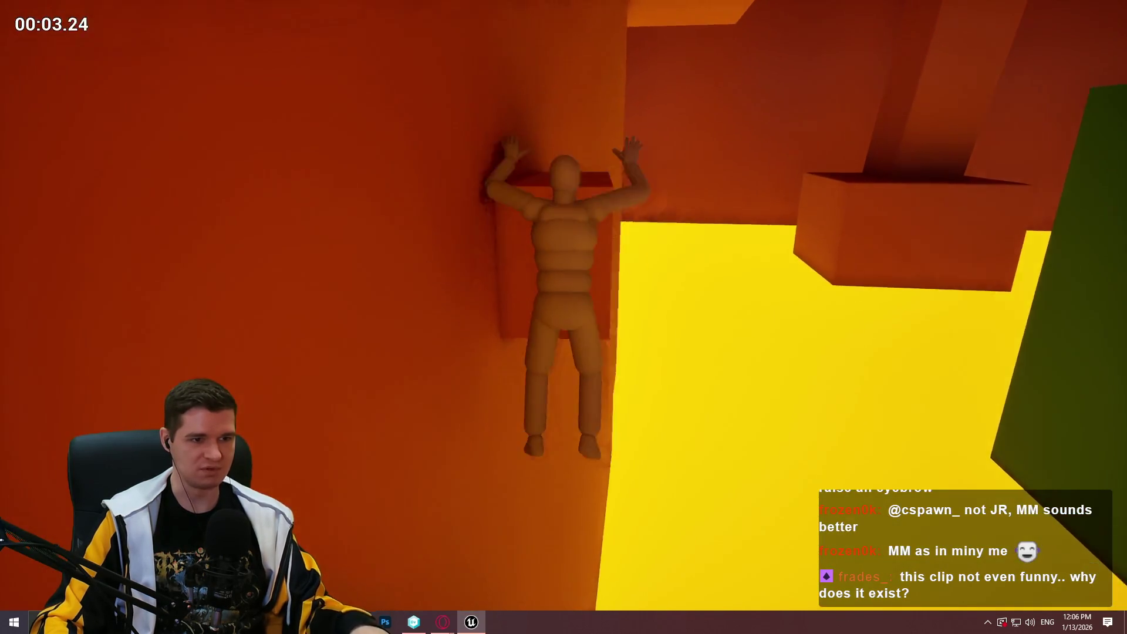
{"action": "key", "text": "Escape"}
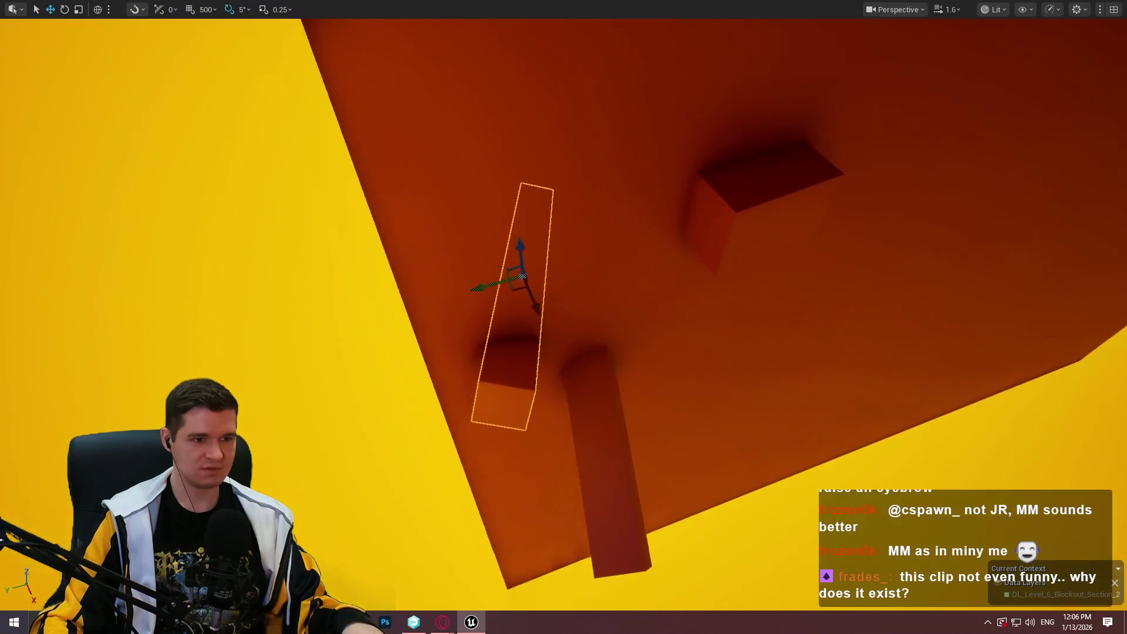
Play-test again from the handhold cube, jumping the mannequin onto the wall
{"action": "right_click", "coordinate": [539, 384]}
{"action": "left_click", "coordinate": [610, 605]}
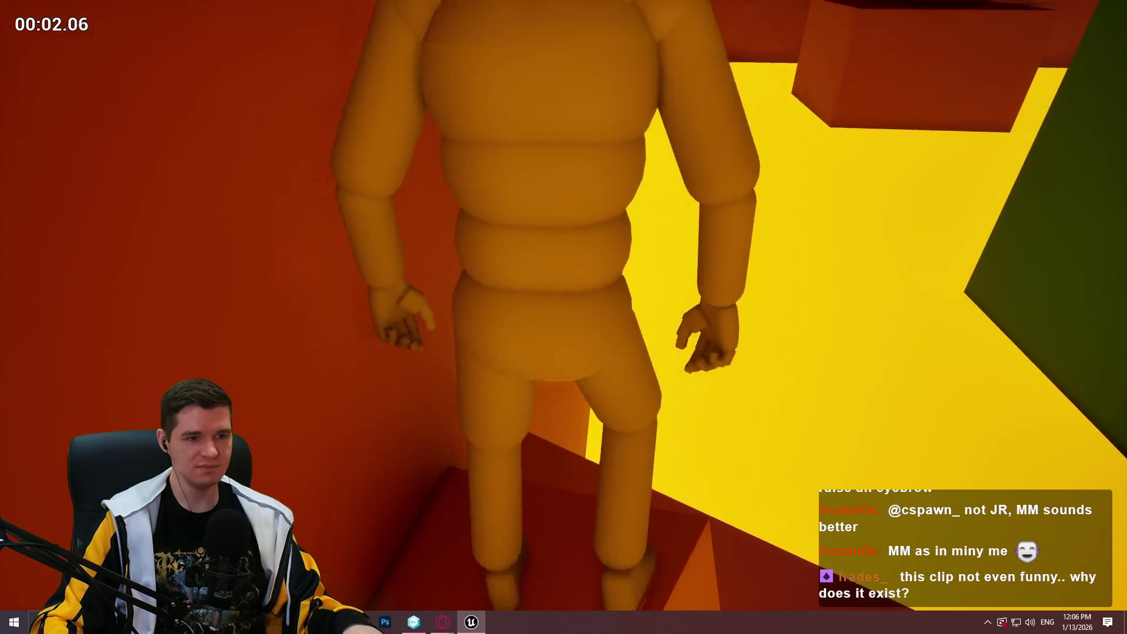
{"action": "key", "text": "space"}
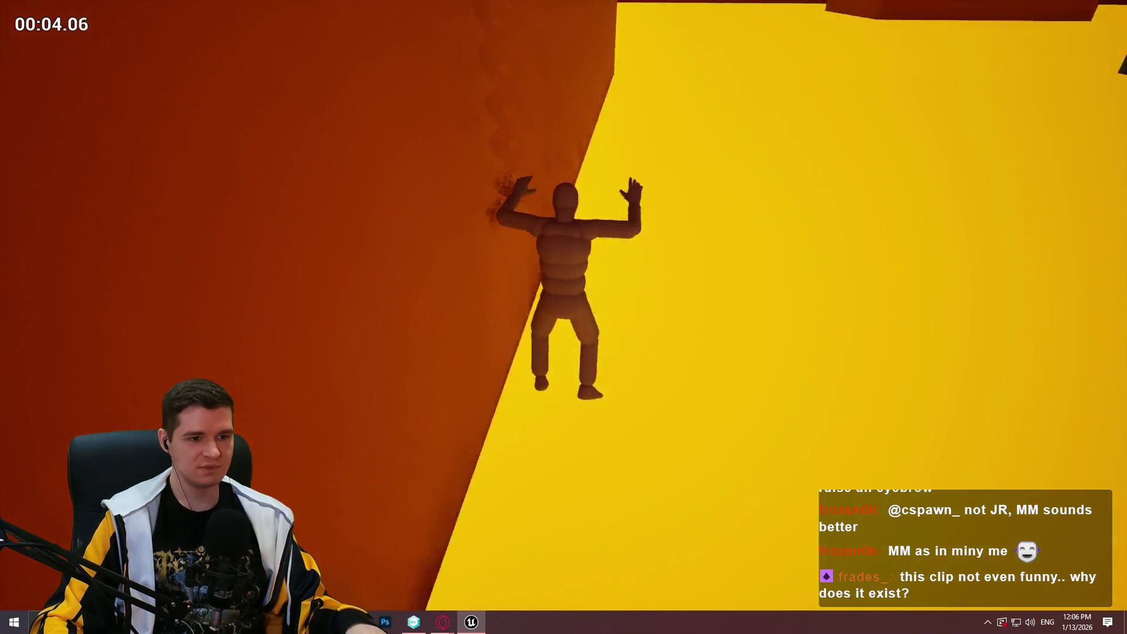
{"action": "key", "text": "Escape"}
Fly the viewport toward the orange wall's ceiling recess box, lowering camera speed
{"action": "scroll", "coordinate": [564, 317], "scroll_direction": "up", "scroll_amount": 3}
{"action": "key", "text": "w"}
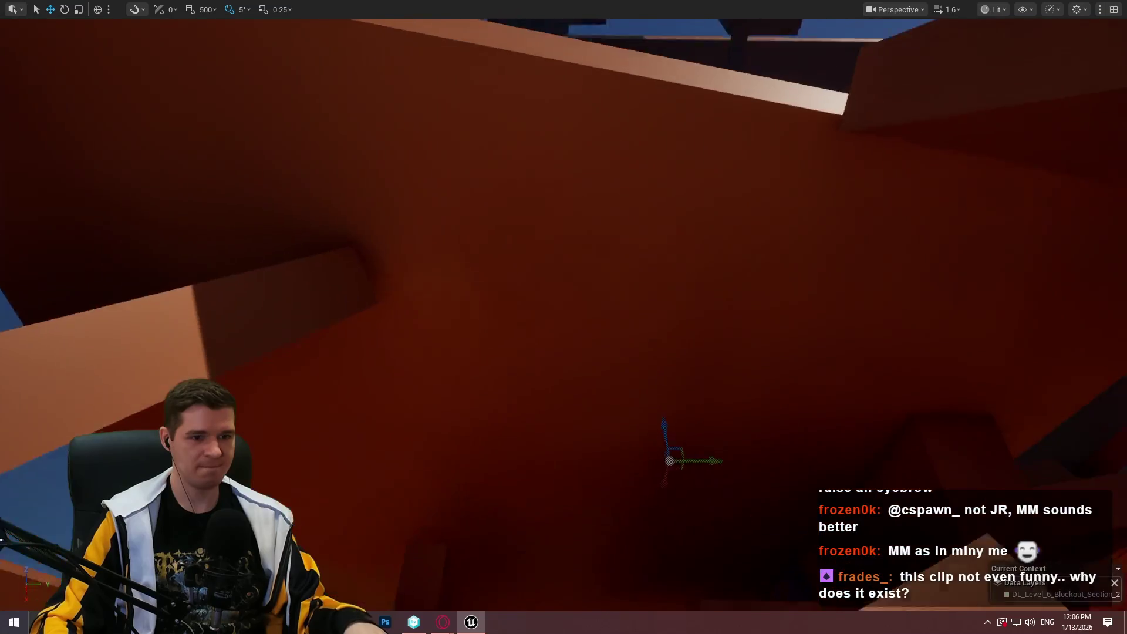
{"action": "key", "text": "w"}
{"action": "scroll", "coordinate": [563, 317], "scroll_direction": "up", "scroll_amount": 2}
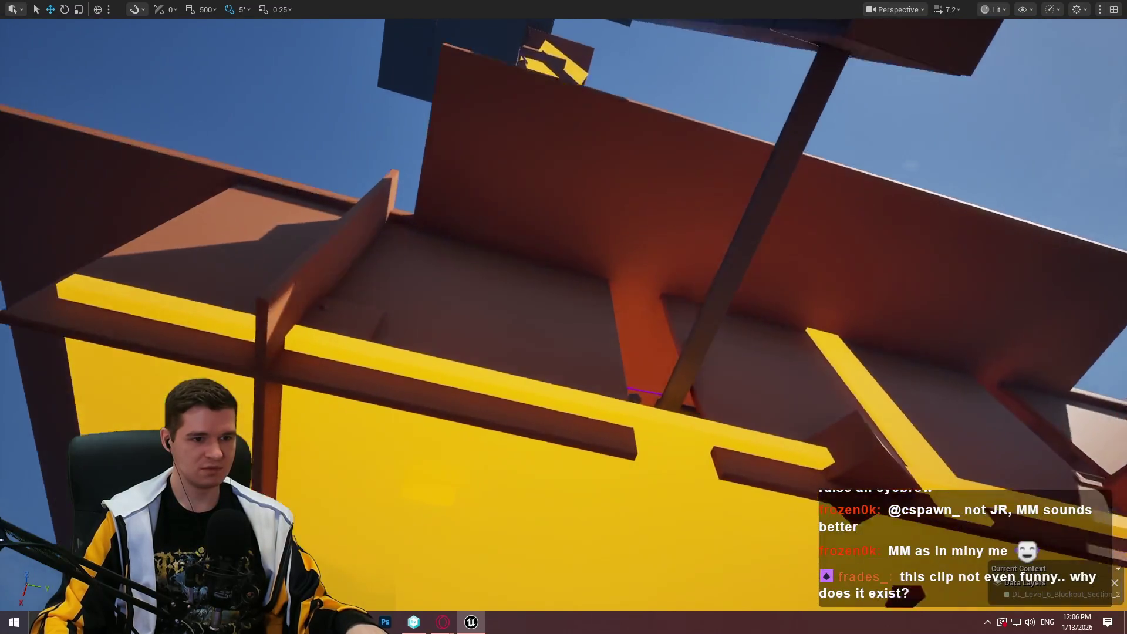
{"action": "key", "text": "w"}
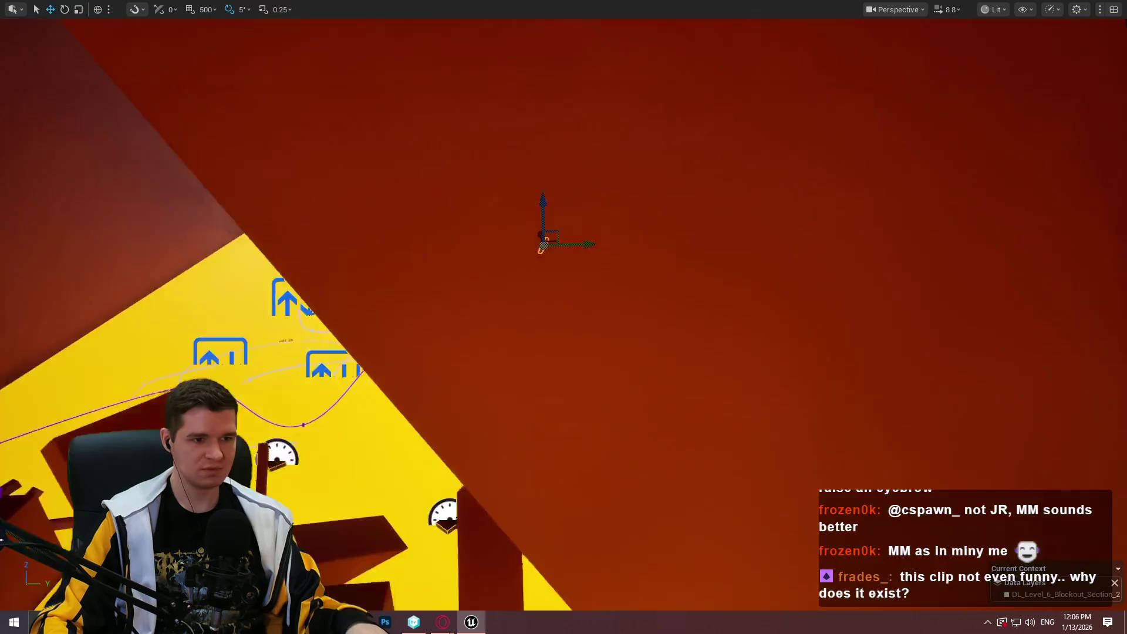
{"action": "key", "text": "w"}
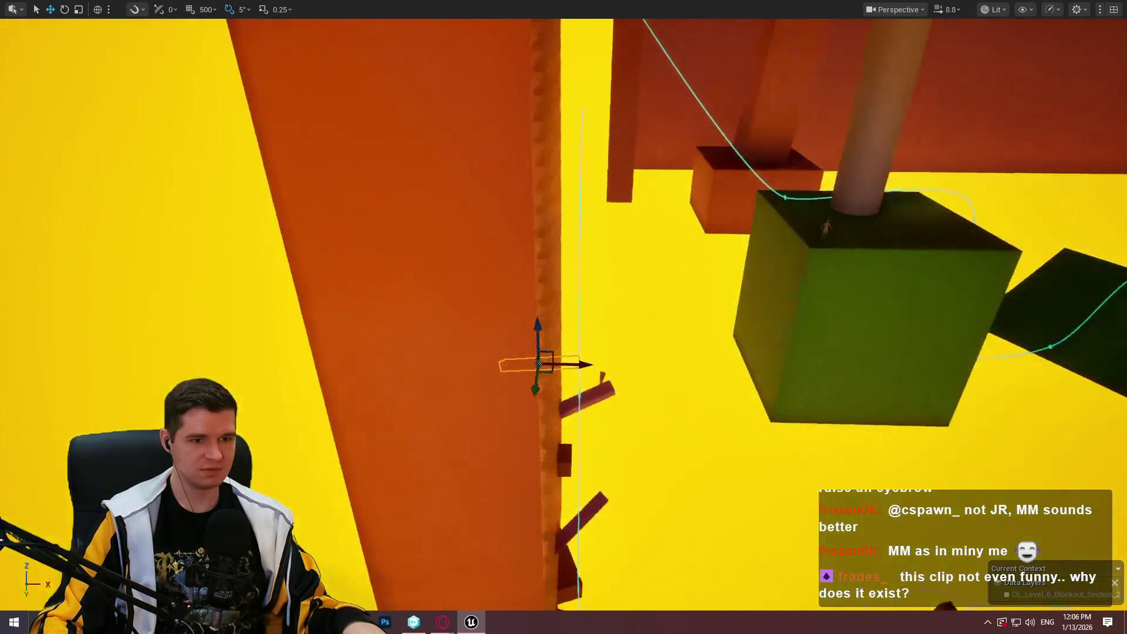
{"action": "scroll", "coordinate": [564, 317], "scroll_direction": "down", "scroll_amount": 2}
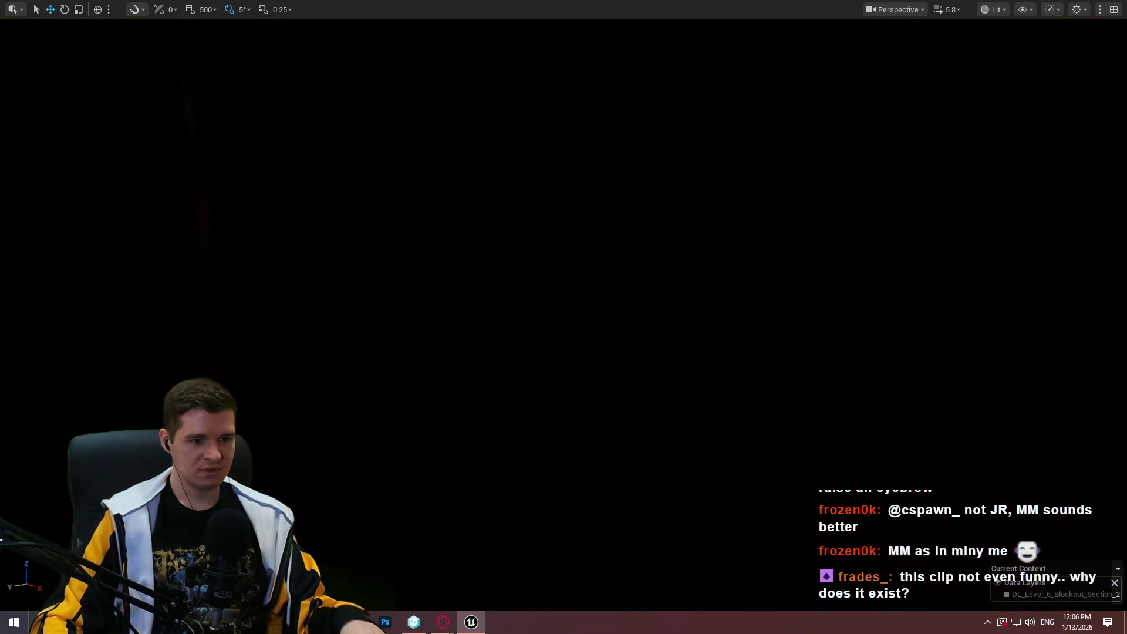
{"action": "scroll", "coordinate": [563, 317], "scroll_direction": "down", "scroll_amount": 2}
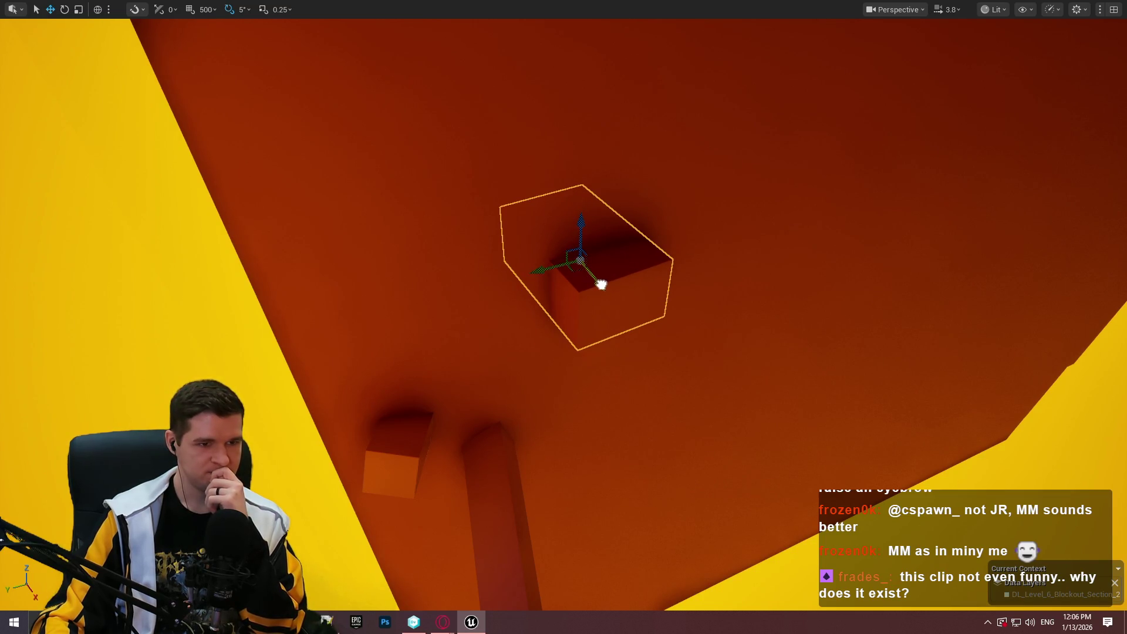
Nudge the ceiling box slightly along X and play-test from that spot
{"action": "left_click_drag", "start_coordinate": [601, 285], "coordinate": [601, 288]}
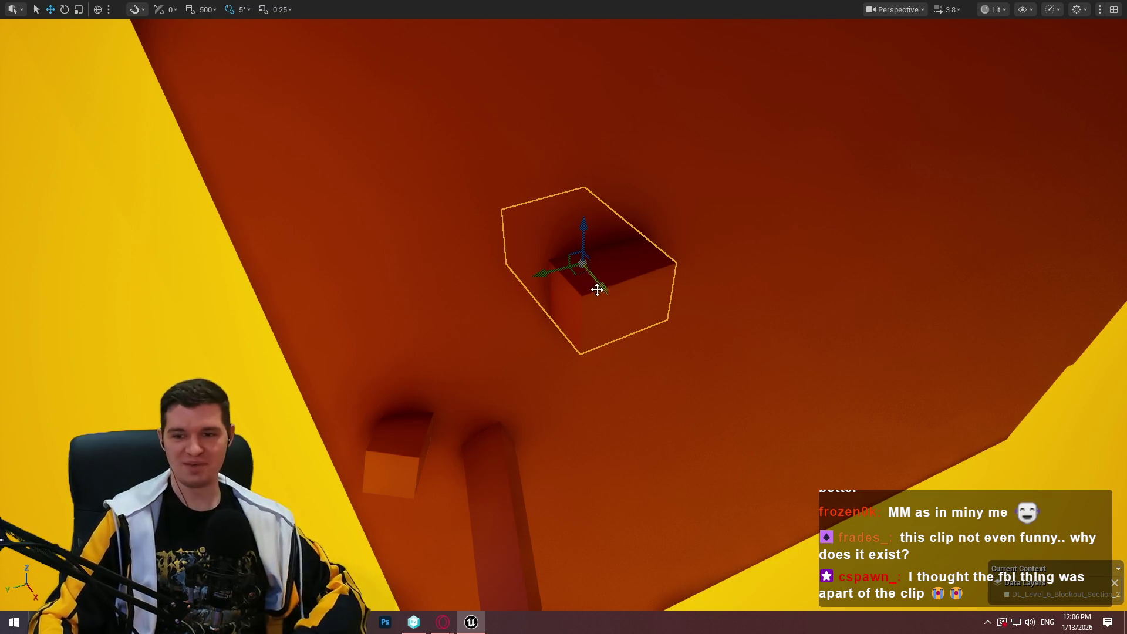
{"action": "right_click", "coordinate": [387, 434]}
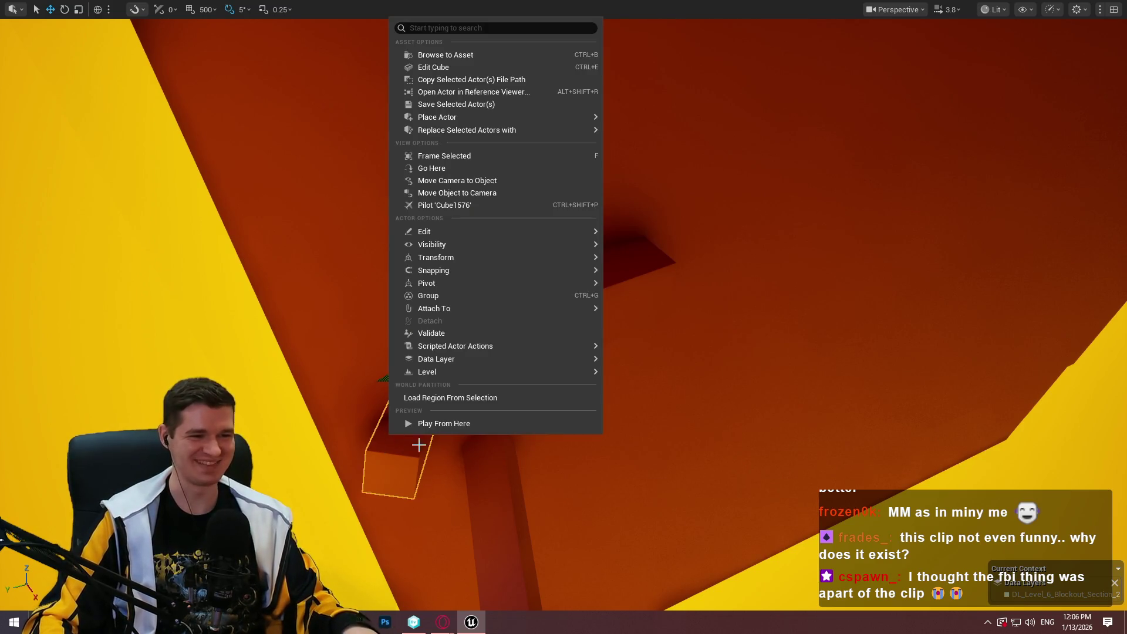
{"action": "left_click", "coordinate": [460, 424]}
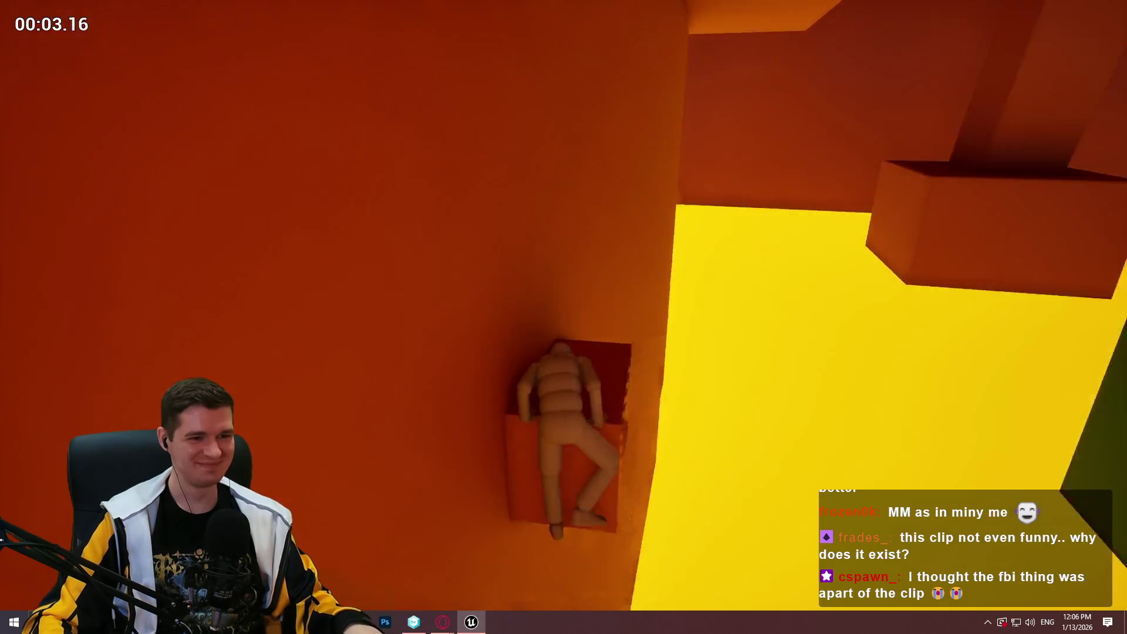
{"action": "key", "text": "Escape"}
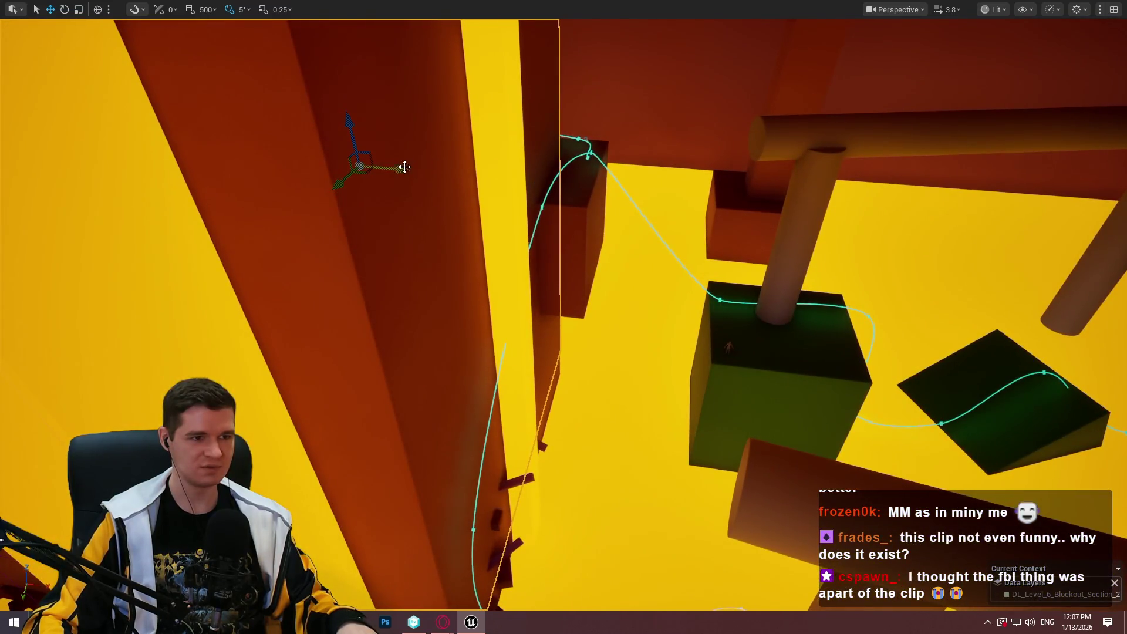
Try moving an orange pillar and undo it, then slide an orange panel left beside the fan opening
{"action": "left_click_drag", "start_coordinate": [404, 166], "coordinate": [80, 139]}
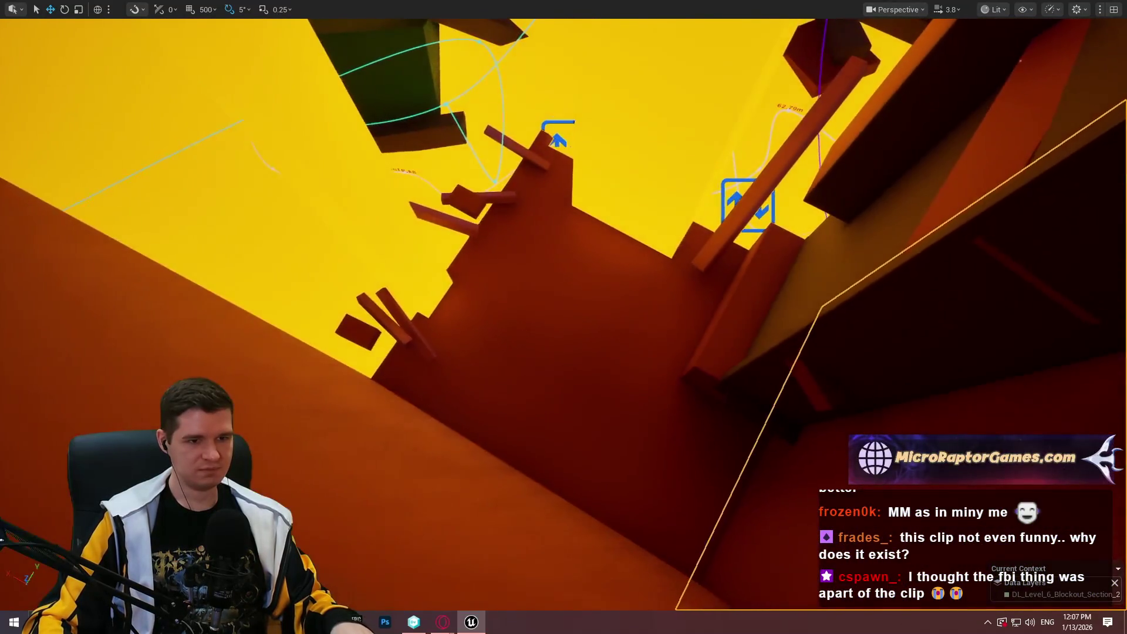
{"action": "key", "text": "ctrl+z"}
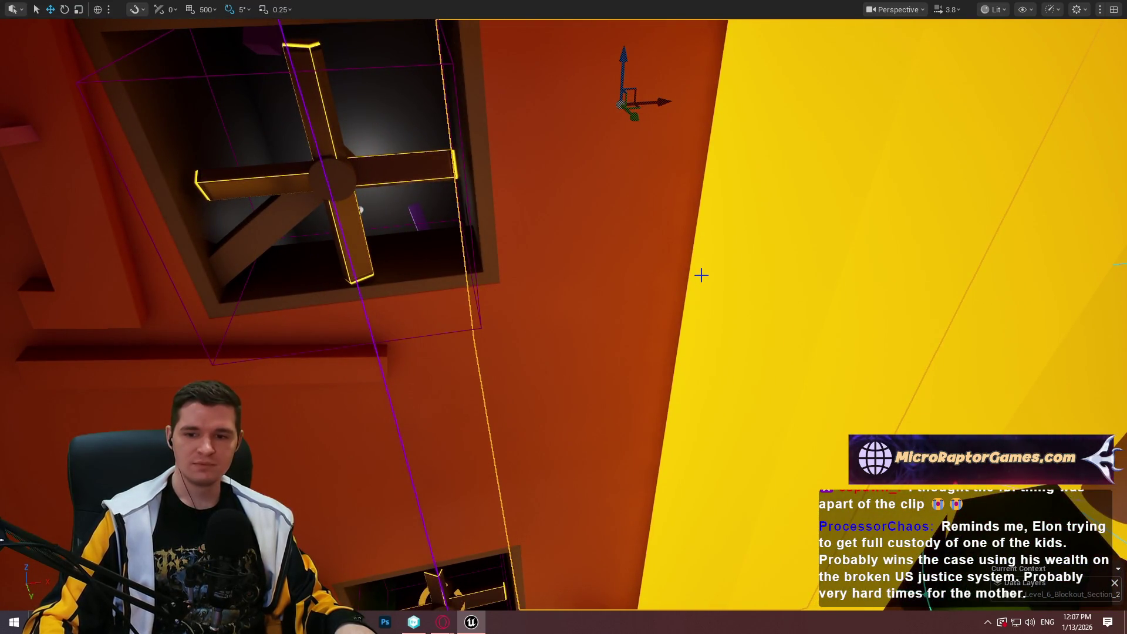
{"action": "left_click_drag", "start_coordinate": [665, 269], "coordinate": [665, 269]}
{"action": "left_click_drag", "start_coordinate": [796, 272], "coordinate": [796, 271]}
{"action": "left_click_drag", "start_coordinate": [687, 219], "coordinate": [654, 208]}
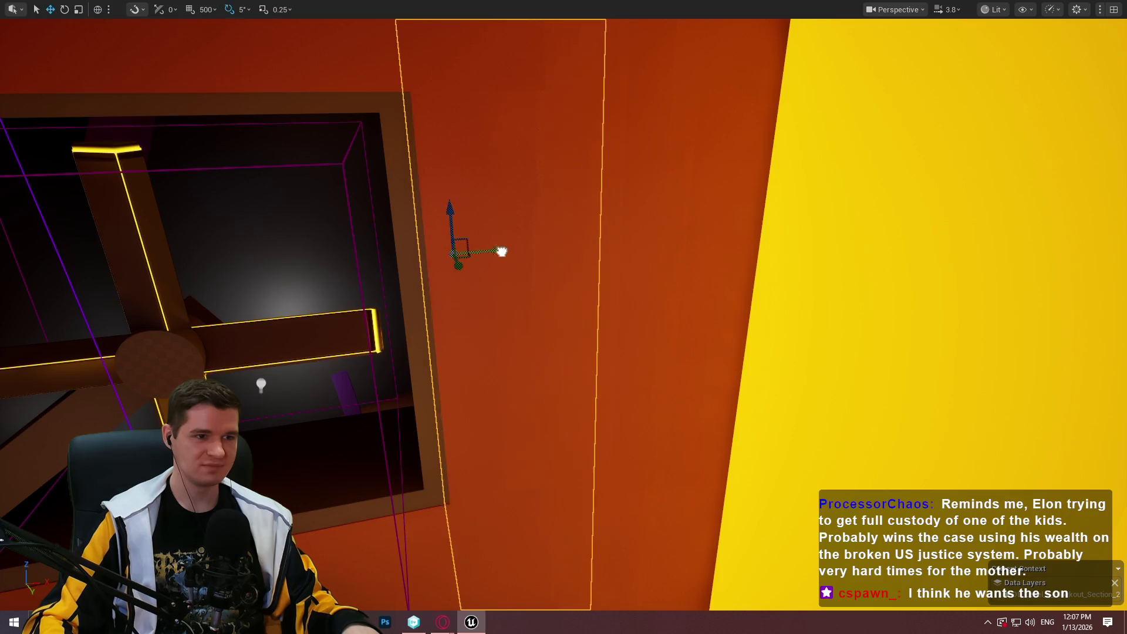
{"action": "mouse_move", "coordinate": [502, 251]}
{"action": "left_mouse_down"}
{"action": "mouse_move", "coordinate": [470, 244]}
{"action": "mouse_move", "coordinate": [480, 235]}
{"action": "left_mouse_up"}
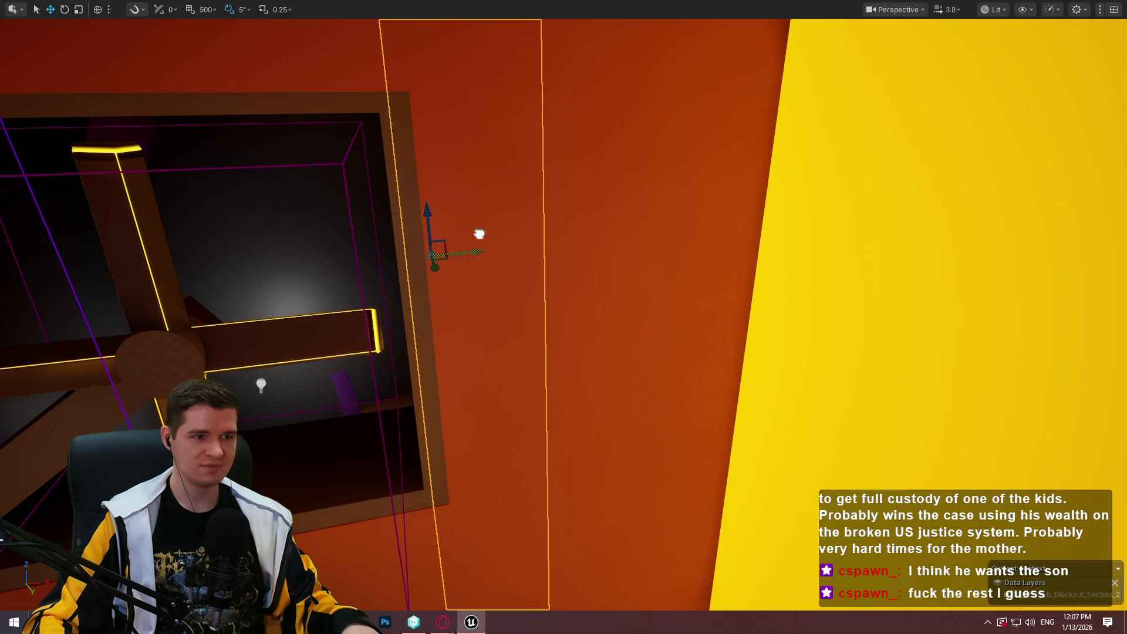
{"action": "left_click_drag", "start_coordinate": [495, 231], "coordinate": [500, 337]}
{"action": "left_click_drag", "start_coordinate": [650, 76], "coordinate": [651, 76]}
{"action": "key", "text": "r"}
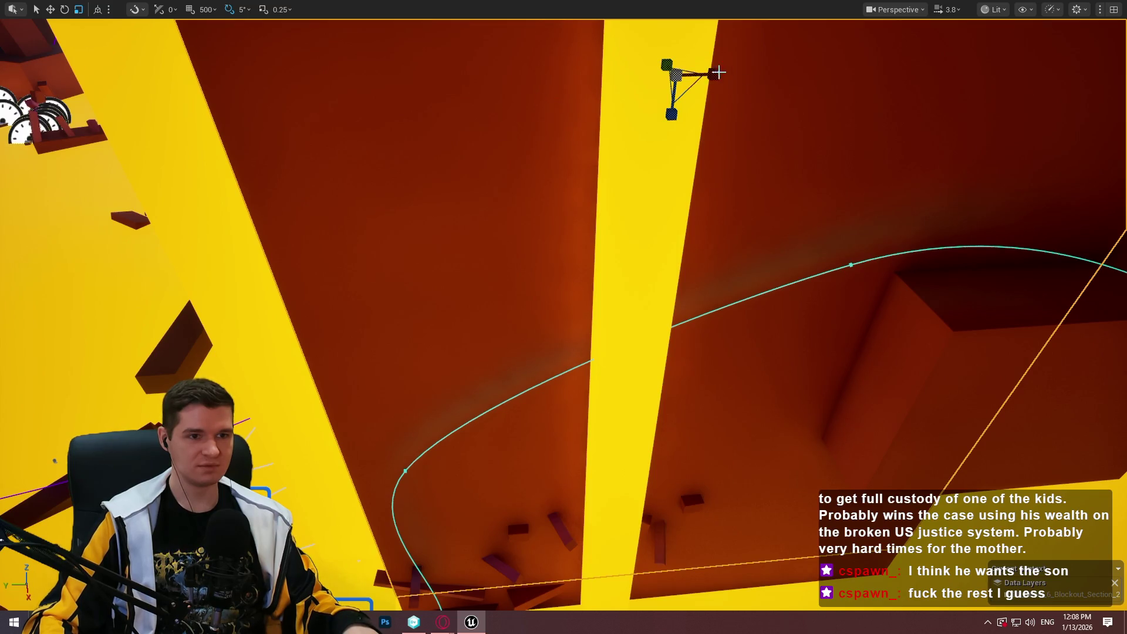
Stretch the selected panel larger with the Scale tool
{"action": "left_click_drag", "start_coordinate": [719, 72], "coordinate": [966, 55]}
{"action": "key", "text": "w"}
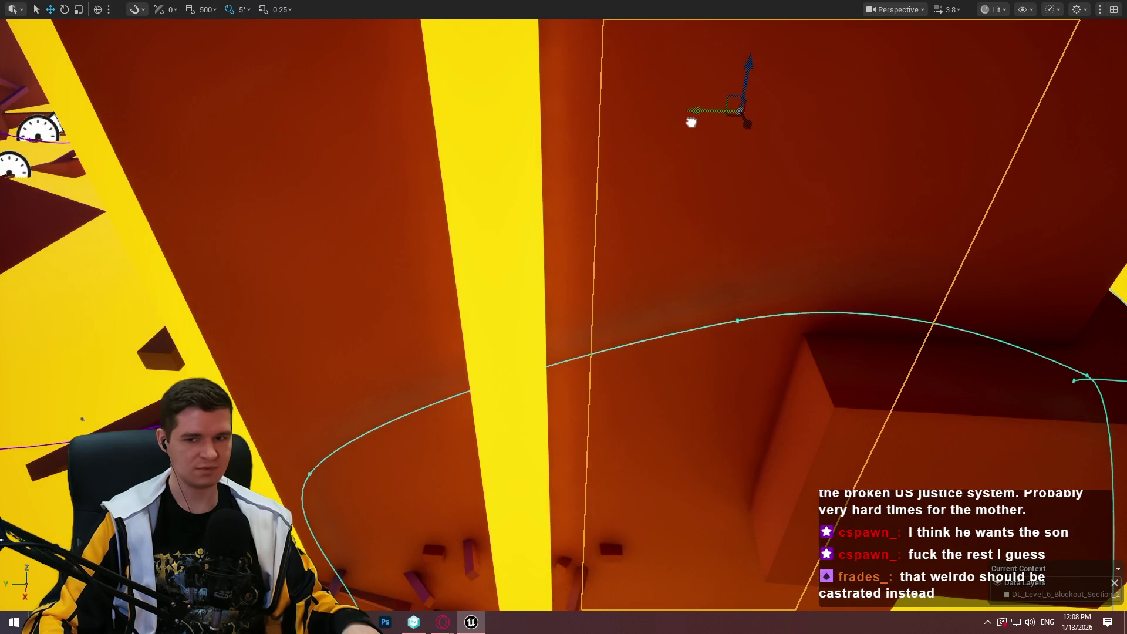
{"action": "mouse_move", "coordinate": [694, 122]}
{"action": "left_mouse_down"}
{"action": "mouse_move", "coordinate": [712, 176]}
{"action": "mouse_move", "coordinate": [787, 173]}
{"action": "left_mouse_up"}
Shrink the tall red wall from its left side and slide it left along X
{"action": "key", "text": "r"}
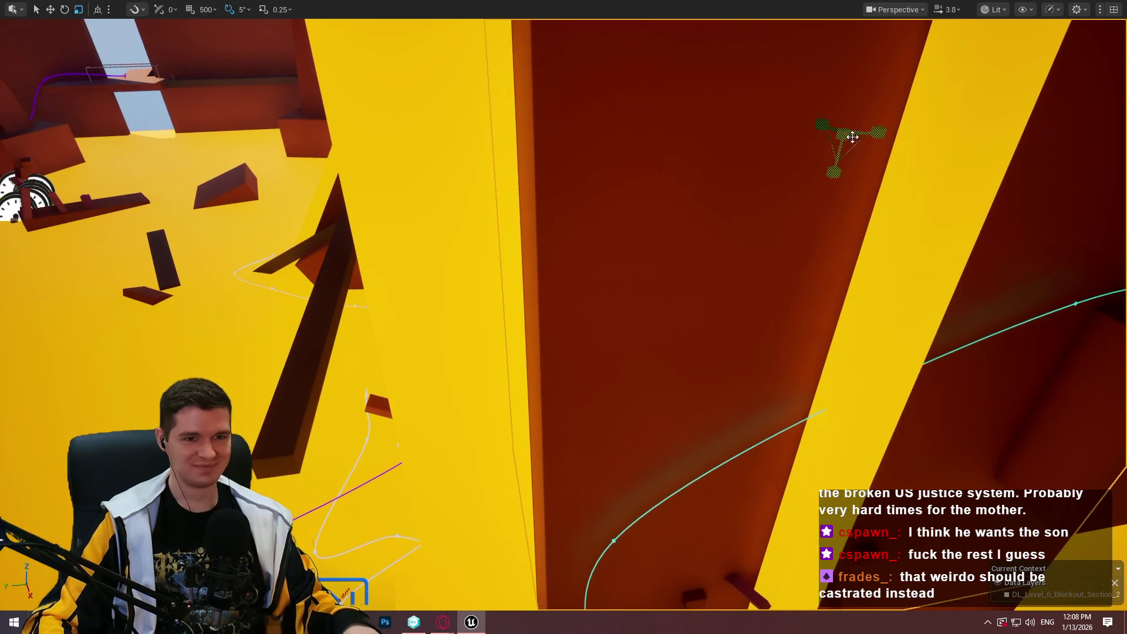
{"action": "left_click_drag", "start_coordinate": [877, 128], "coordinate": [895, 129]}
{"action": "mouse_move", "coordinate": [833, 172]}
{"action": "left_mouse_down"}
{"action": "mouse_move", "coordinate": [840, 143]}
{"action": "mouse_move", "coordinate": [663, 128]}
{"action": "mouse_move", "coordinate": [863, 149]}
{"action": "left_mouse_up"}
{"action": "key", "text": "ctrl+z"}
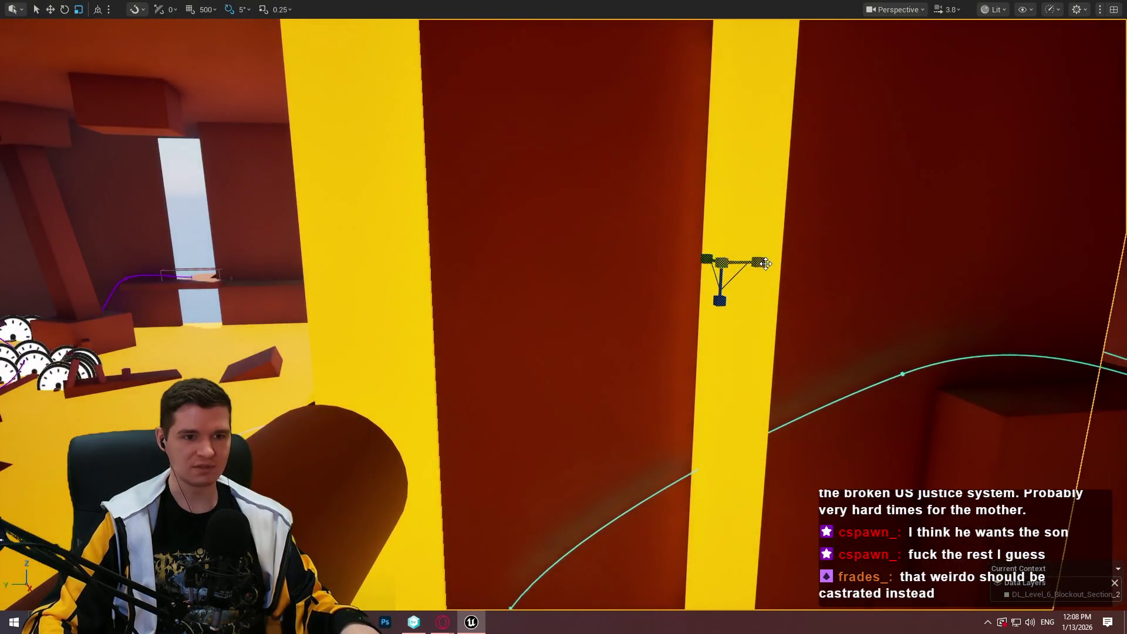
{"action": "left_click_drag", "start_coordinate": [765, 263], "coordinate": [839, 265]}
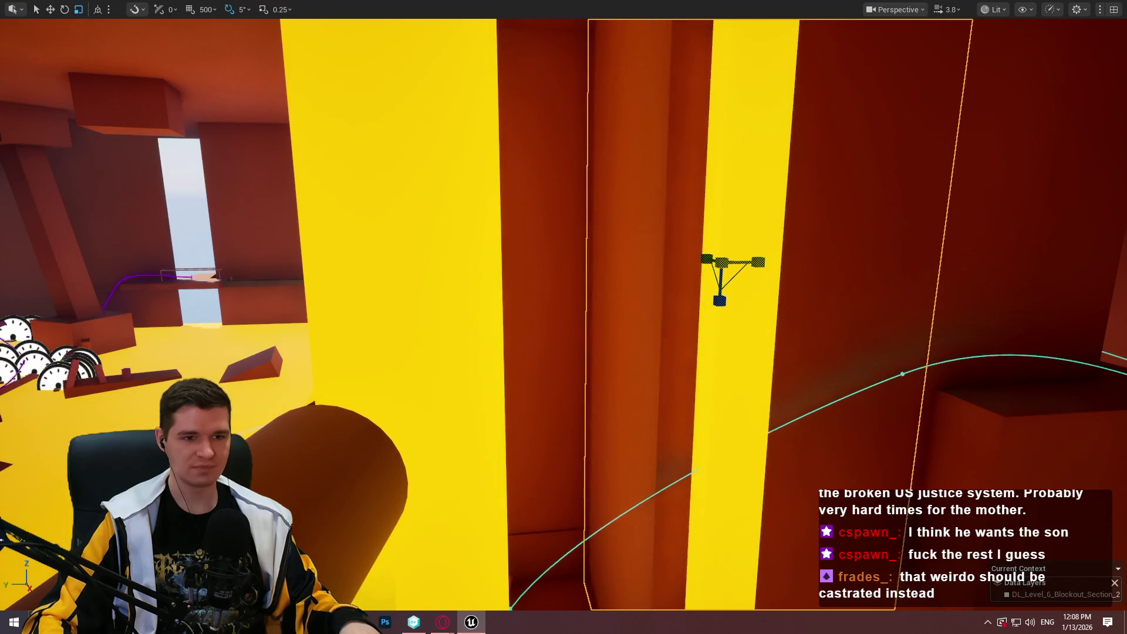
{"action": "mouse_move", "coordinate": [675, 263]}
{"action": "left_mouse_down"}
{"action": "mouse_move", "coordinate": [511, 272]}
{"action": "mouse_move", "coordinate": [509, 329]}
{"action": "left_mouse_up"}
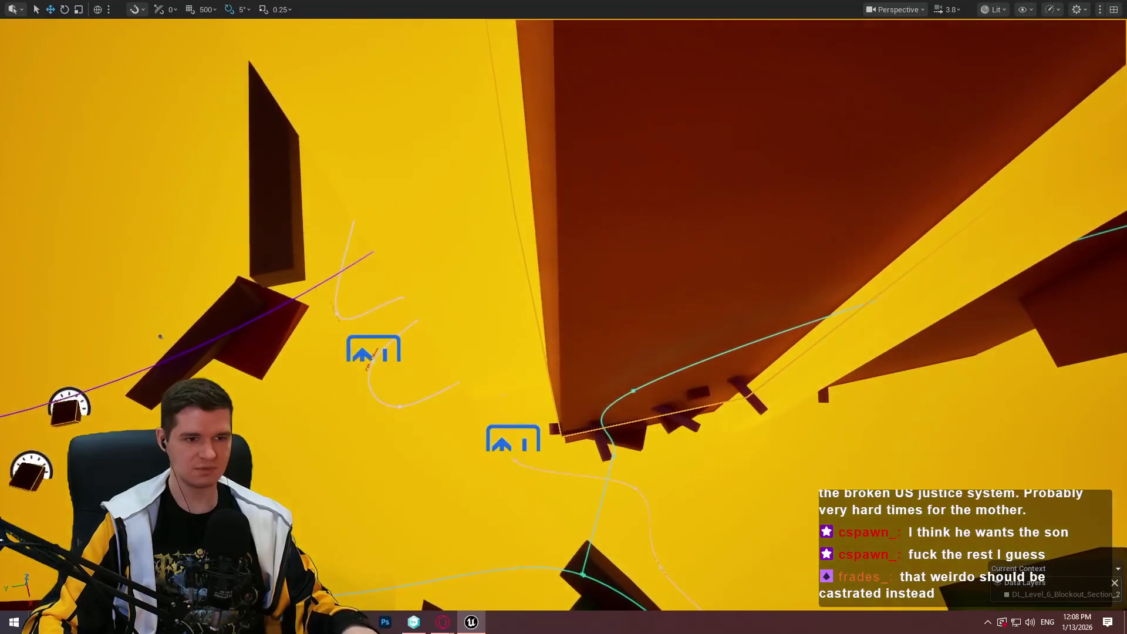
{"action": "mouse_move", "coordinate": [724, 152]}
{"action": "left_mouse_down"}
{"action": "mouse_move", "coordinate": [723, 176]}
{"action": "mouse_move", "coordinate": [740, 190]}
{"action": "mouse_move", "coordinate": [697, 199]}
{"action": "mouse_move", "coordinate": [697, 223]}
{"action": "mouse_move", "coordinate": [590, 258]}
{"action": "mouse_move", "coordinate": [692, 111]}
{"action": "left_mouse_up"}
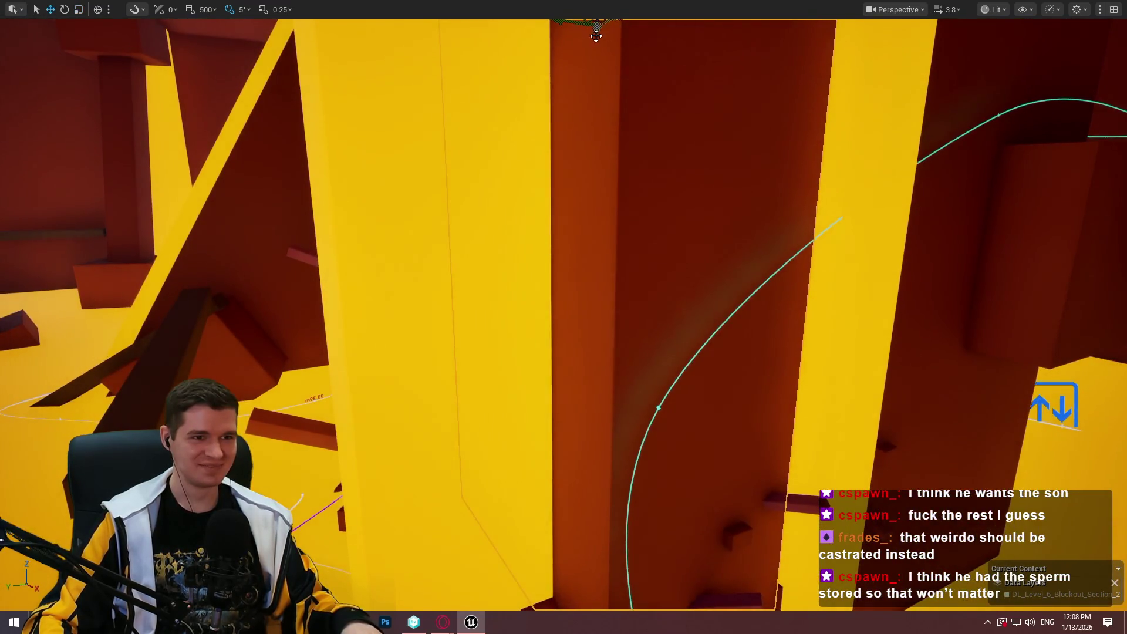
{"action": "mouse_move", "coordinate": [596, 36]}
{"action": "left_mouse_down"}
{"action": "mouse_move", "coordinate": [596, 59]}
{"action": "mouse_move", "coordinate": [578, 70]}
{"action": "mouse_move", "coordinate": [596, 65]}
{"action": "left_mouse_up"}
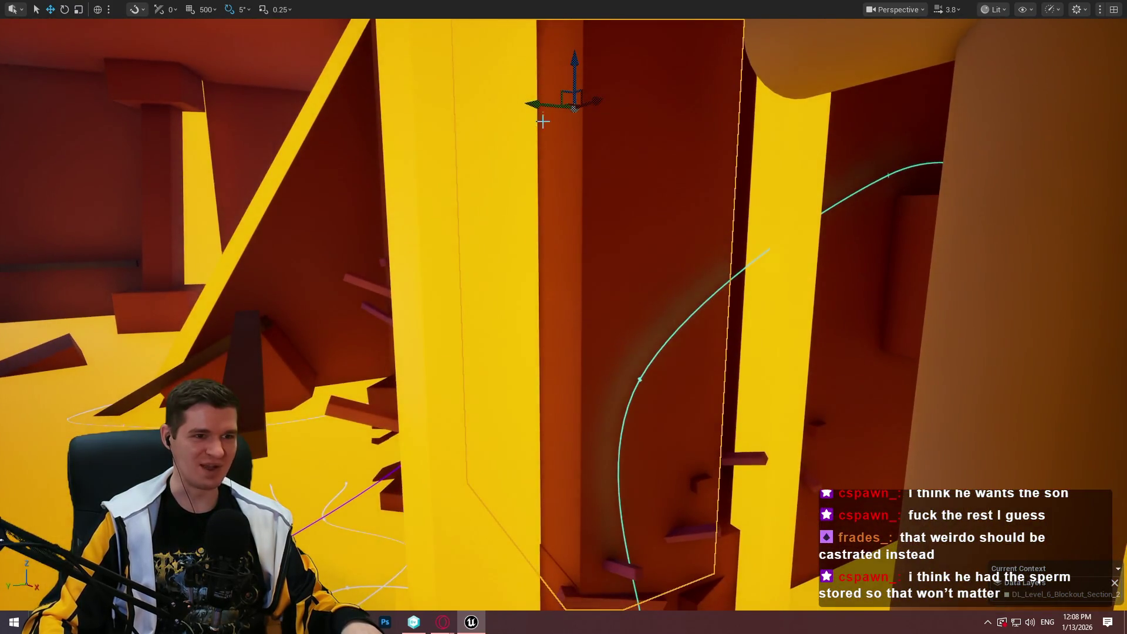
{"action": "mouse_move", "coordinate": [536, 103]}
{"action": "left_mouse_down"}
{"action": "mouse_move", "coordinate": [616, 181]}
{"action": "mouse_move", "coordinate": [597, 206]}
{"action": "left_mouse_up"}
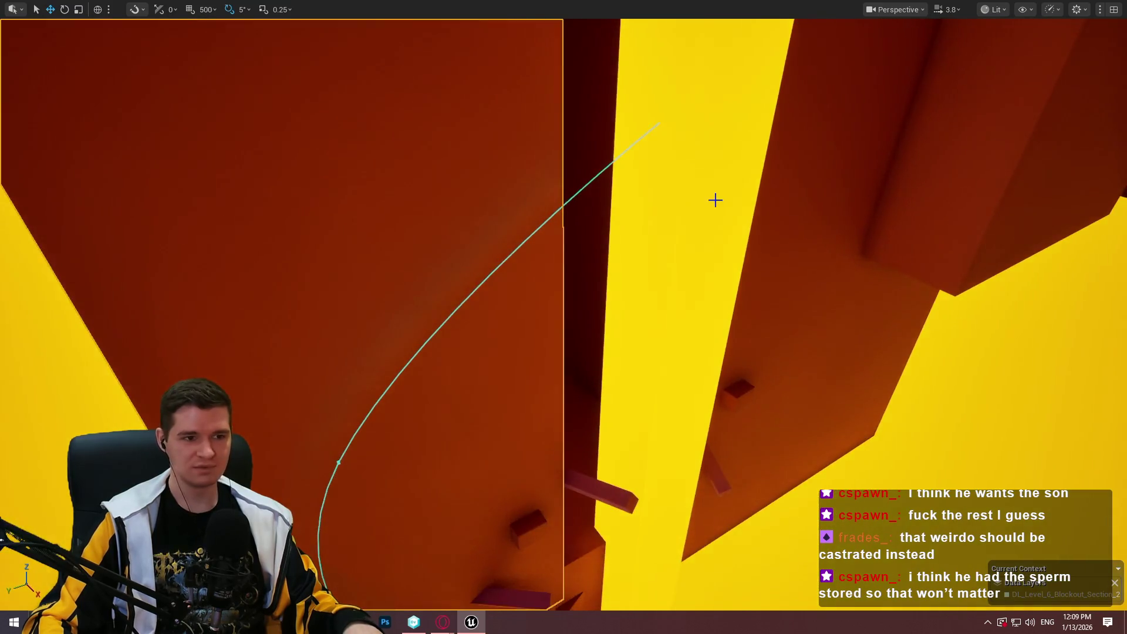
{"action": "left_click_drag", "start_coordinate": [715, 201], "coordinate": [475, 166]}
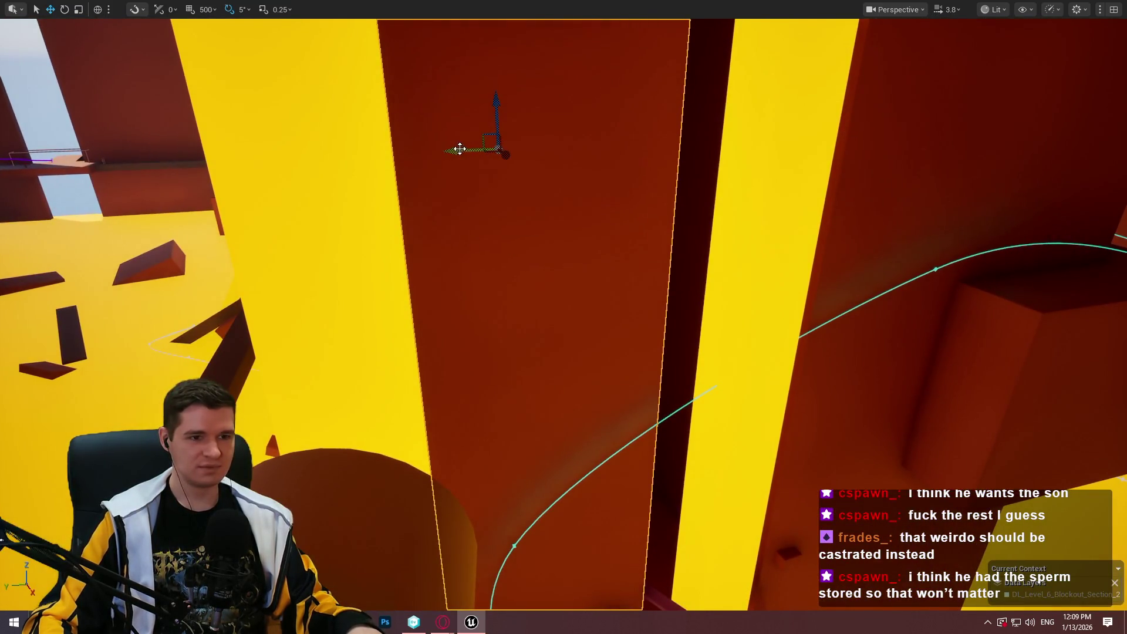
{"action": "left_click_drag", "start_coordinate": [622, 141], "coordinate": [587, 158]}
{"action": "key", "text": "f"}
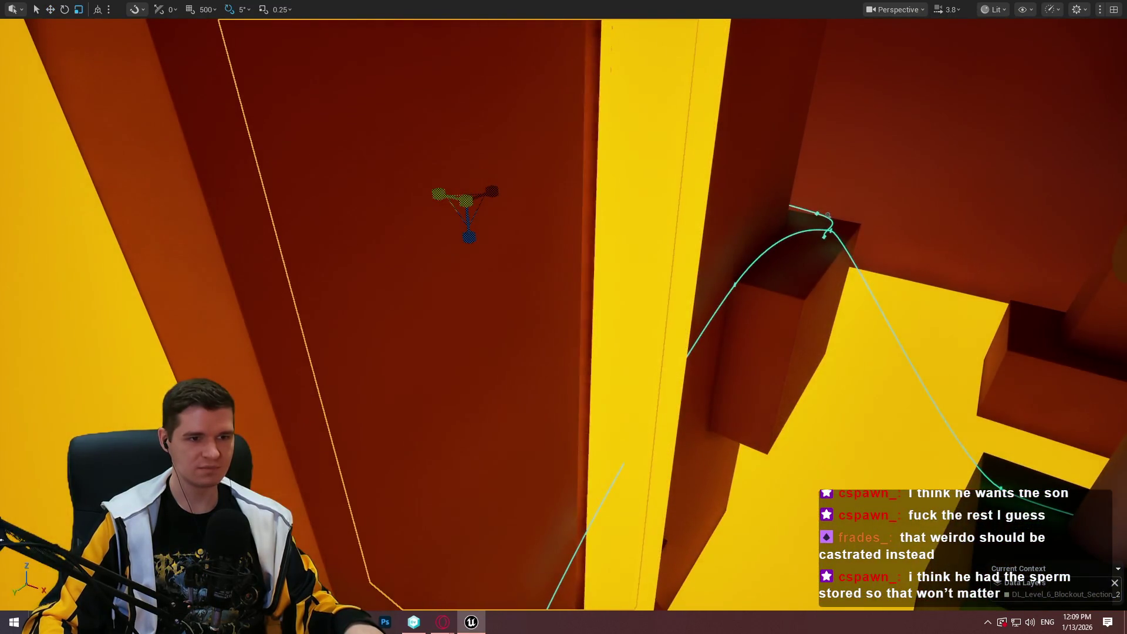
{"action": "left_click_drag", "start_coordinate": [467, 188], "coordinate": [466, 188]}
{"action": "left_click_drag", "start_coordinate": [557, 176], "coordinate": [558, 177]}
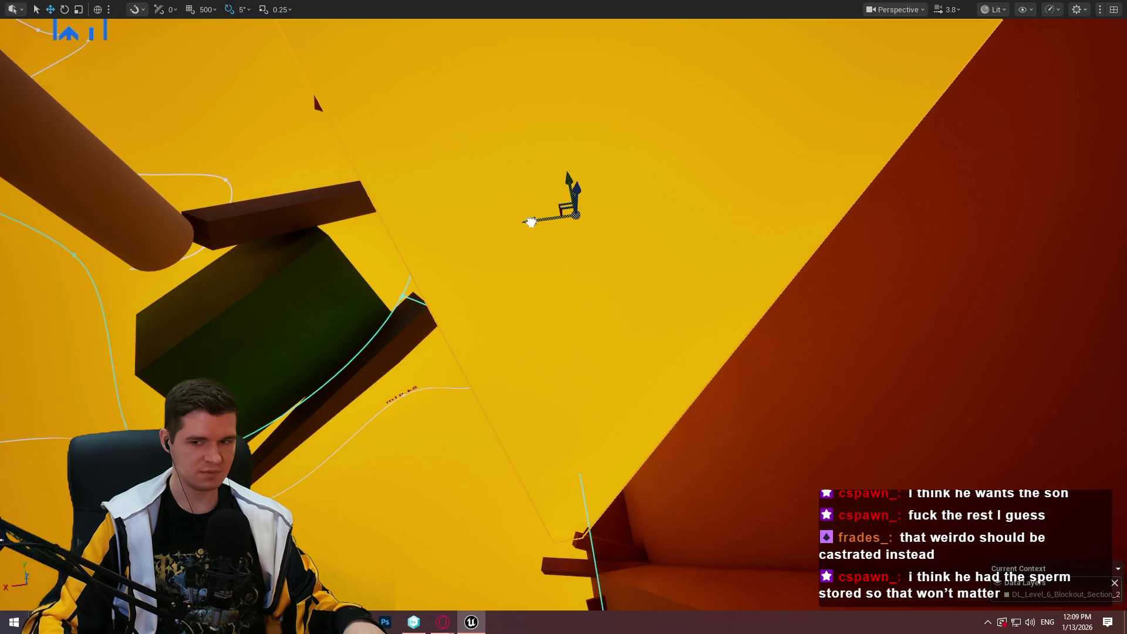
{"action": "left_click_drag", "start_coordinate": [530, 222], "coordinate": [531, 222]}
{"action": "scroll", "coordinate": [531, 222], "scroll_direction": "down", "scroll_amount": 1}
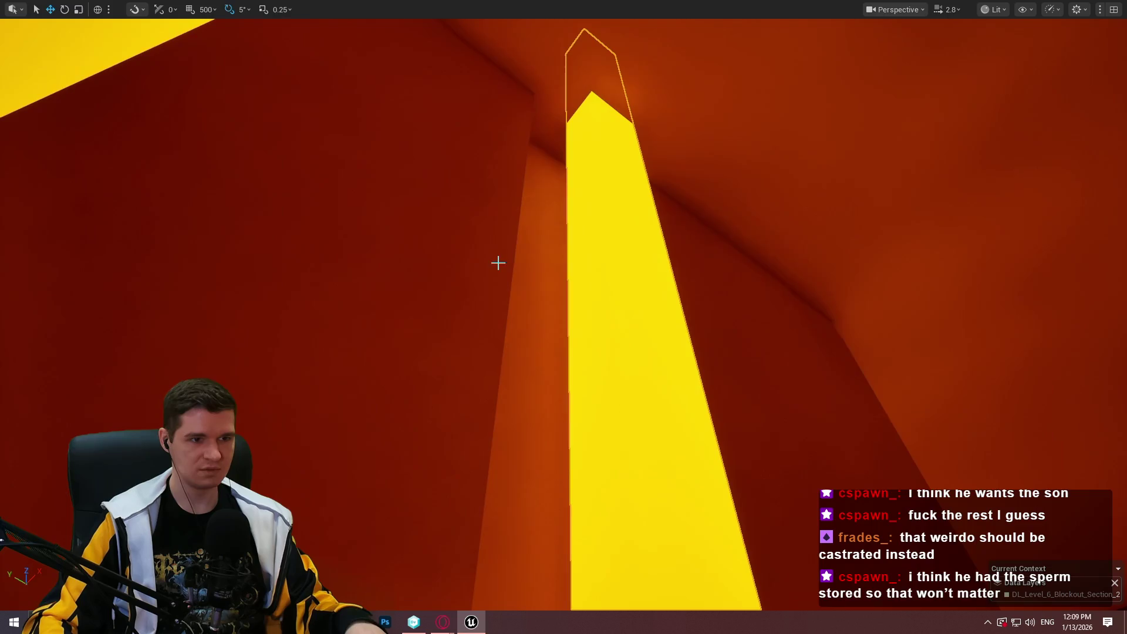
{"action": "left_click_drag", "start_coordinate": [498, 263], "coordinate": [498, 263]}
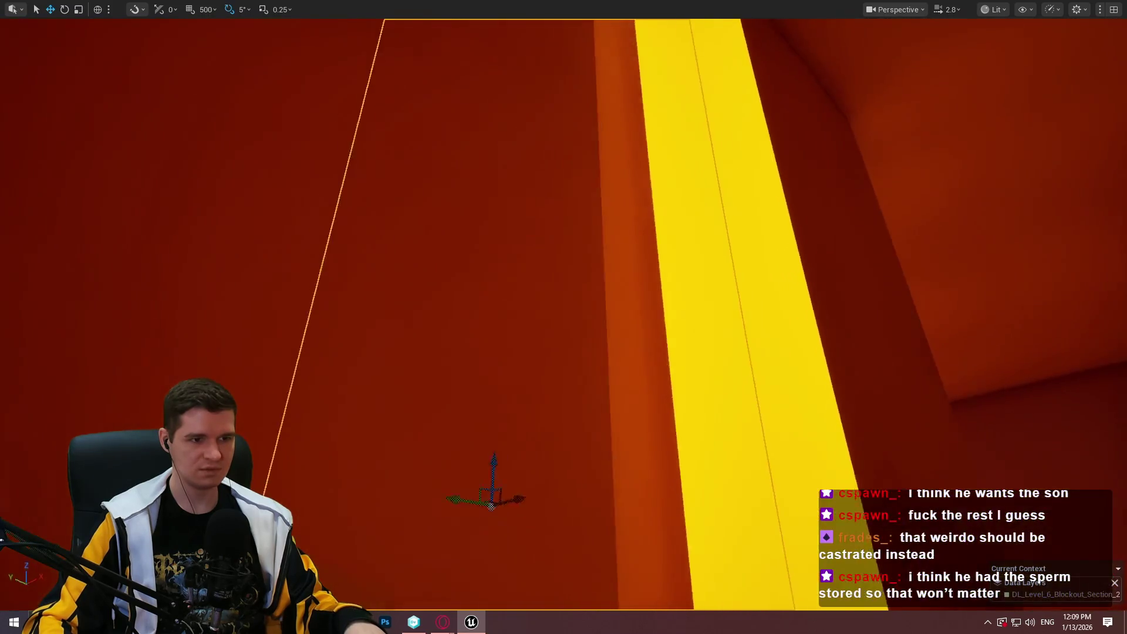
{"action": "left_click_drag", "start_coordinate": [441, 137], "coordinate": [441, 138]}
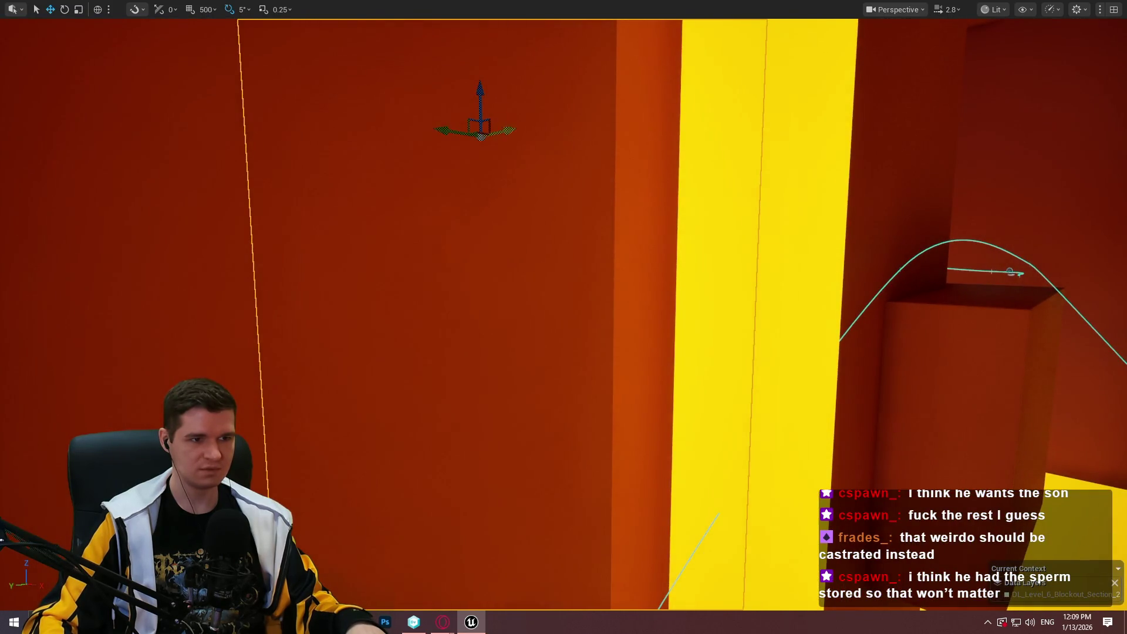
{"action": "left_click_drag", "start_coordinate": [559, 135], "coordinate": [549, 149]}
{"action": "key", "text": "r"}
{"action": "key", "text": "w"}
{"action": "mouse_move", "coordinate": [498, 230]}
{"action": "left_mouse_down"}
{"action": "mouse_move", "coordinate": [489, 160]}
{"action": "mouse_move", "coordinate": [504, 139]}
{"action": "mouse_move", "coordinate": [498, 159]}
{"action": "mouse_move", "coordinate": [401, 97]}
{"action": "left_mouse_up"}
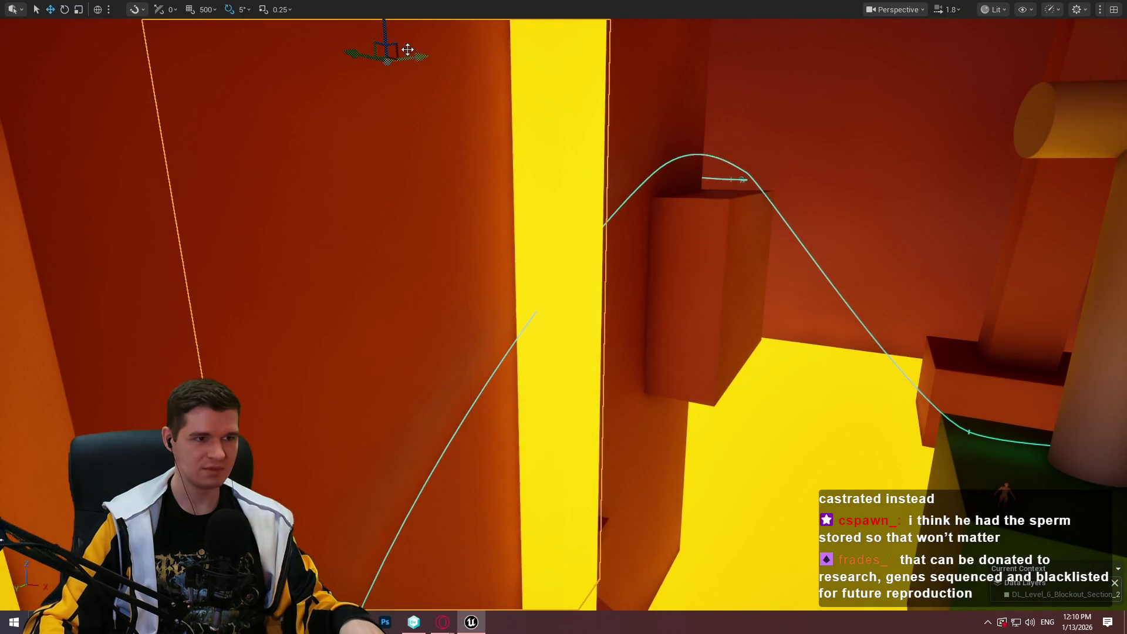
{"action": "left_click_drag", "start_coordinate": [386, 25], "coordinate": [386, 25]}
{"action": "left_click_drag", "start_coordinate": [456, 308], "coordinate": [456, 308]}
{"action": "key", "text": "r"}
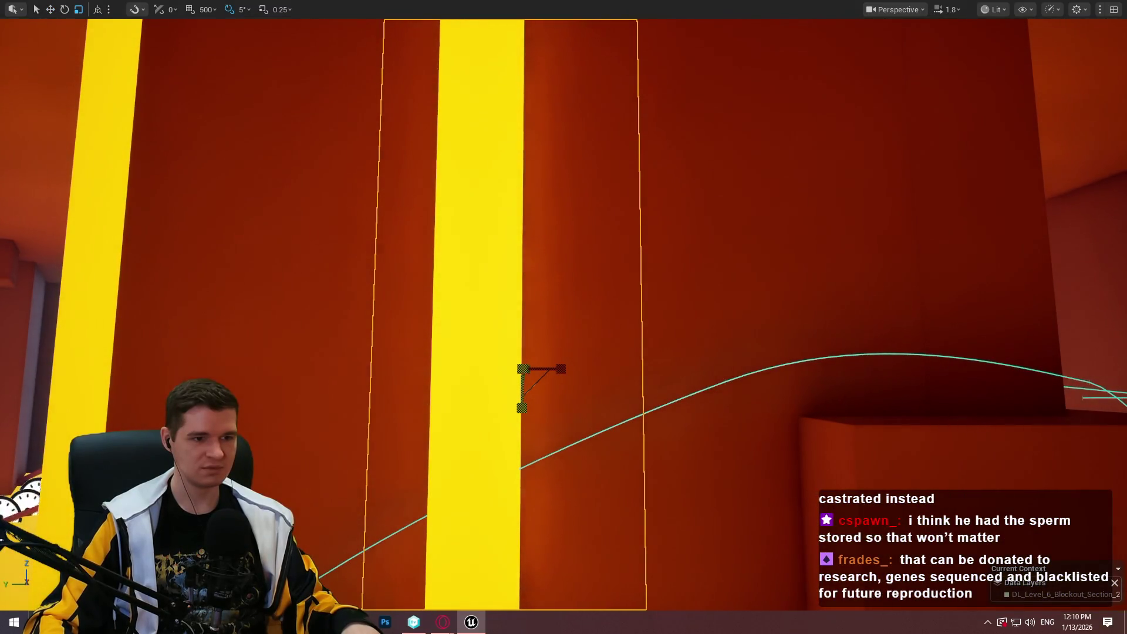
{"action": "scroll", "coordinate": [523, 414], "scroll_direction": "down", "scroll_amount": 4}
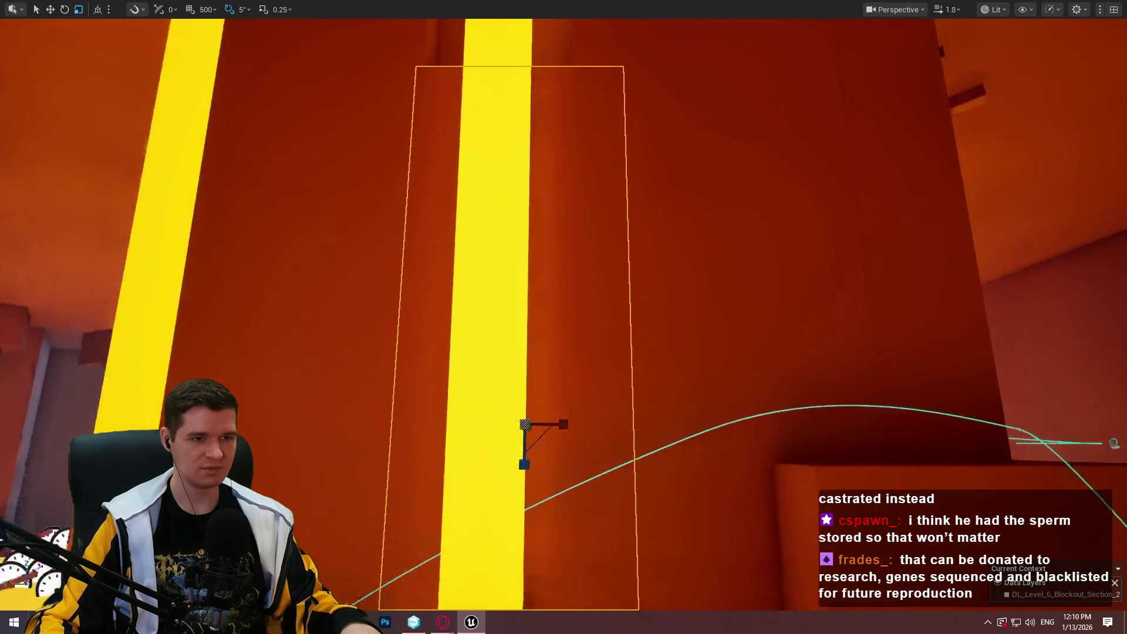
{"action": "key", "text": "w"}
{"action": "left_click_drag", "start_coordinate": [555, 453], "coordinate": [575, 183]}
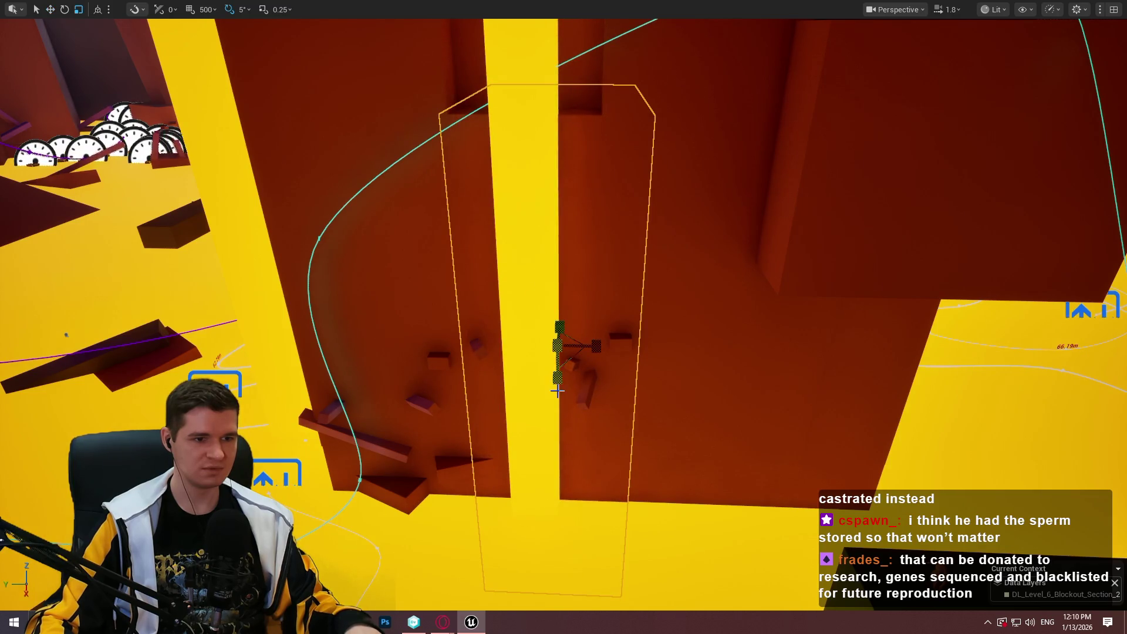
{"action": "key", "text": "w"}
{"action": "mouse_move", "coordinate": [555, 386]}
{"action": "left_mouse_down"}
{"action": "mouse_move", "coordinate": [584, 365]}
{"action": "mouse_move", "coordinate": [488, 286]}
{"action": "mouse_move", "coordinate": [502, 369]}
{"action": "mouse_move", "coordinate": [497, 270]}
{"action": "mouse_move", "coordinate": [601, 230]}
{"action": "mouse_move", "coordinate": [409, 361]}
{"action": "mouse_move", "coordinate": [441, 349]}
{"action": "mouse_move", "coordinate": [512, 189]}
{"action": "mouse_move", "coordinate": [528, 239]}
{"action": "mouse_move", "coordinate": [518, 334]}
{"action": "left_mouse_up"}
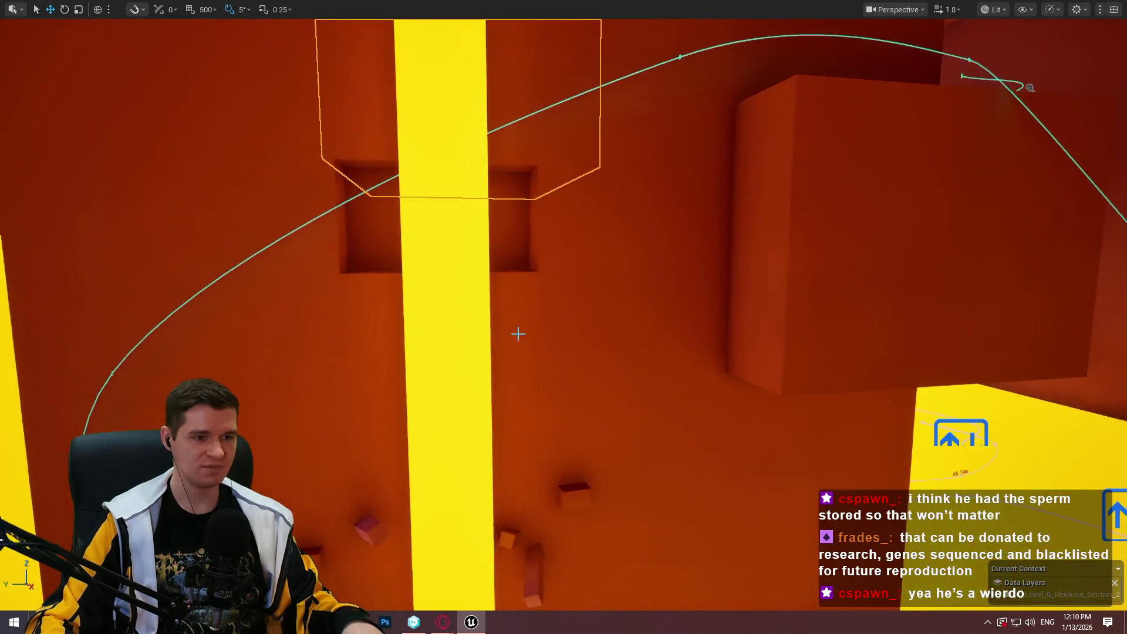
{"action": "mouse_move", "coordinate": [508, 397]}
{"action": "left_mouse_down"}
{"action": "mouse_move", "coordinate": [508, 364]}
{"action": "mouse_move", "coordinate": [466, 444]}
{"action": "left_mouse_up"}
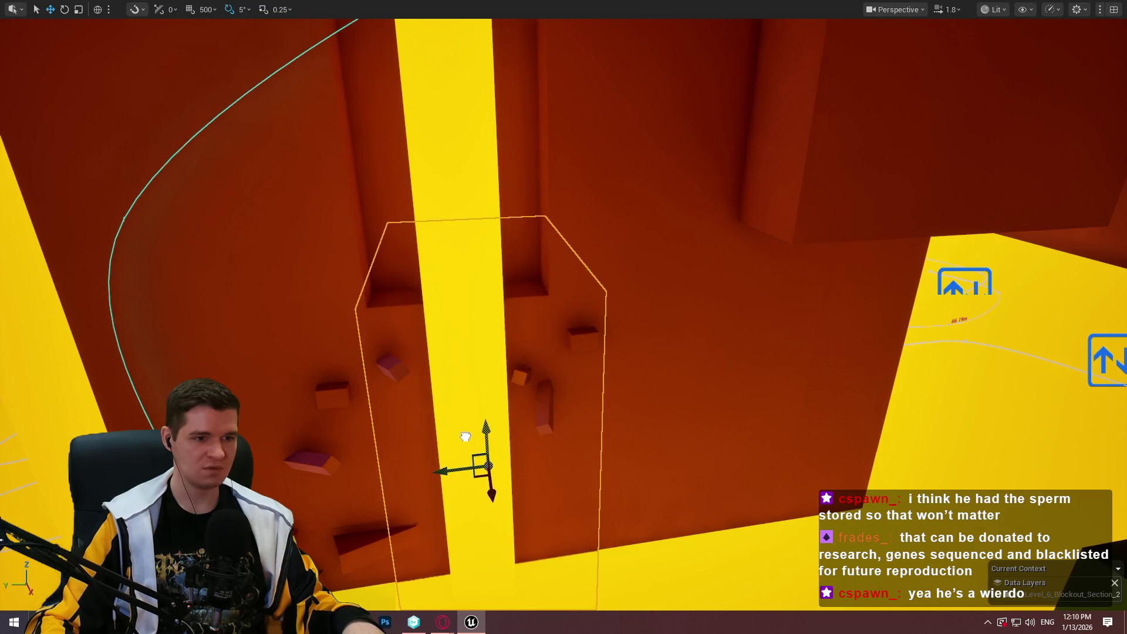
{"action": "mouse_move", "coordinate": [470, 433]}
{"action": "left_mouse_down"}
{"action": "mouse_move", "coordinate": [523, 174]}
{"action": "mouse_move", "coordinate": [500, 171]}
{"action": "left_mouse_up"}
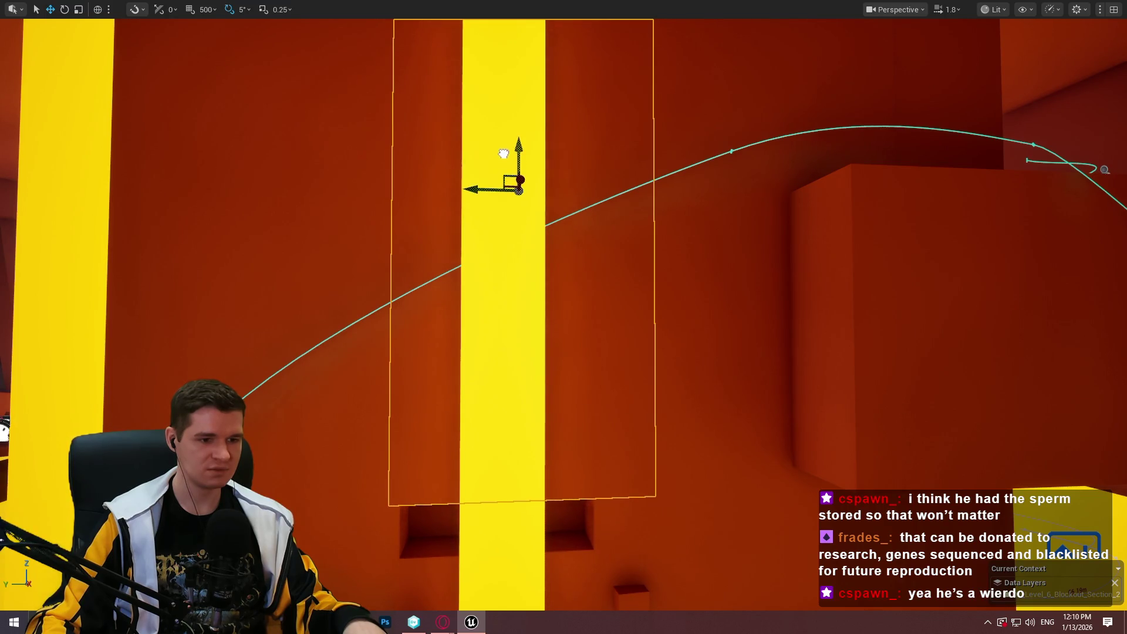
{"action": "mouse_move", "coordinate": [540, 301]}
{"action": "left_mouse_down"}
{"action": "mouse_move", "coordinate": [540, 288]}
{"action": "mouse_move", "coordinate": [540, 311]}
{"action": "mouse_move", "coordinate": [541, 301]}
{"action": "left_mouse_up"}
{"action": "left_click_drag", "start_coordinate": [565, 143], "coordinate": [566, 97]}
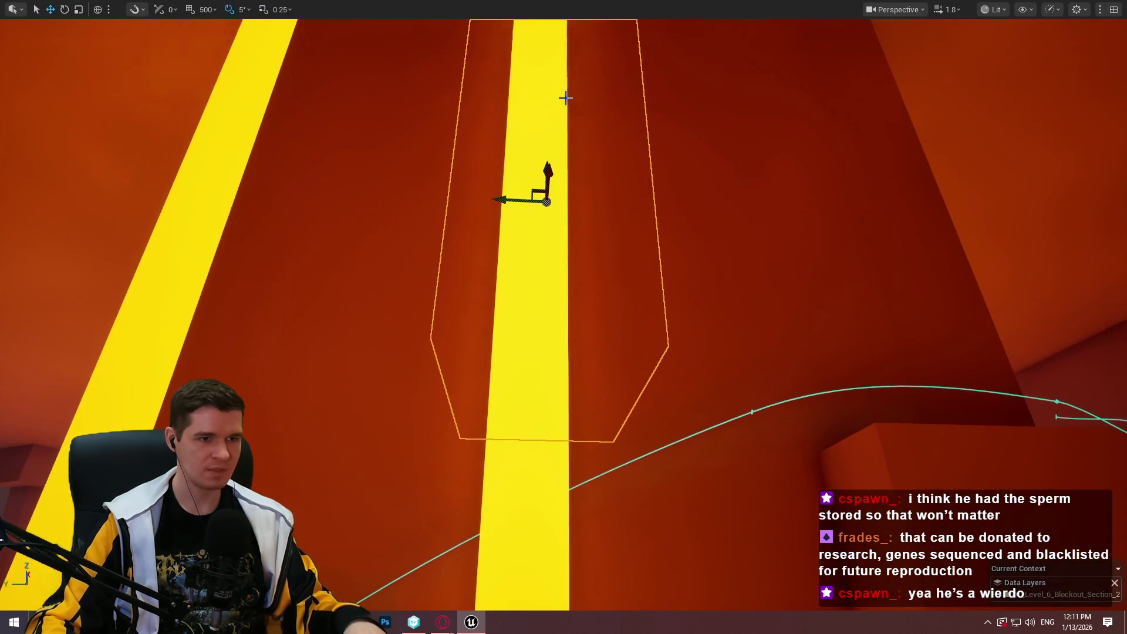
{"action": "left_click_drag", "start_coordinate": [543, 165], "coordinate": [543, 151]}
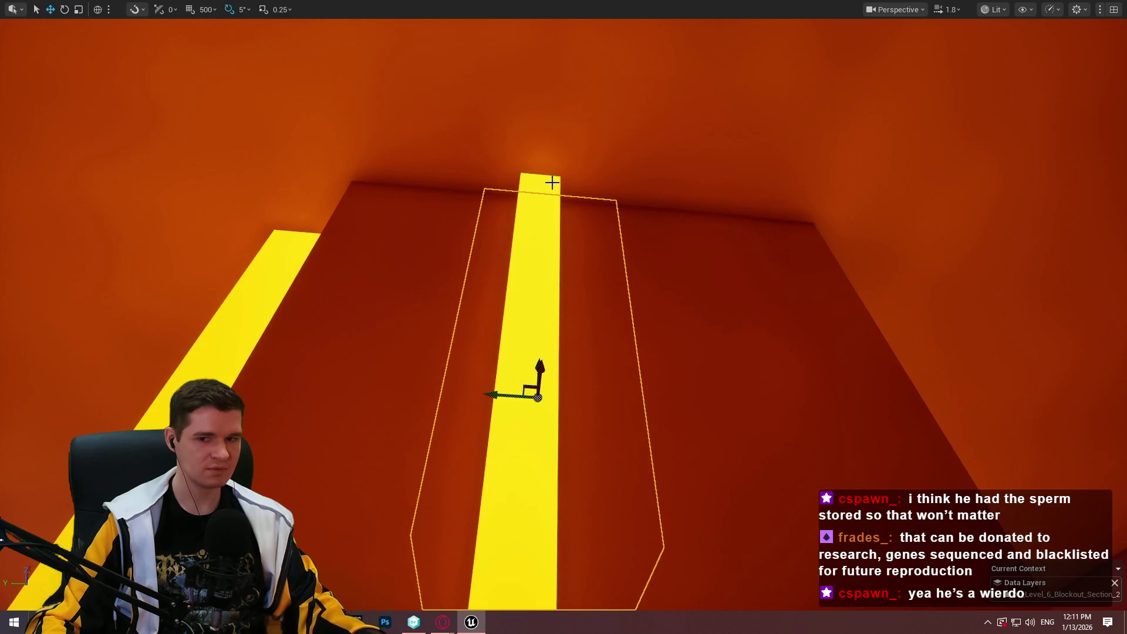
{"action": "mouse_move", "coordinate": [551, 183]}
{"action": "left_mouse_down"}
{"action": "mouse_move", "coordinate": [434, 229]}
{"action": "mouse_move", "coordinate": [434, 246]}
{"action": "left_mouse_up"}
{"action": "left_click_drag", "start_coordinate": [589, 249], "coordinate": [649, 309]}
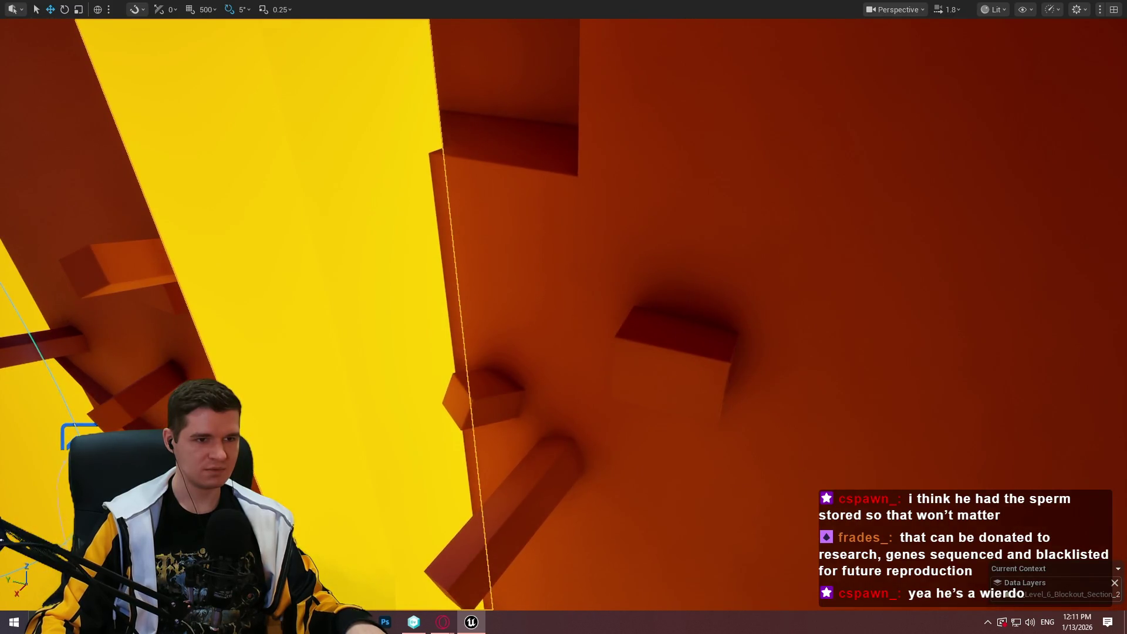
{"action": "left_click", "coordinate": [784, 600]}
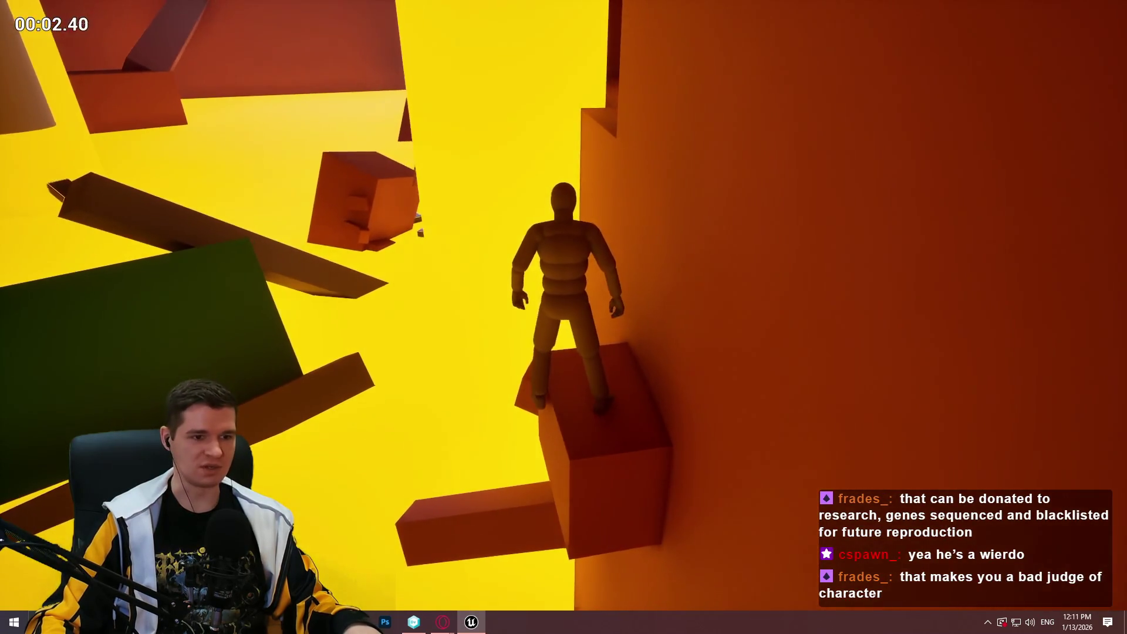
{"action": "key", "text": "space"}
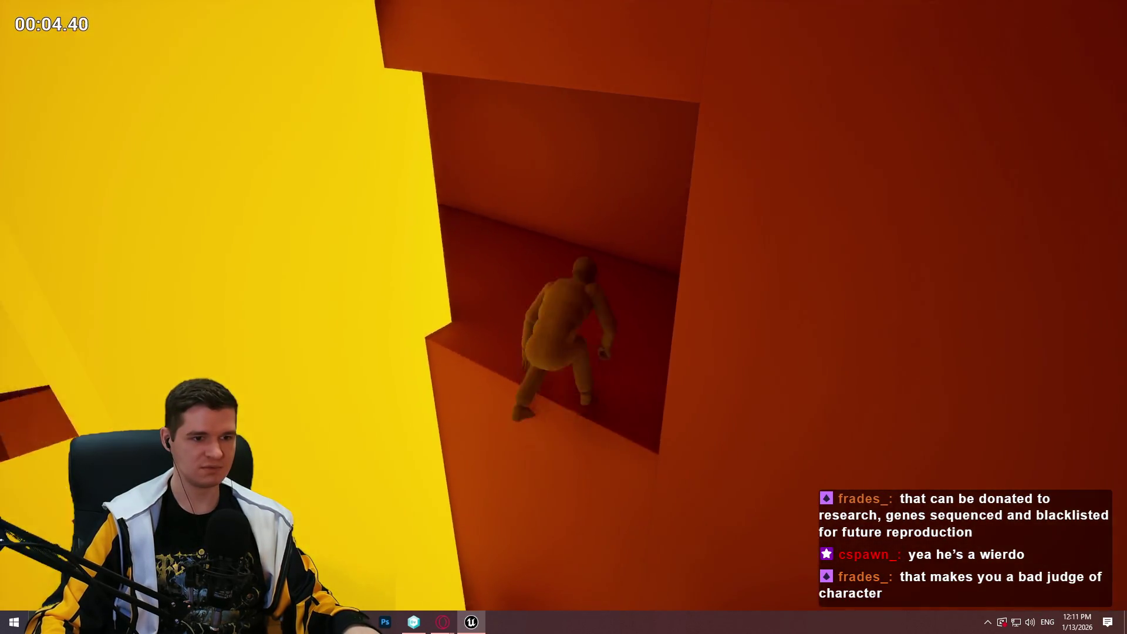
{"action": "key", "text": "w"}
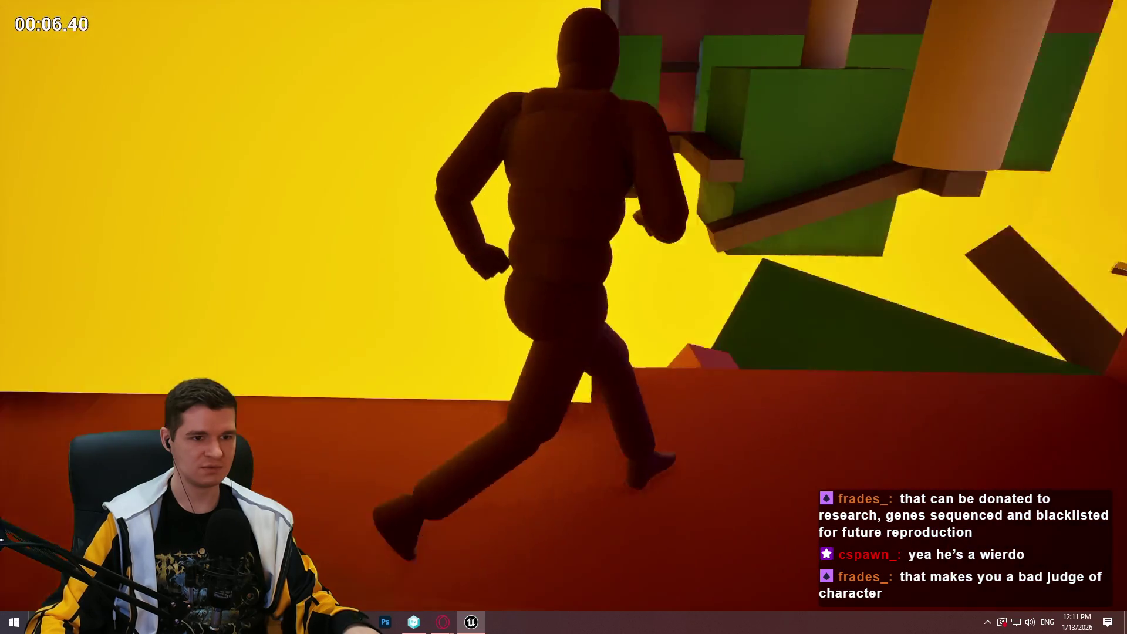
{"action": "key", "text": "w"}
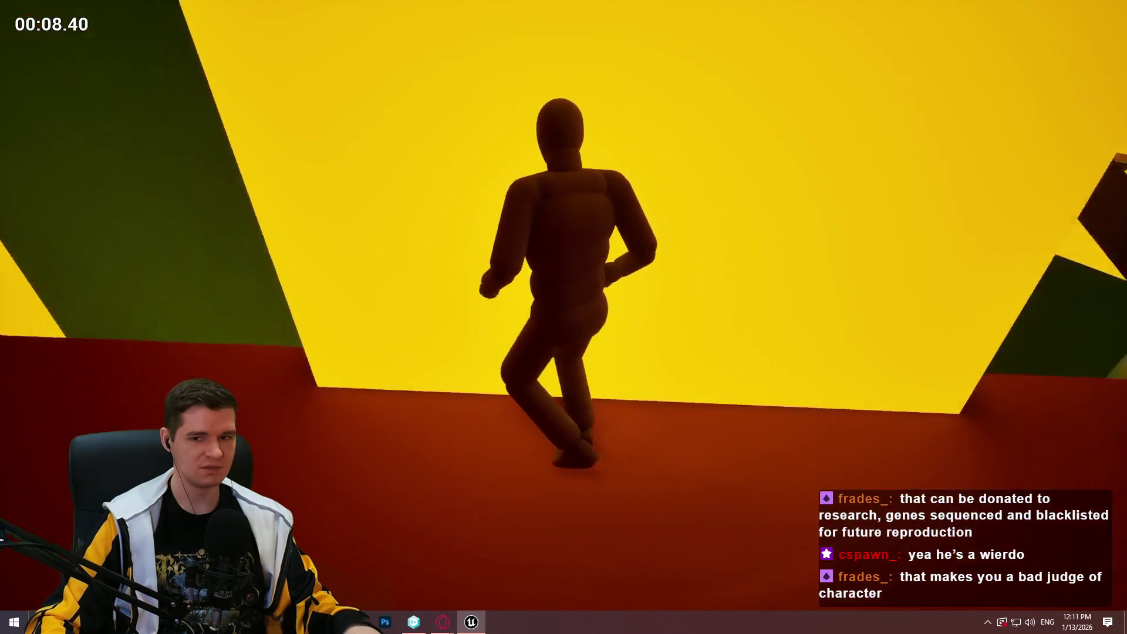
{"action": "key", "text": "w"}
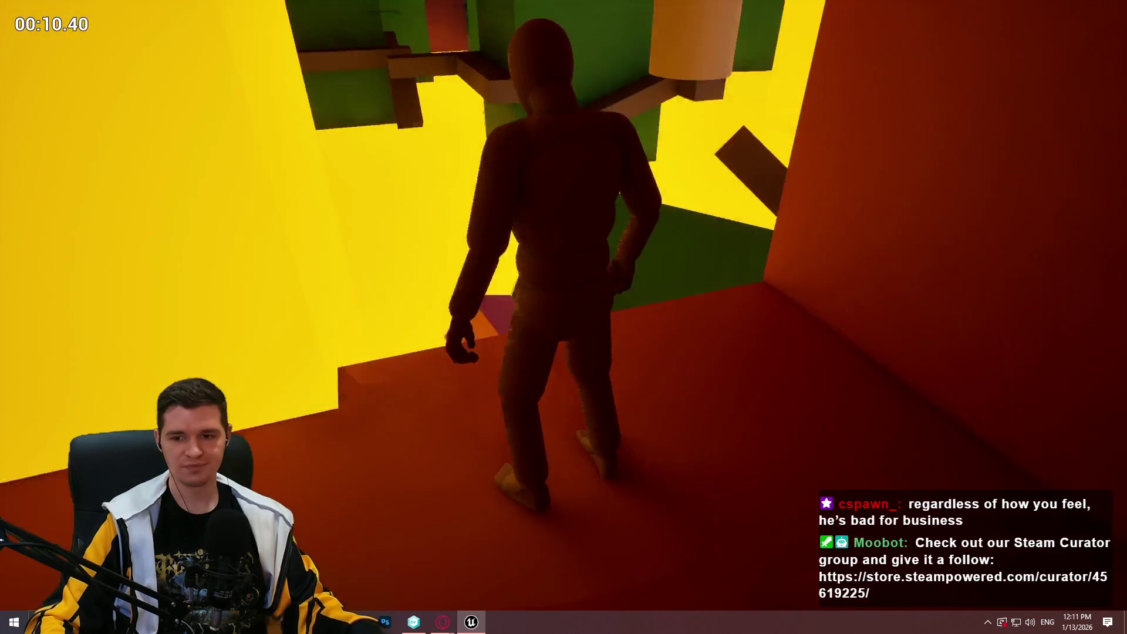
{"action": "key", "text": "space"}
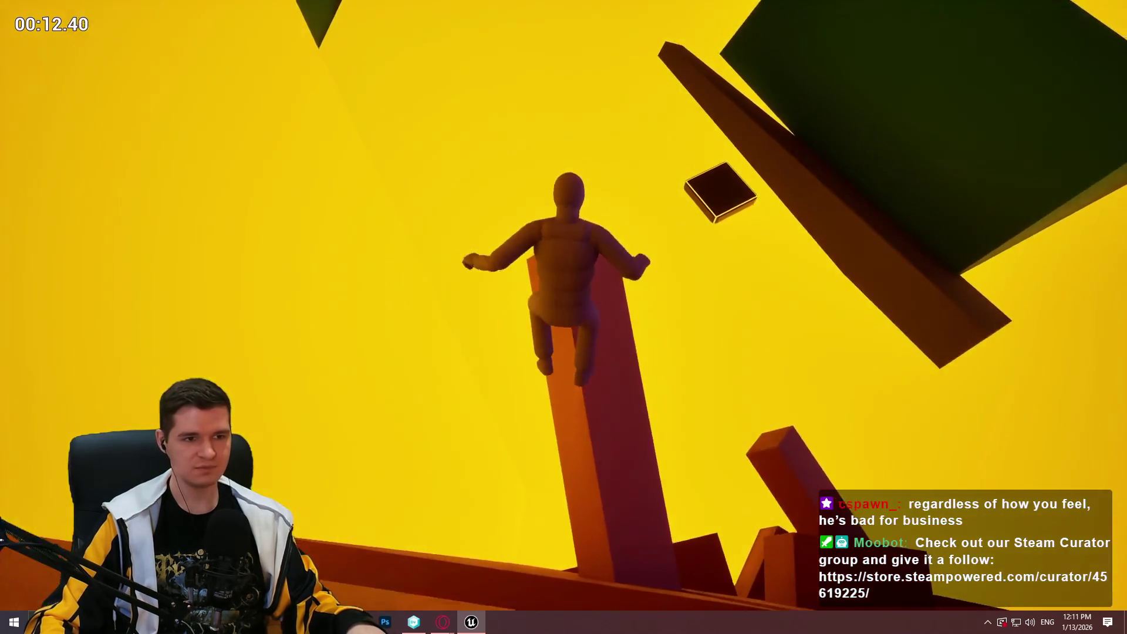
{"action": "key", "text": "w"}
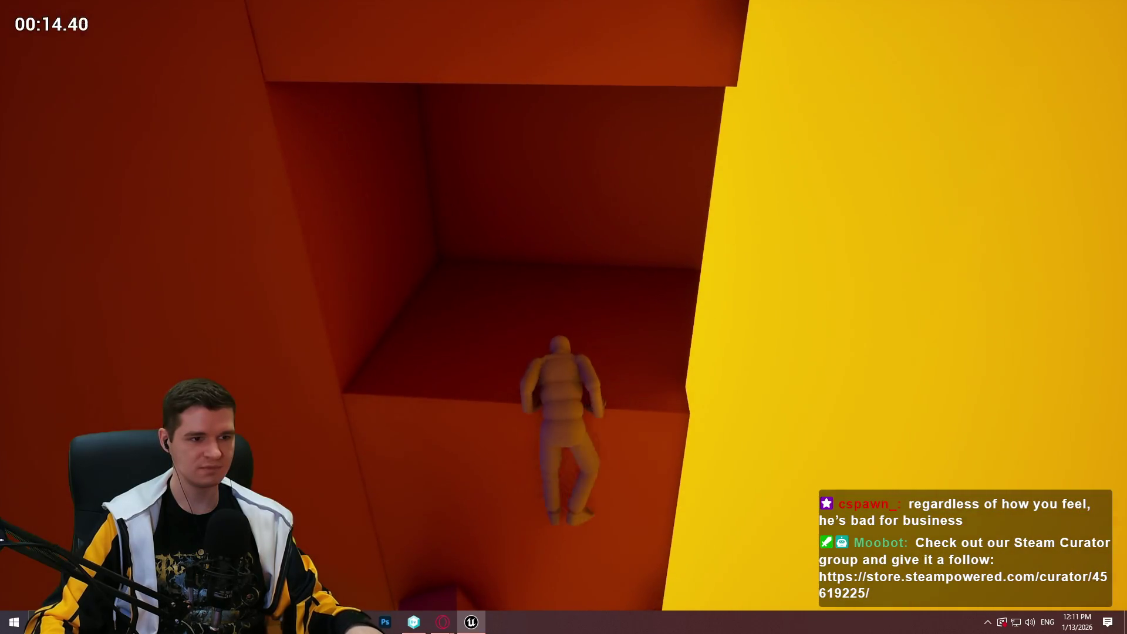
{"action": "key", "text": "w"}
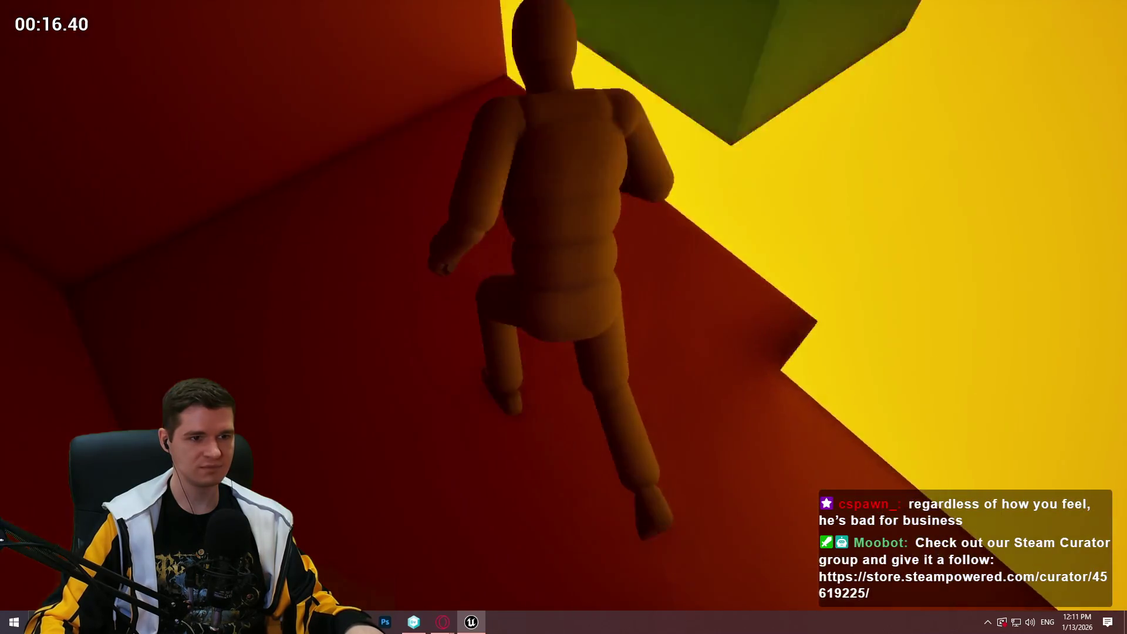
{"action": "key", "text": "w"}
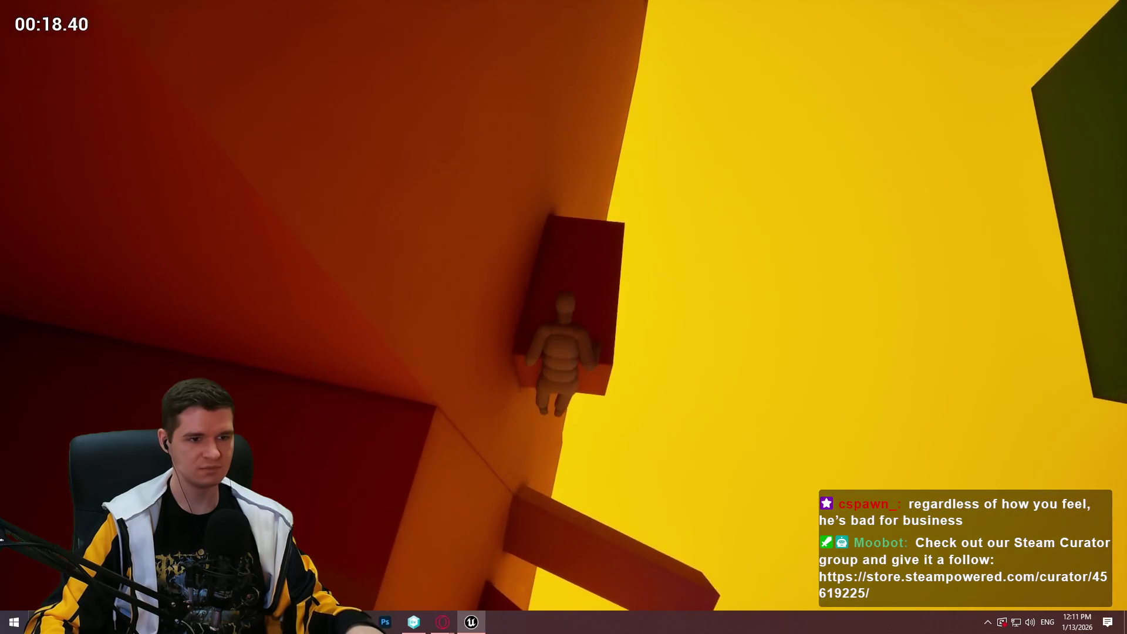
{"action": "key", "text": "w"}
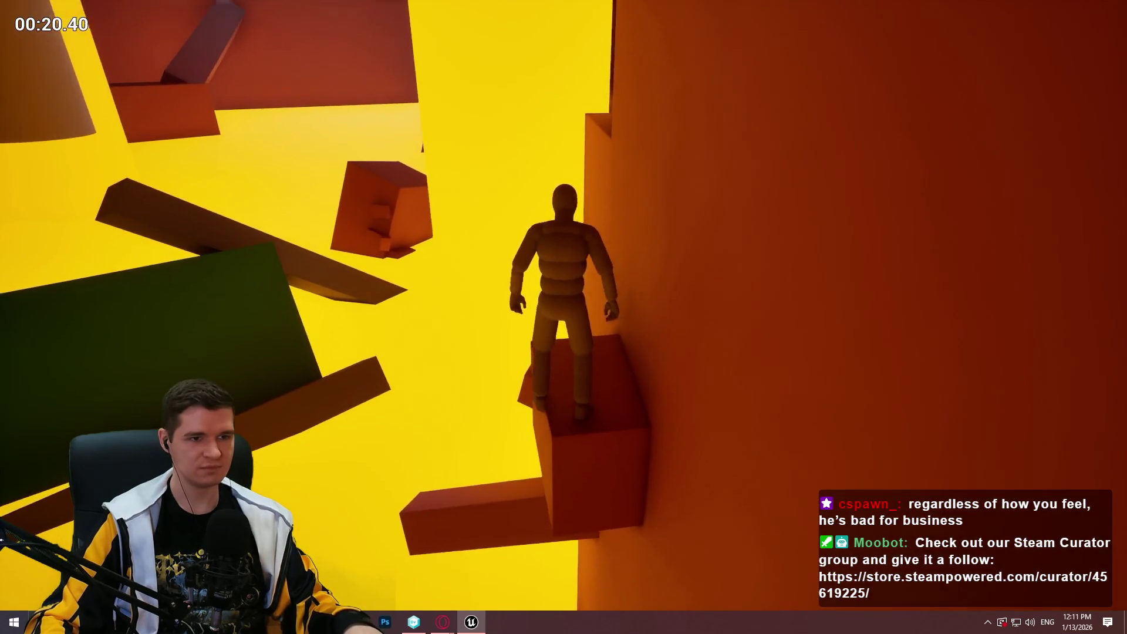
{"action": "key", "text": "w"}
{"action": "key", "text": "w"}
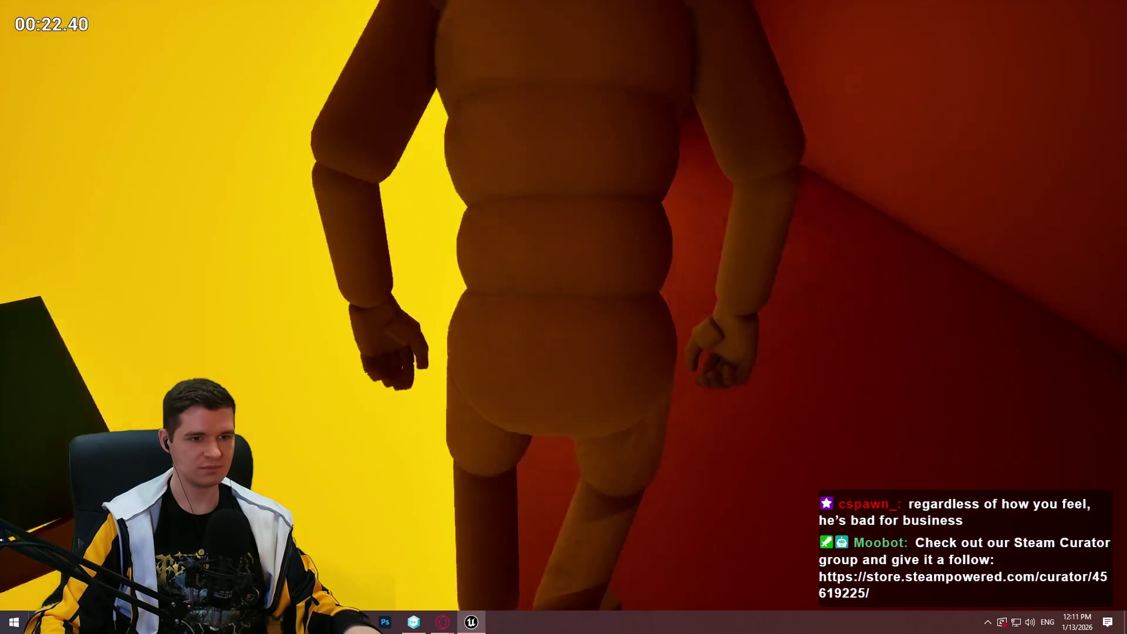
{"action": "key", "text": "w"}
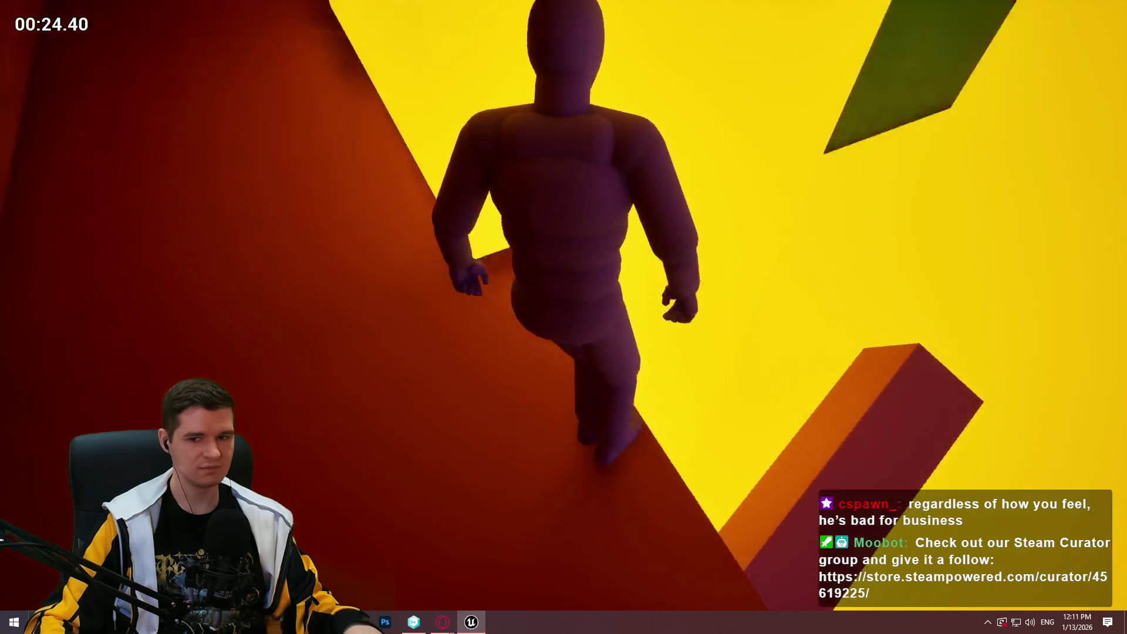
{"action": "key", "text": "w"}
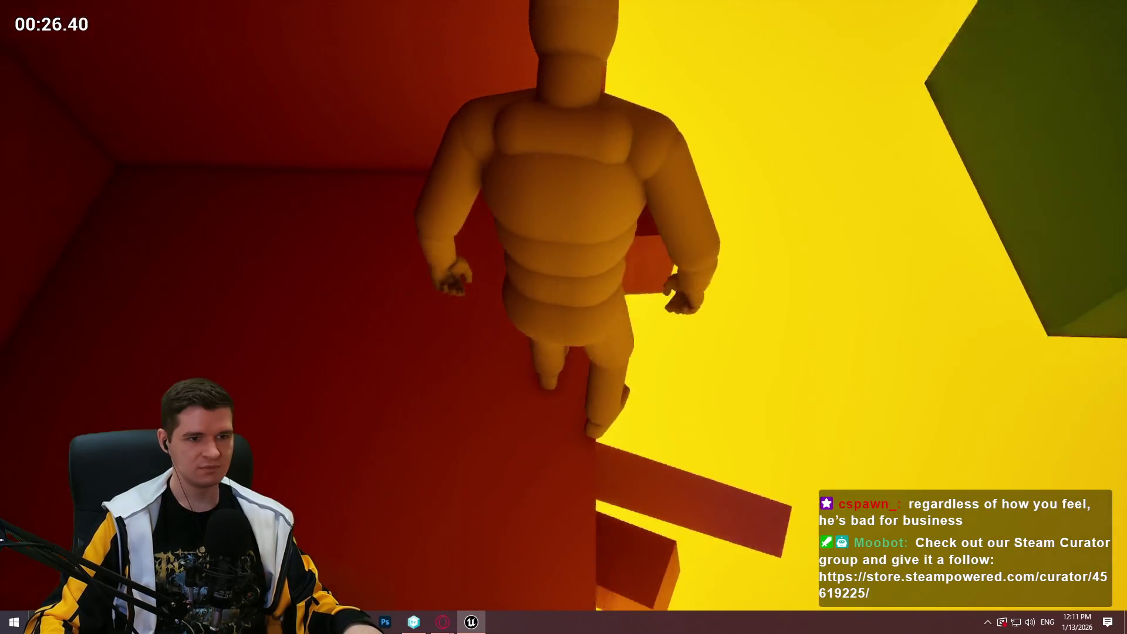
{"action": "key", "text": "w"}
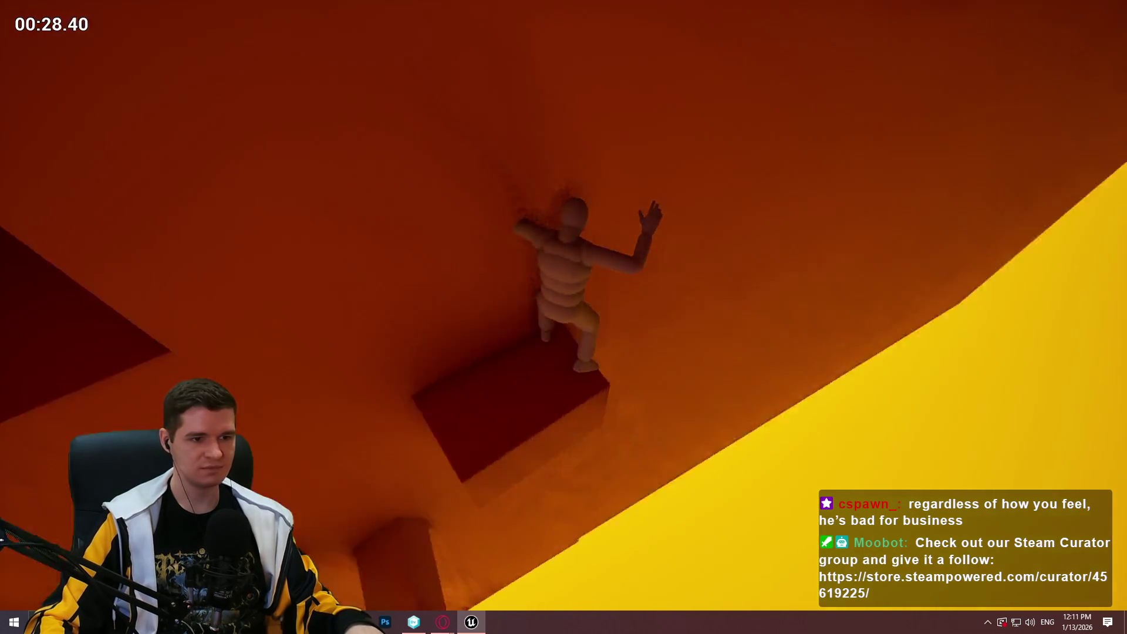
{"action": "key", "text": "w"}
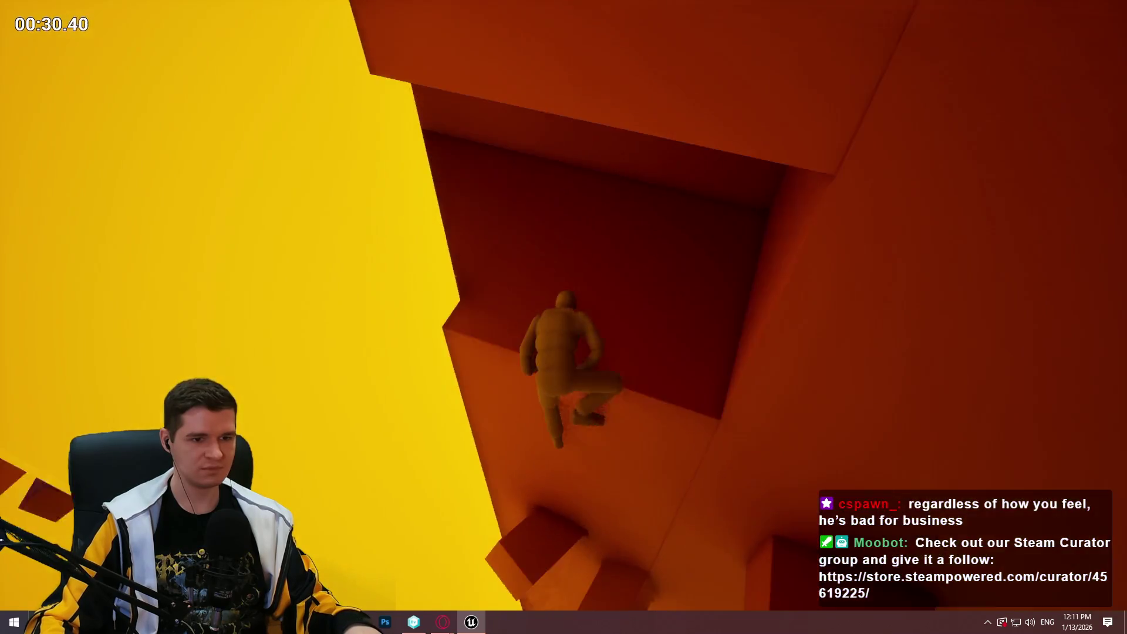
{"action": "key", "text": "w"}
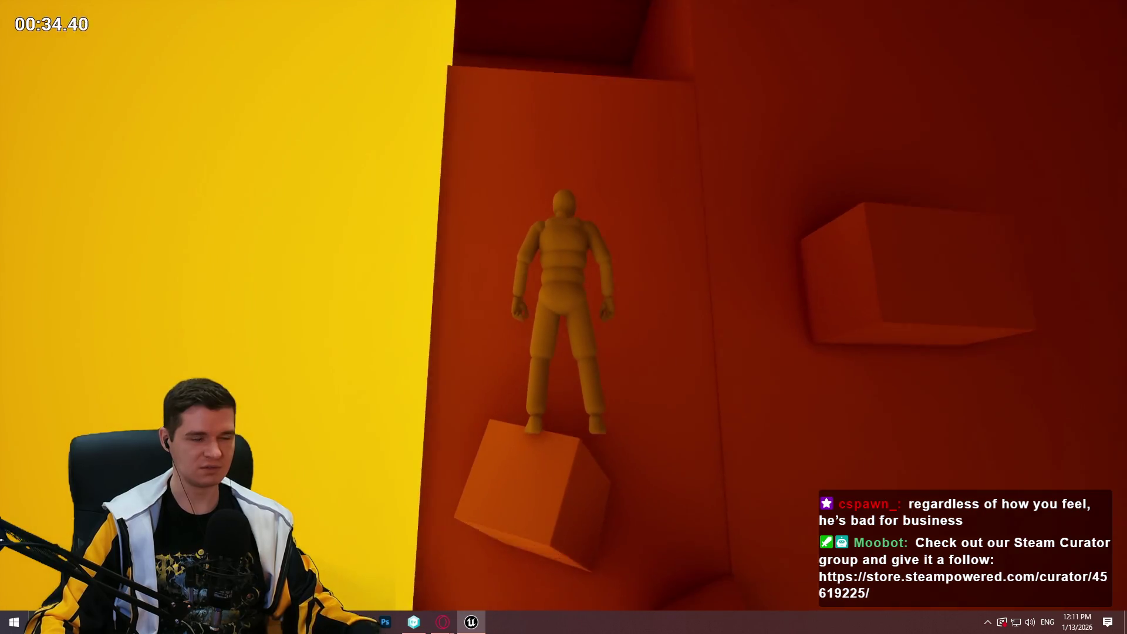
{"action": "key", "text": "Escape"}
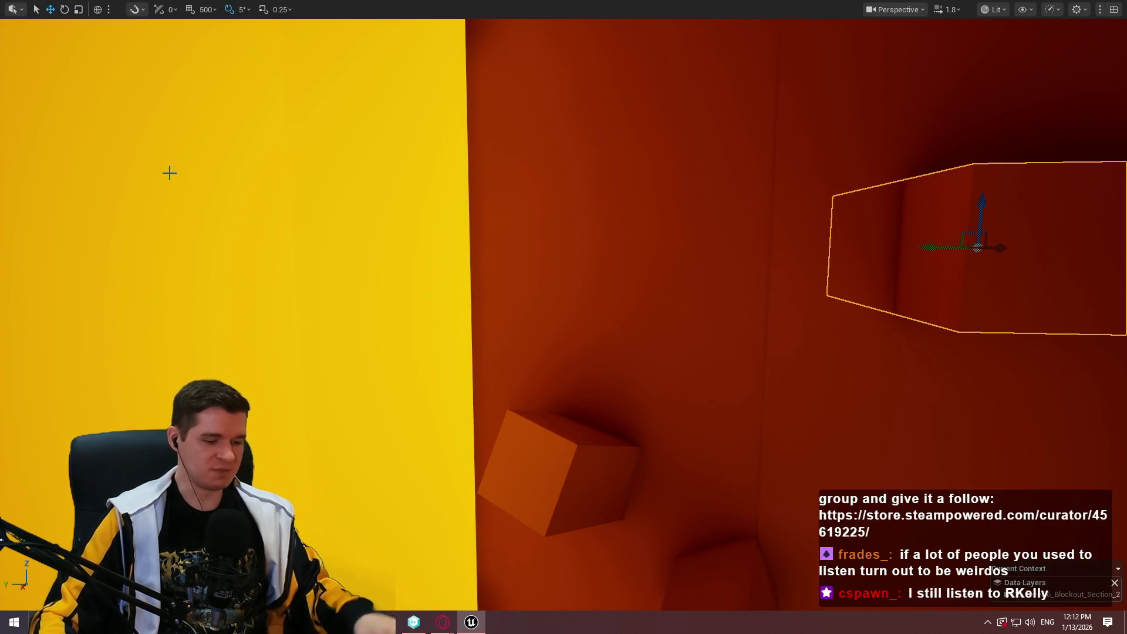
Delete the handhold box from the wall, then play-test the level with Alt+P
{"action": "left_click_drag", "start_coordinate": [234, 144], "coordinate": [234, 144]}
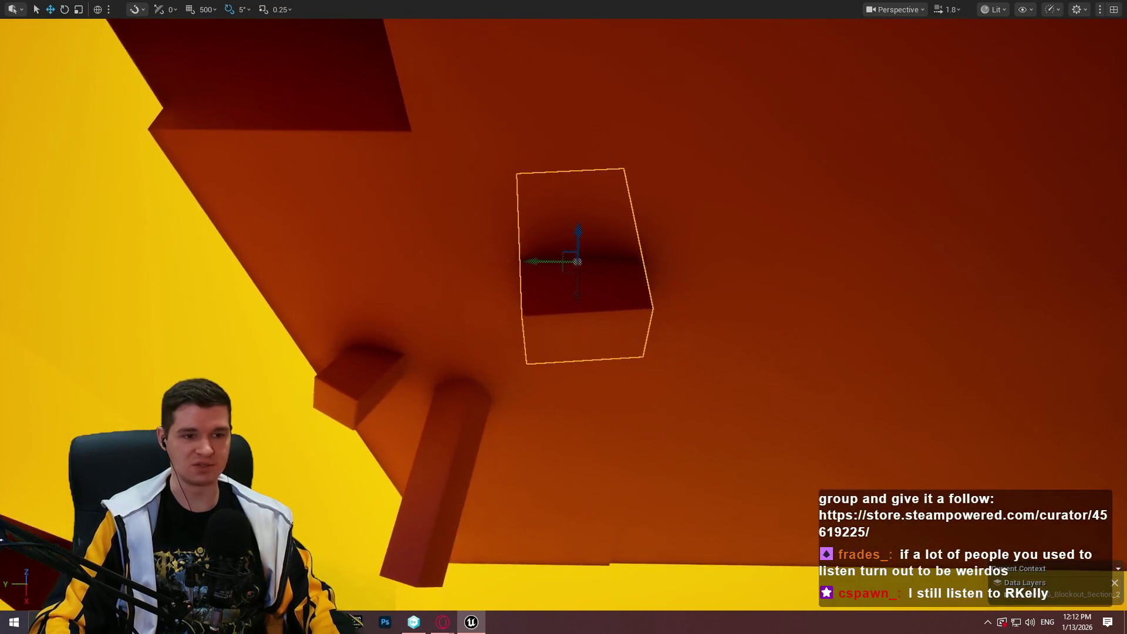
{"action": "key", "text": "Delete"}
{"action": "right_click", "coordinate": [618, 224]}
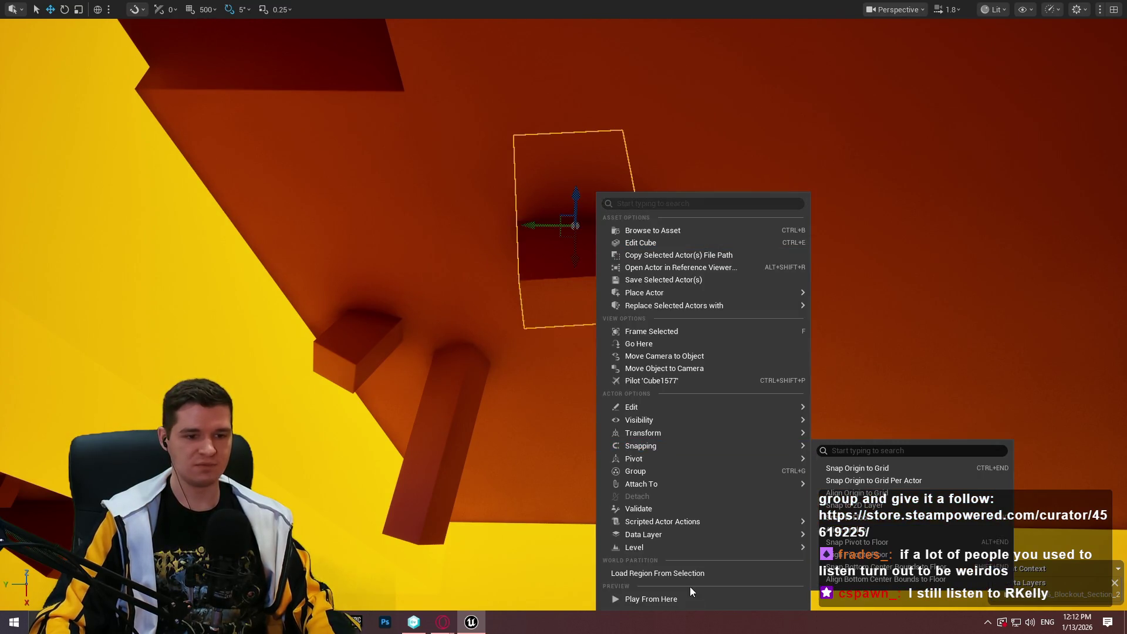
{"action": "left_click", "coordinate": [729, 522]}
{"action": "key", "text": "alt+p"}
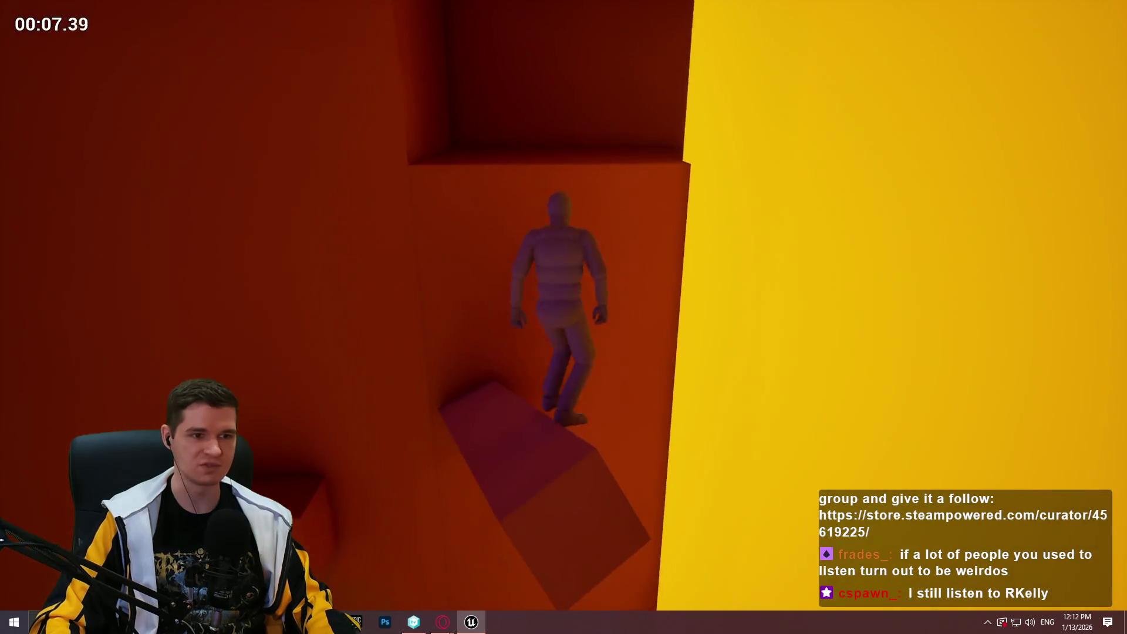
{"action": "key", "text": "Escape"}
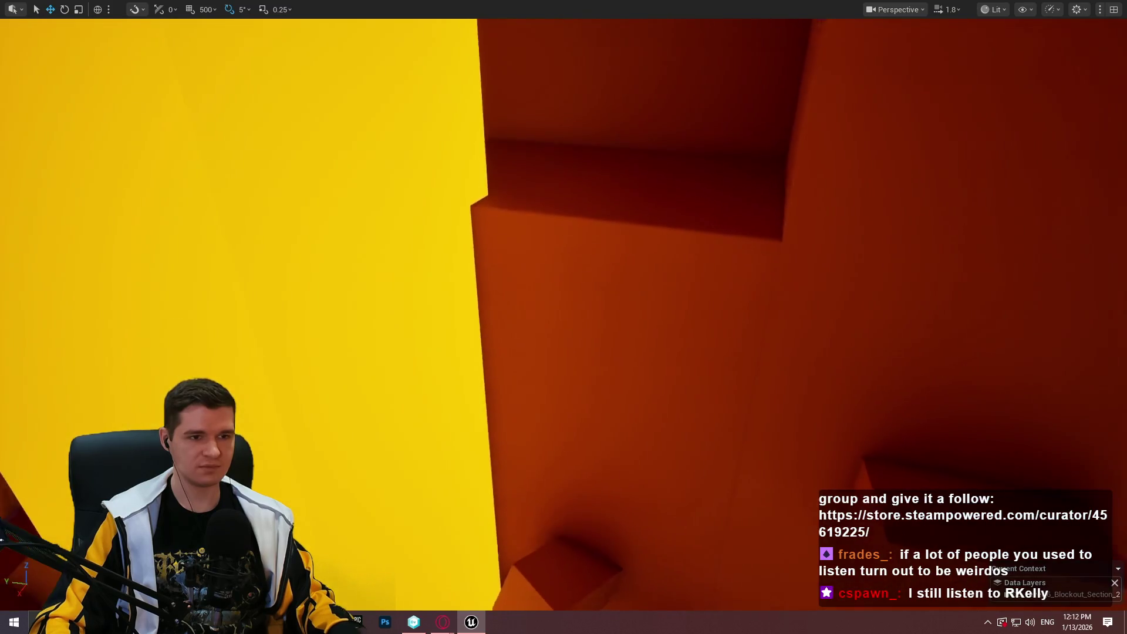
Play-test the climb starting from the handhold cube
{"action": "right_click", "coordinate": [685, 221]}
{"action": "left_click", "coordinate": [744, 598]}
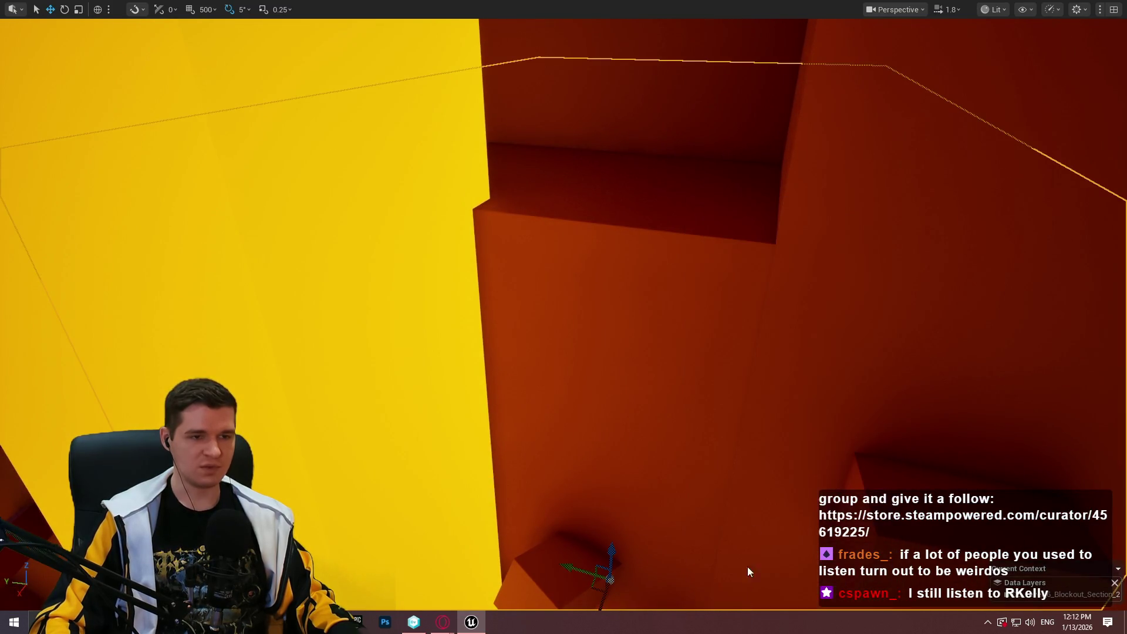
{"action": "key", "text": "Escape"}
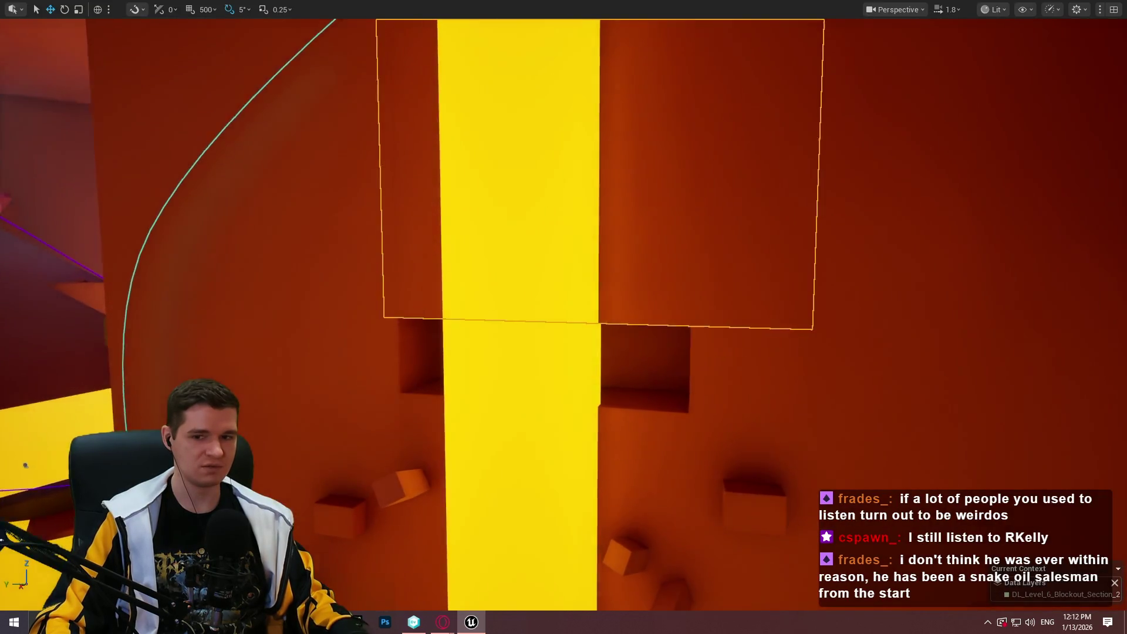
View the cube from a new angle and play-test from it again
{"action": "left_click_drag", "start_coordinate": [563, 317], "coordinate": [564, 375]}
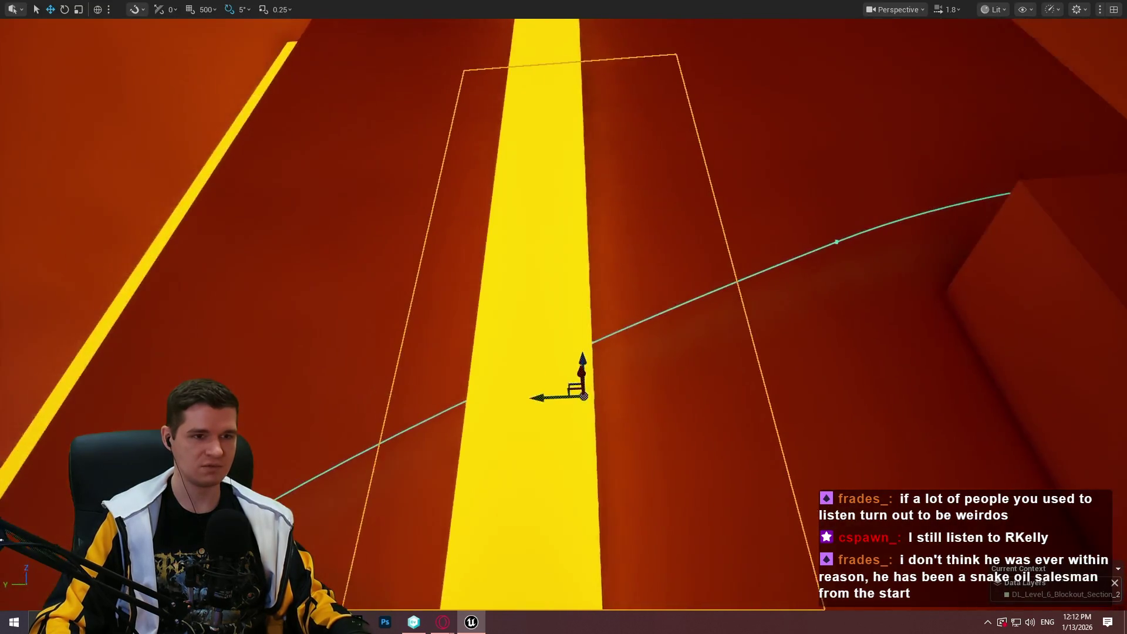
{"action": "left_click_drag", "start_coordinate": [585, 336], "coordinate": [632, 239]}
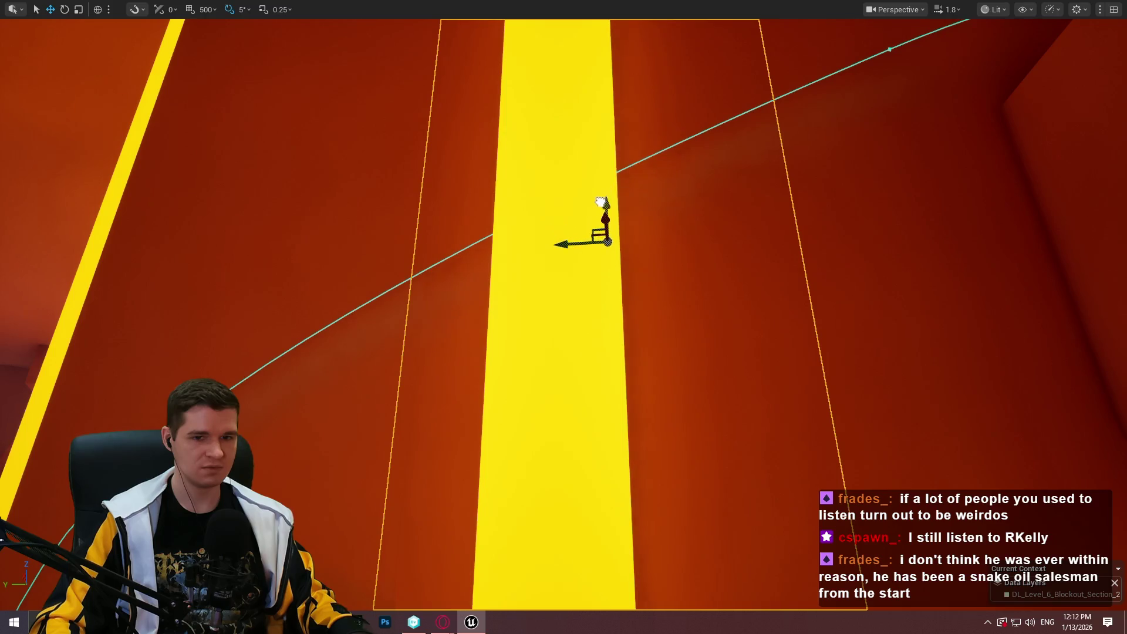
{"action": "mouse_move", "coordinate": [599, 203]}
{"action": "left_mouse_down"}
{"action": "mouse_move", "coordinate": [600, 152]}
{"action": "mouse_move", "coordinate": [581, 188]}
{"action": "left_mouse_up"}
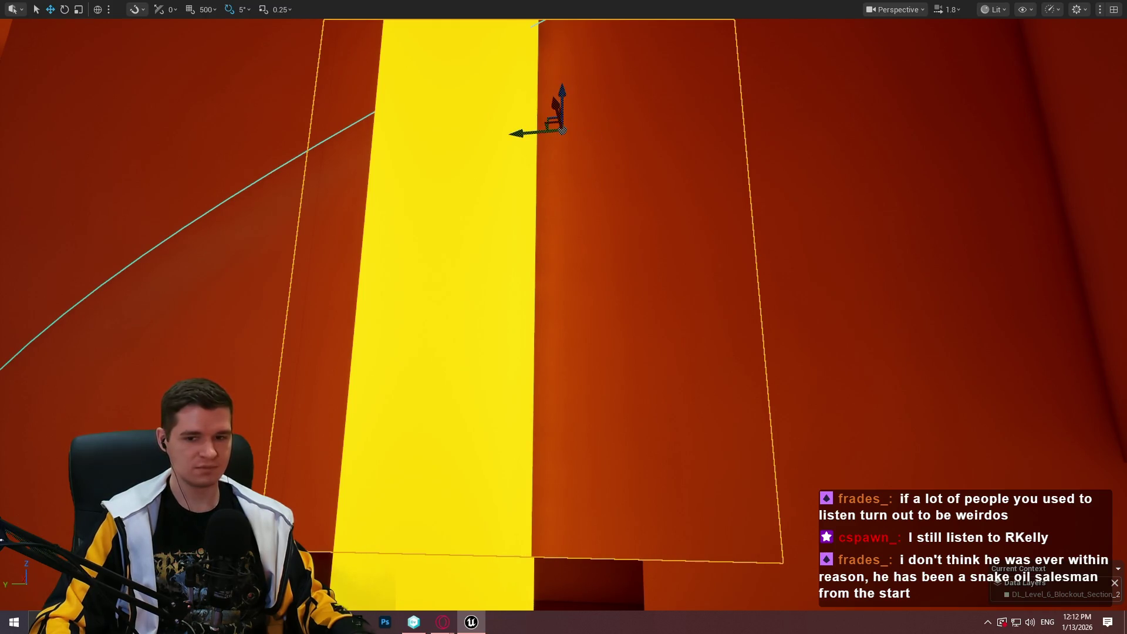
{"action": "mouse_move", "coordinate": [581, 188]}
{"action": "left_mouse_down"}
{"action": "mouse_move", "coordinate": [593, 156]}
{"action": "mouse_move", "coordinate": [578, 182]}
{"action": "left_mouse_up"}
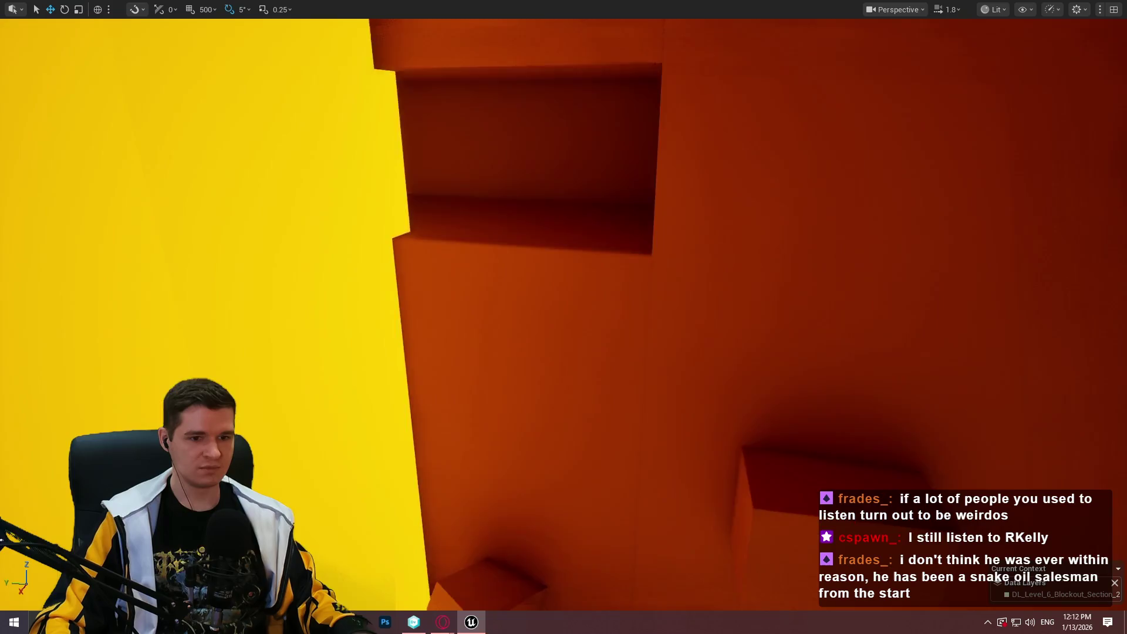
{"action": "right_click", "coordinate": [754, 438]}
{"action": "left_click", "coordinate": [860, 456]}
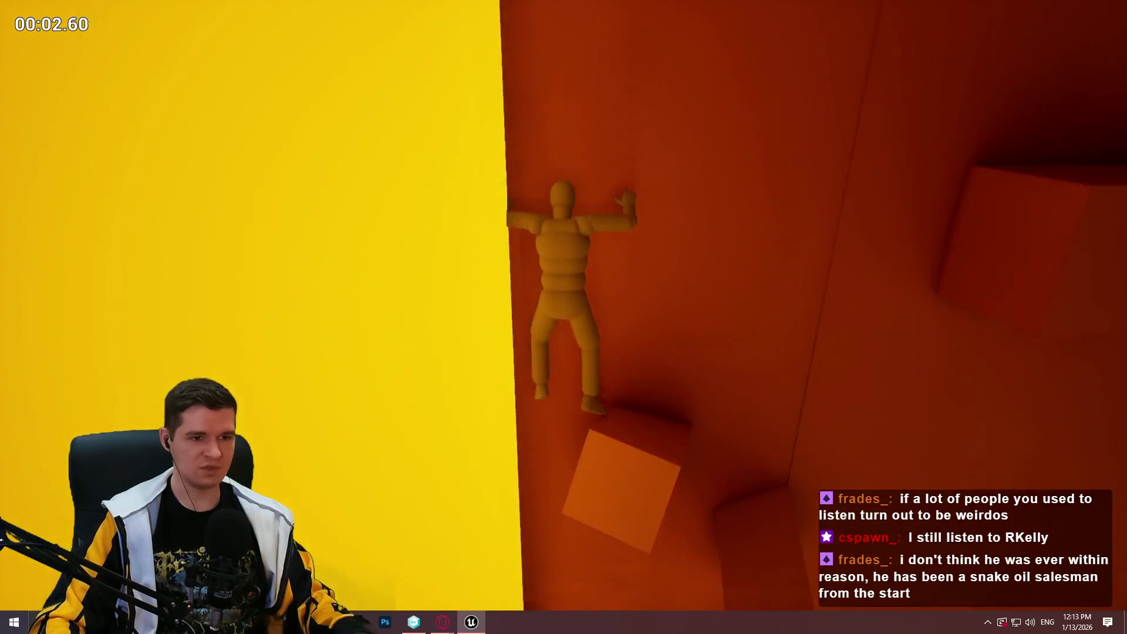
{"action": "key", "text": "Escape"}
Fly around the yellow column and play-test from a spot beside it
{"action": "left_click_drag", "start_coordinate": [1031, 190], "coordinate": [621, 160]}
{"action": "key", "text": "f"}
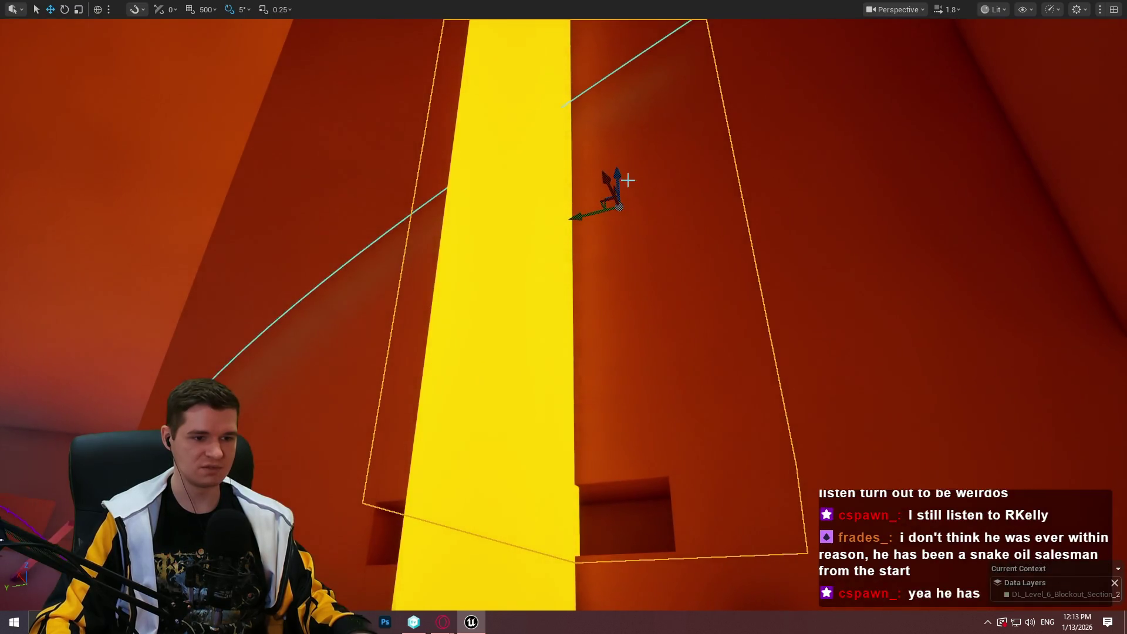
{"action": "mouse_move", "coordinate": [628, 181]}
{"action": "left_mouse_down"}
{"action": "mouse_move", "coordinate": [627, 121]}
{"action": "mouse_move", "coordinate": [593, 121]}
{"action": "mouse_move", "coordinate": [575, 102]}
{"action": "mouse_move", "coordinate": [595, 94]}
{"action": "mouse_move", "coordinate": [581, 88]}
{"action": "mouse_move", "coordinate": [605, 88]}
{"action": "left_mouse_up"}
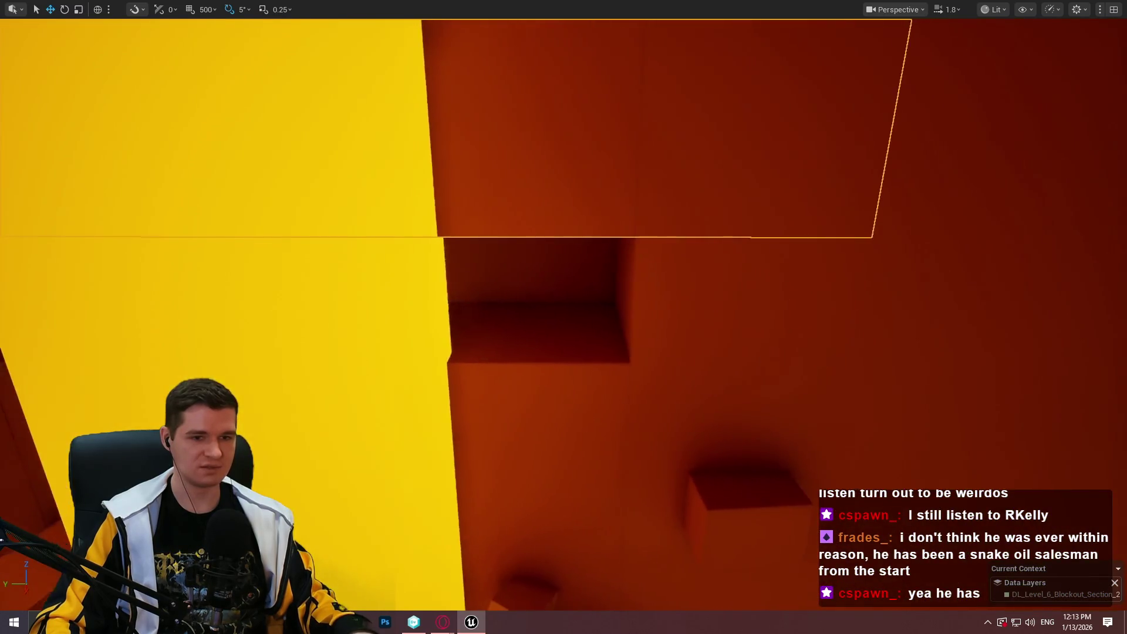
{"action": "left_click_drag", "start_coordinate": [755, 317], "coordinate": [809, 376]}
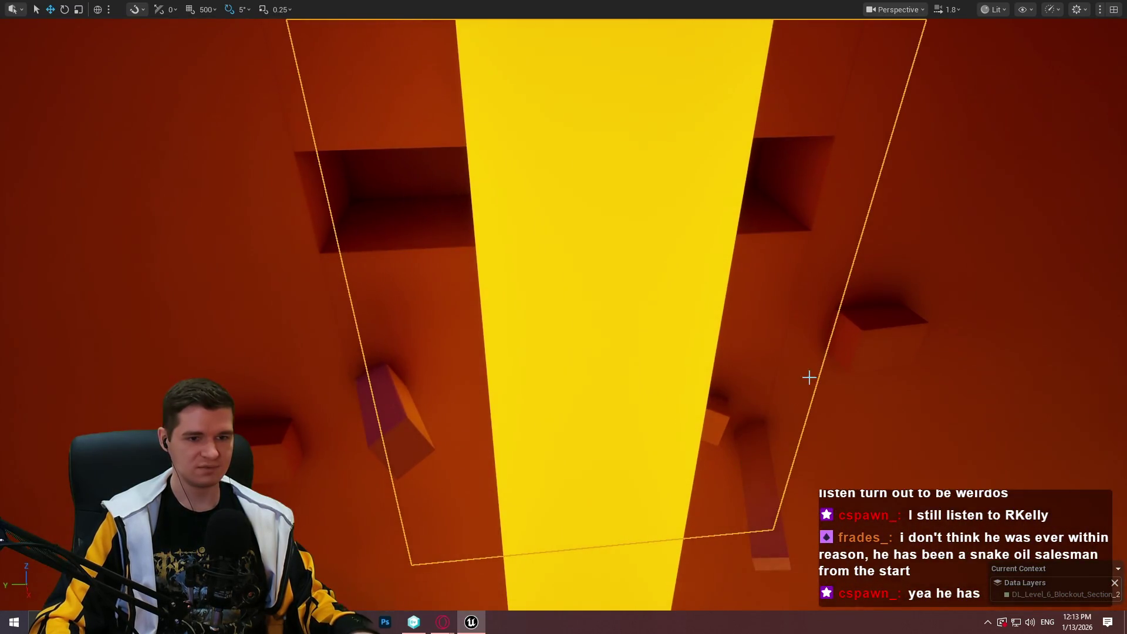
{"action": "mouse_move", "coordinate": [862, 346]}
{"action": "left_mouse_down"}
{"action": "mouse_move", "coordinate": [767, 315]}
{"action": "mouse_move", "coordinate": [793, 390]}
{"action": "mouse_move", "coordinate": [849, 481]}
{"action": "left_mouse_up"}
{"action": "right_click", "coordinate": [851, 478]}
{"action": "left_click", "coordinate": [953, 467]}
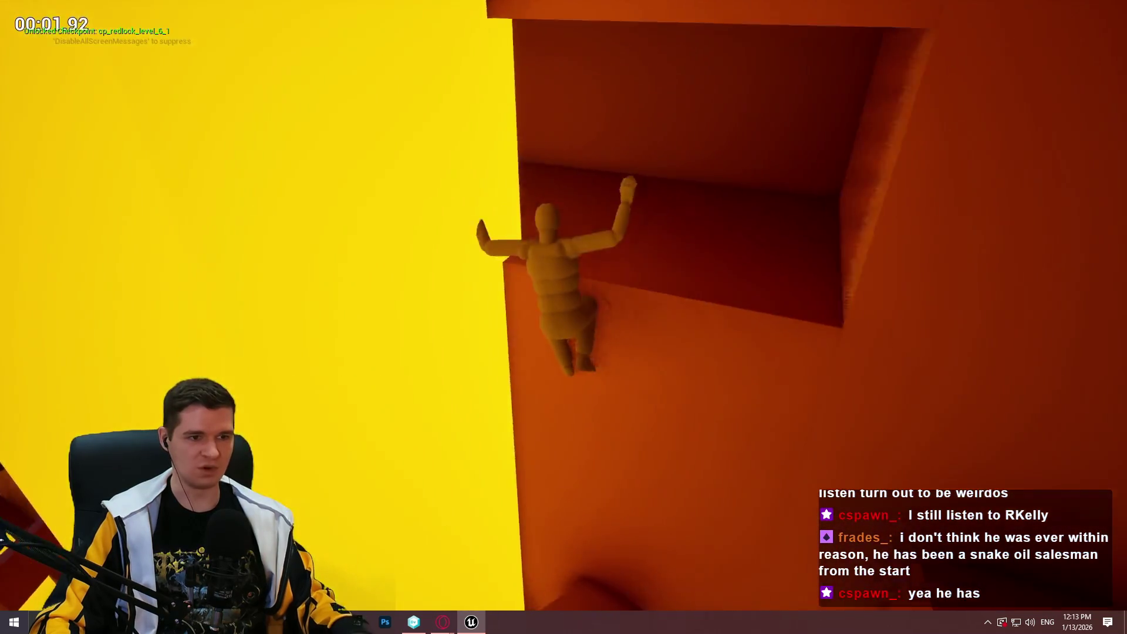
{"action": "key", "text": "Escape"}
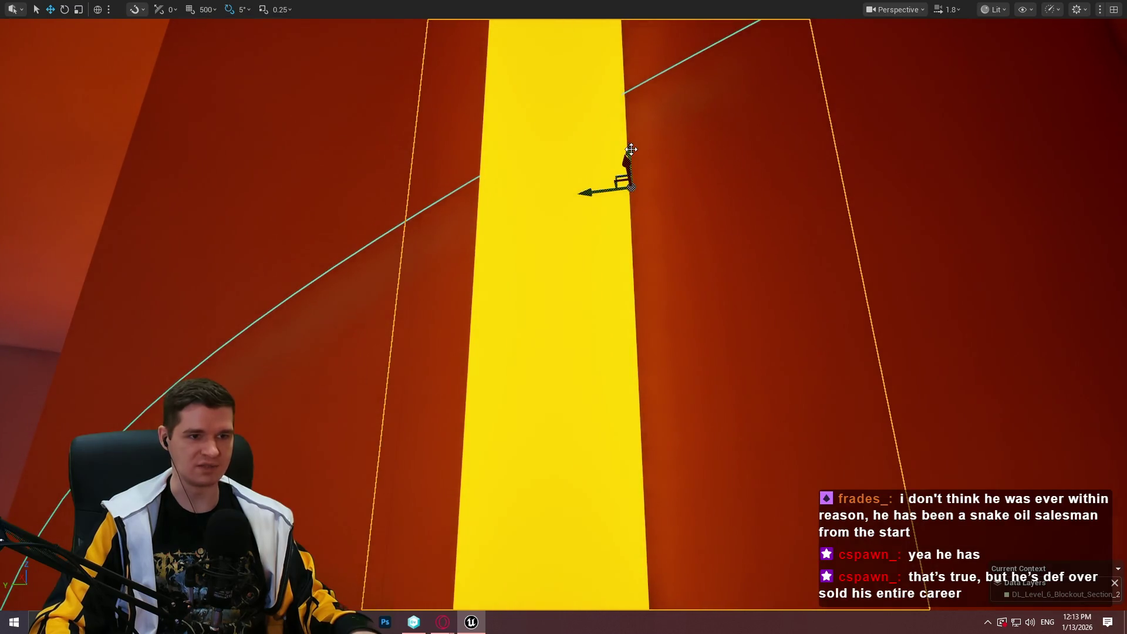
Play-test from the box, climbing the mannequin into the recess and back out
{"action": "scroll", "coordinate": [656, 148], "scroll_direction": "down", "scroll_amount": 5}
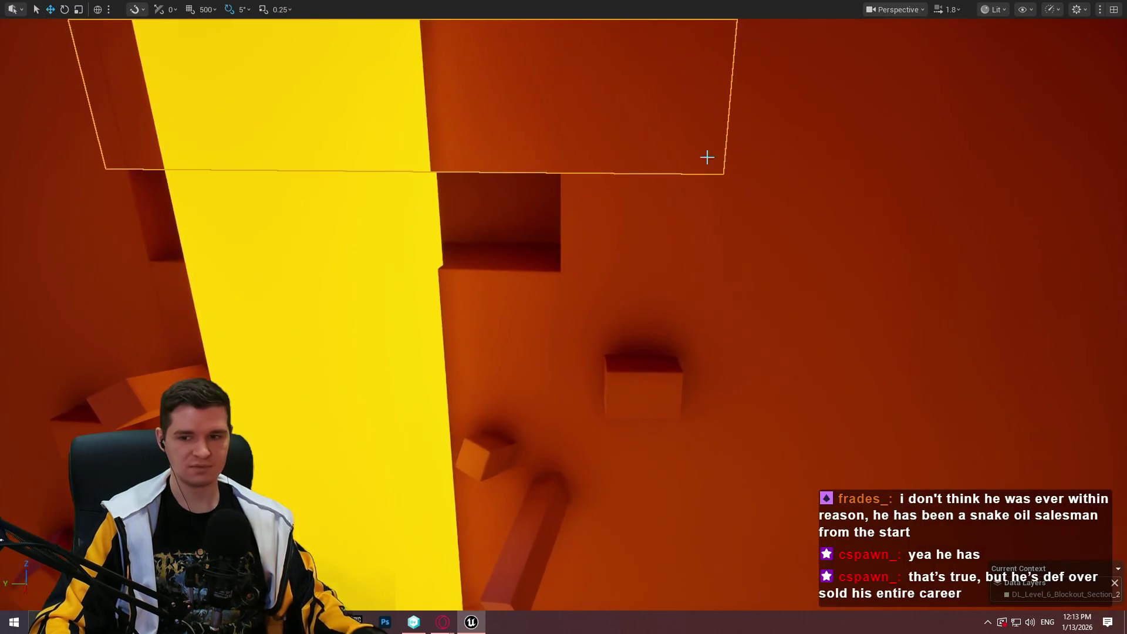
{"action": "right_click", "coordinate": [621, 353]}
{"action": "left_click", "coordinate": [704, 600]}
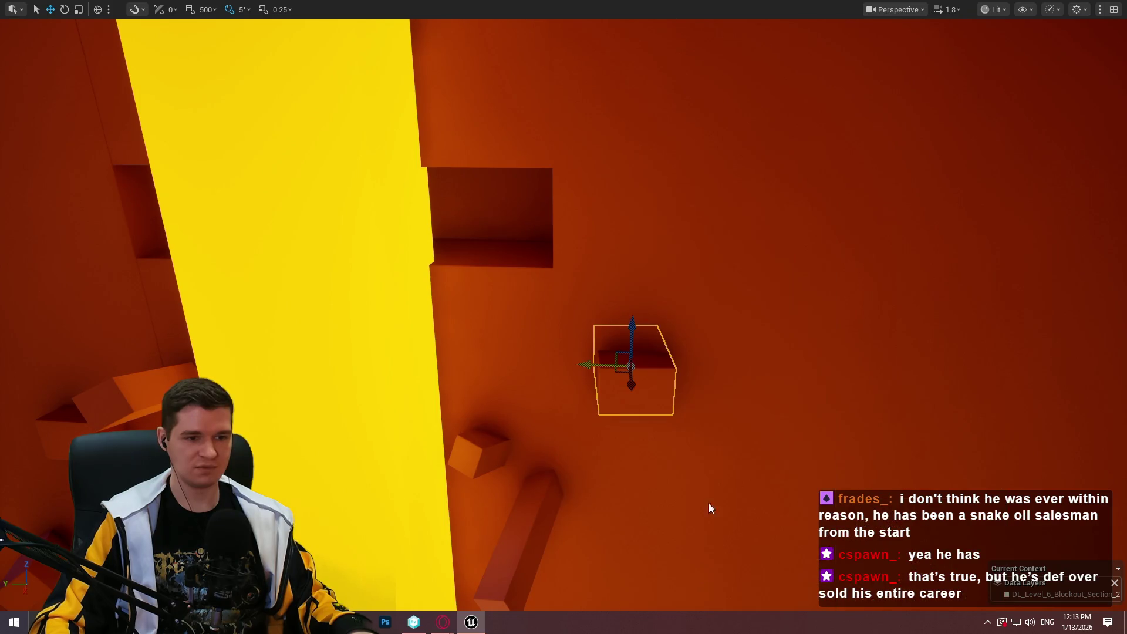
{"action": "key", "text": "space"}
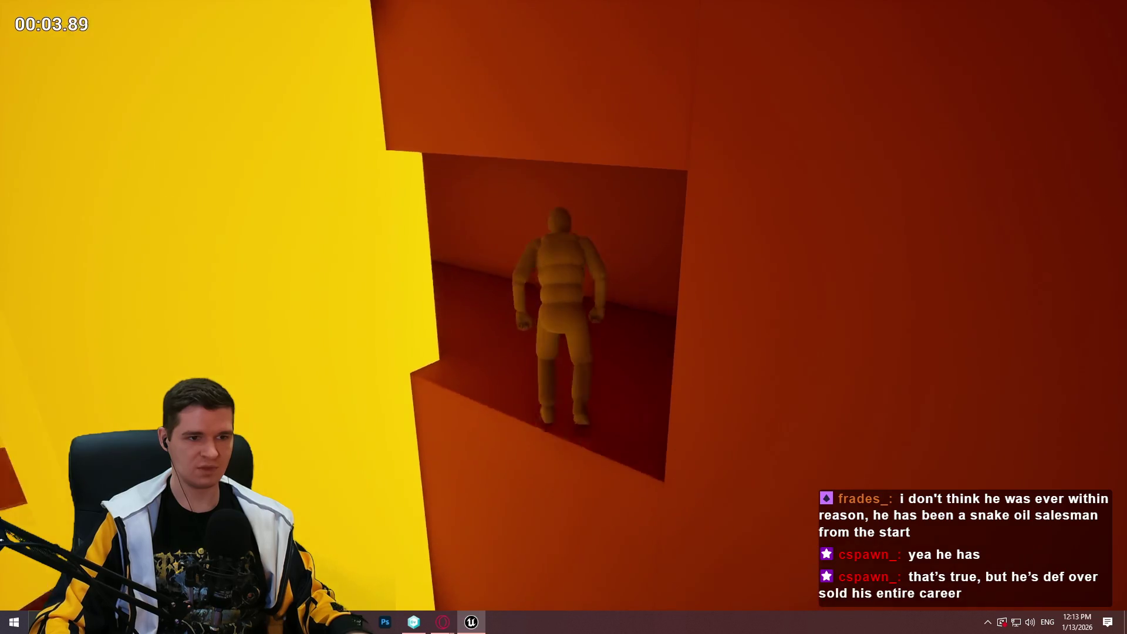
{"action": "key", "text": "w"}
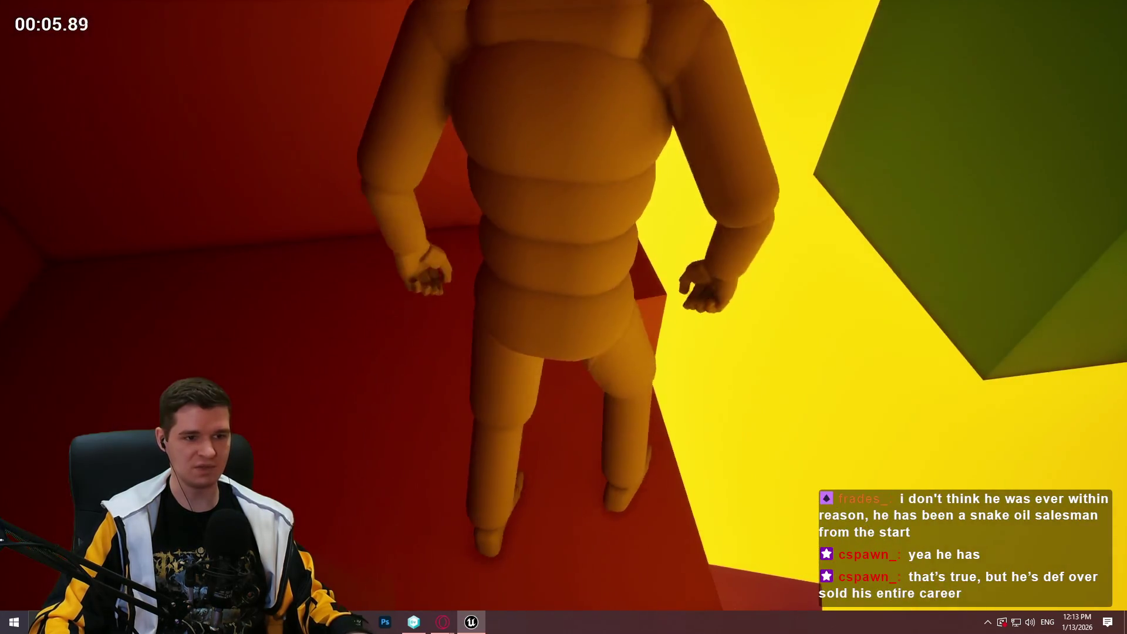
{"action": "key", "text": "Escape"}
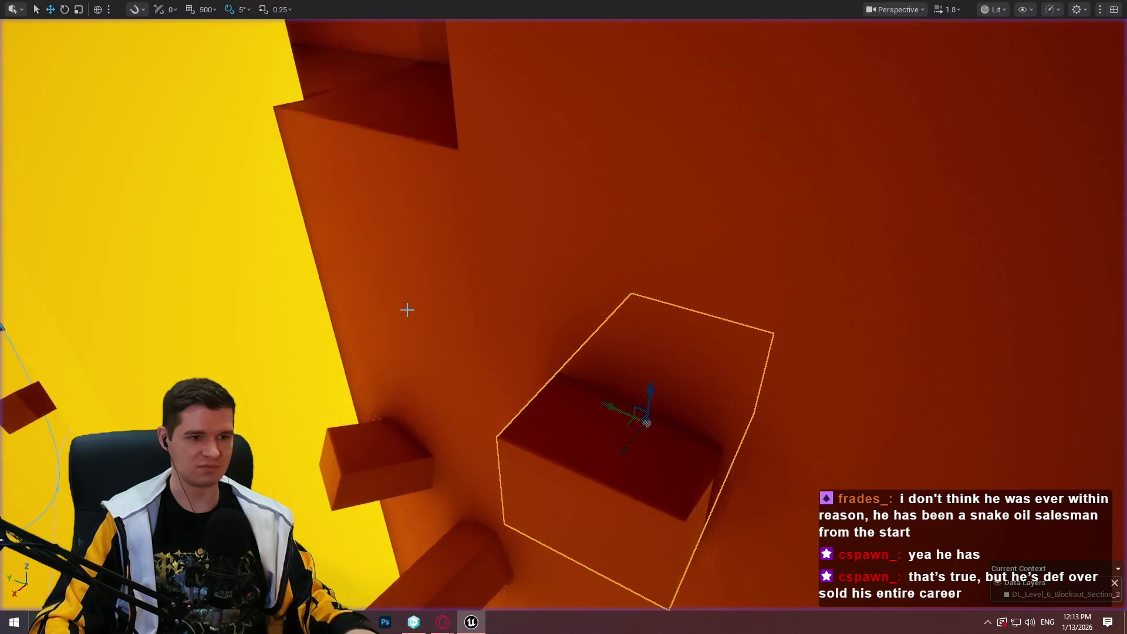
Play-test from the box again, climbing up and mantling onto the ledge
{"action": "left_click_drag", "start_coordinate": [407, 309], "coordinate": [417, 304]}
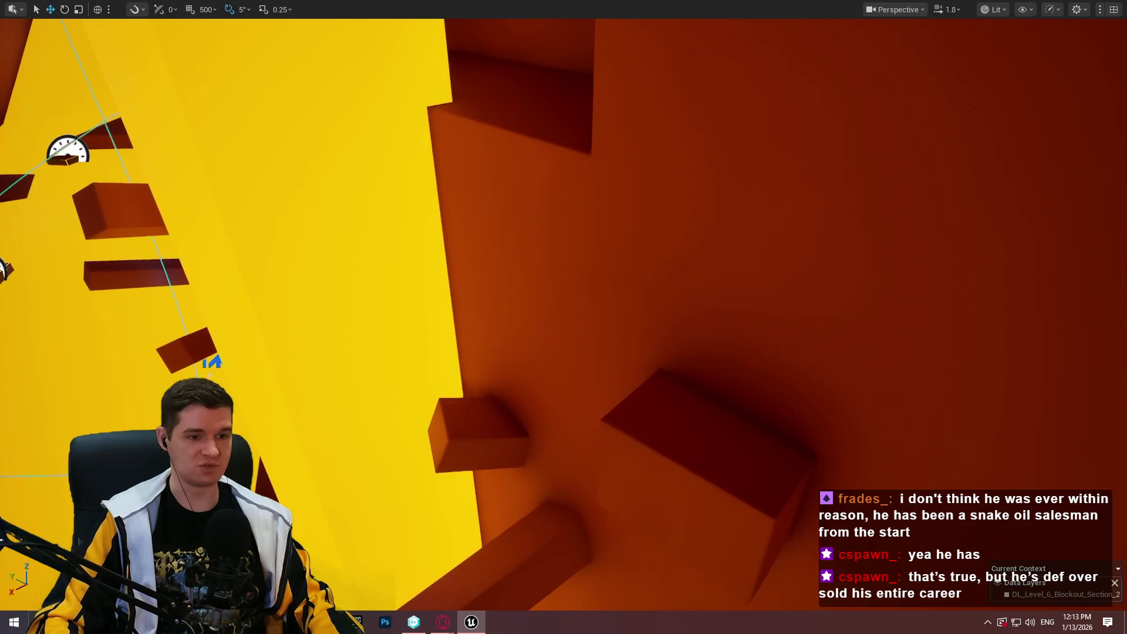
{"action": "right_click", "coordinate": [742, 432]}
{"action": "left_click", "coordinate": [808, 421]}
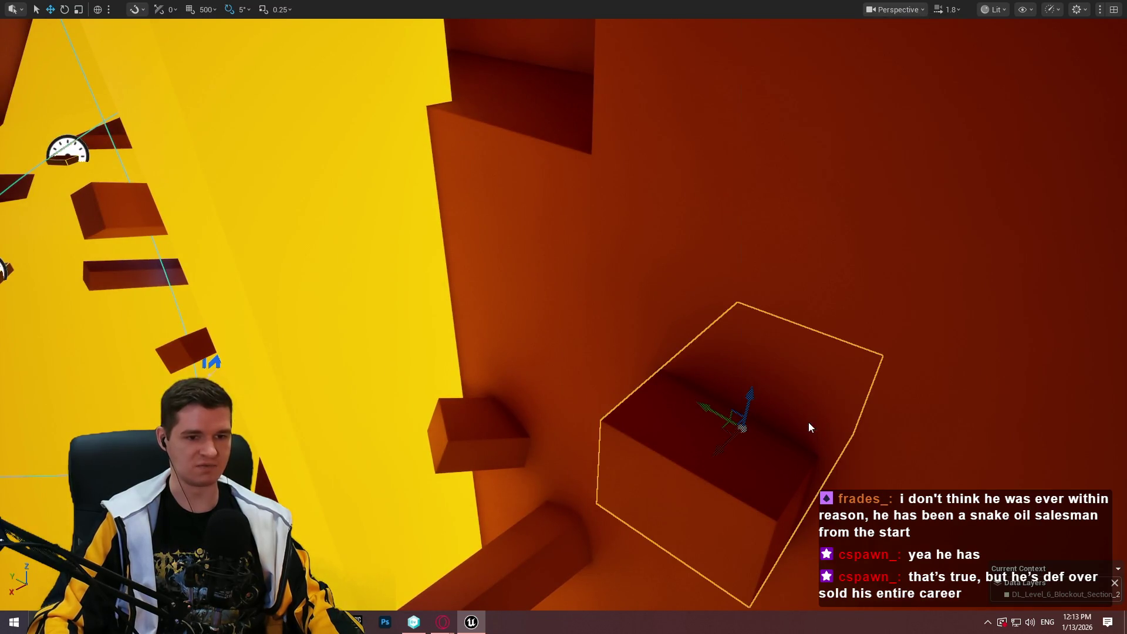
{"action": "key", "text": "space"}
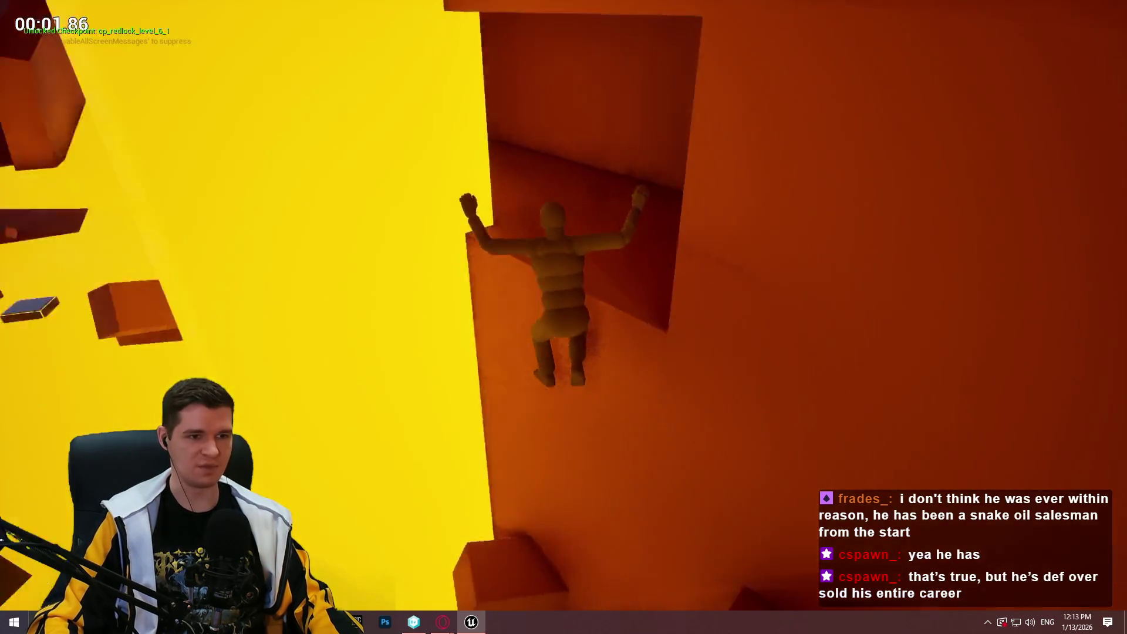
{"action": "key", "text": "w"}
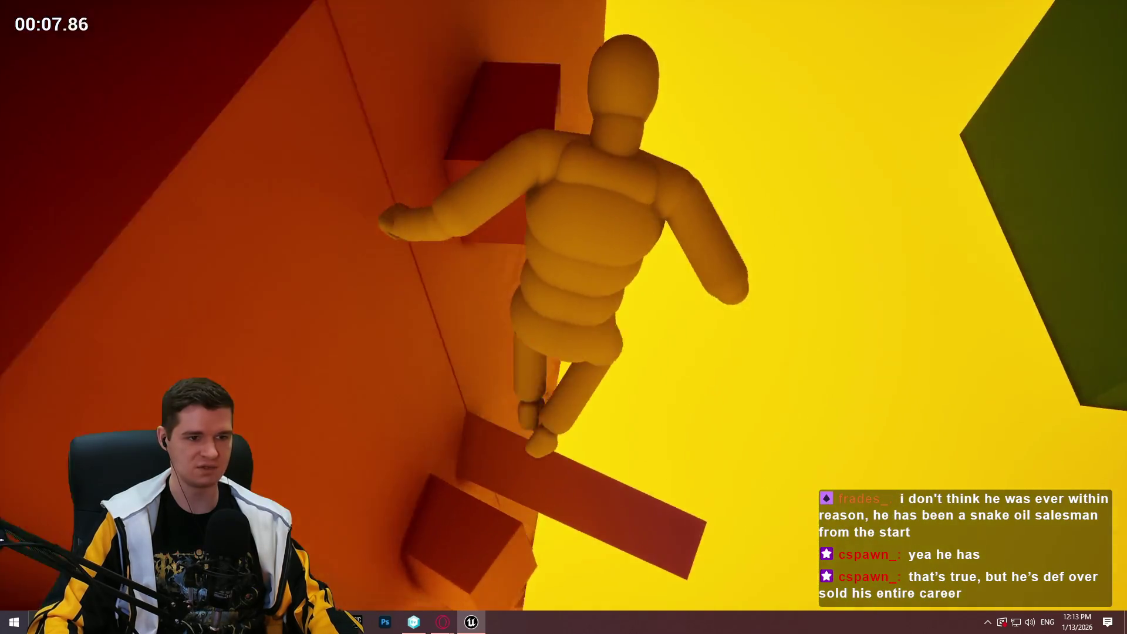
{"action": "key", "text": "Escape"}
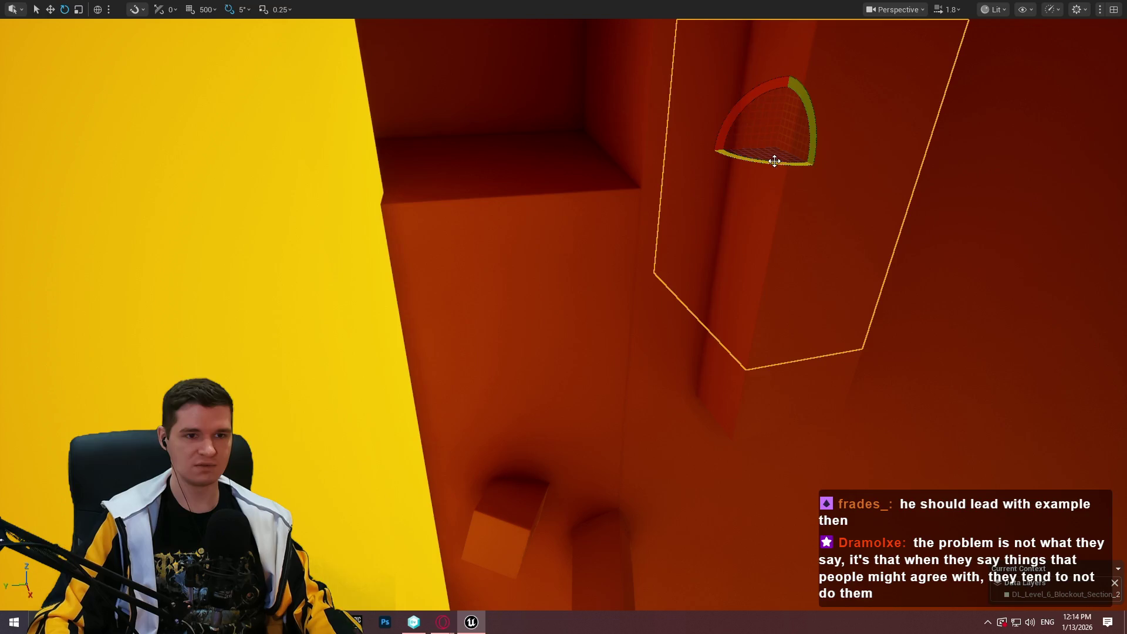
Rotate the tall block −45° and move it left and up to the alcove edge
{"action": "left_click_drag", "start_coordinate": [775, 161], "coordinate": [850, 157]}
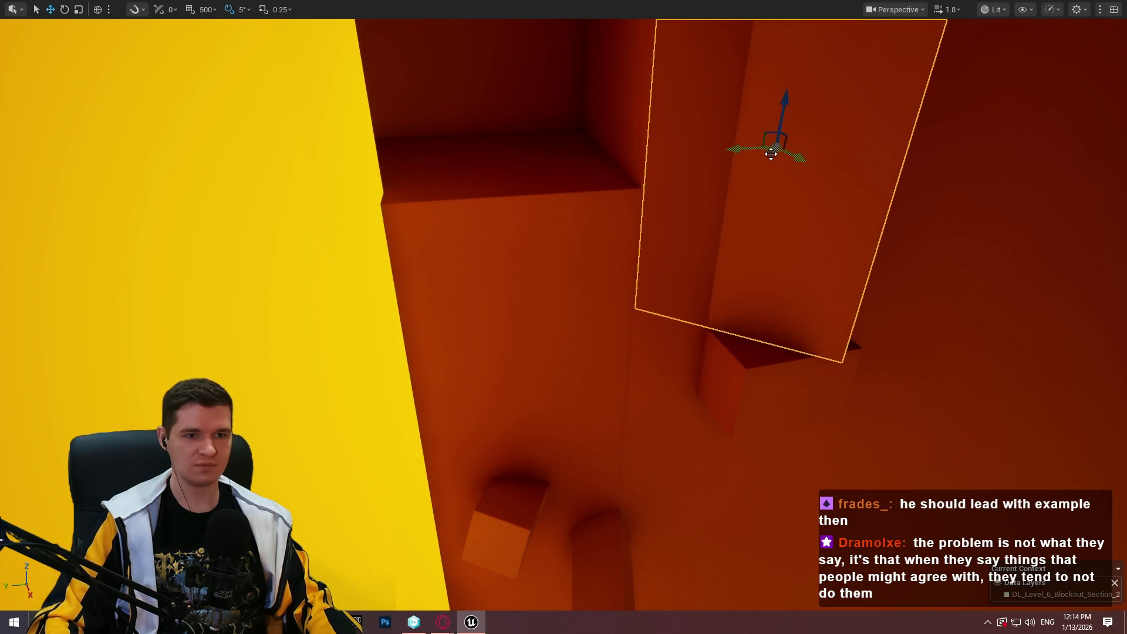
{"action": "mouse_move", "coordinate": [771, 154]}
{"action": "left_mouse_down"}
{"action": "mouse_move", "coordinate": [639, 118]}
{"action": "mouse_move", "coordinate": [520, 110]}
{"action": "mouse_move", "coordinate": [557, 120]}
{"action": "left_mouse_up"}
{"action": "key", "text": "f"}
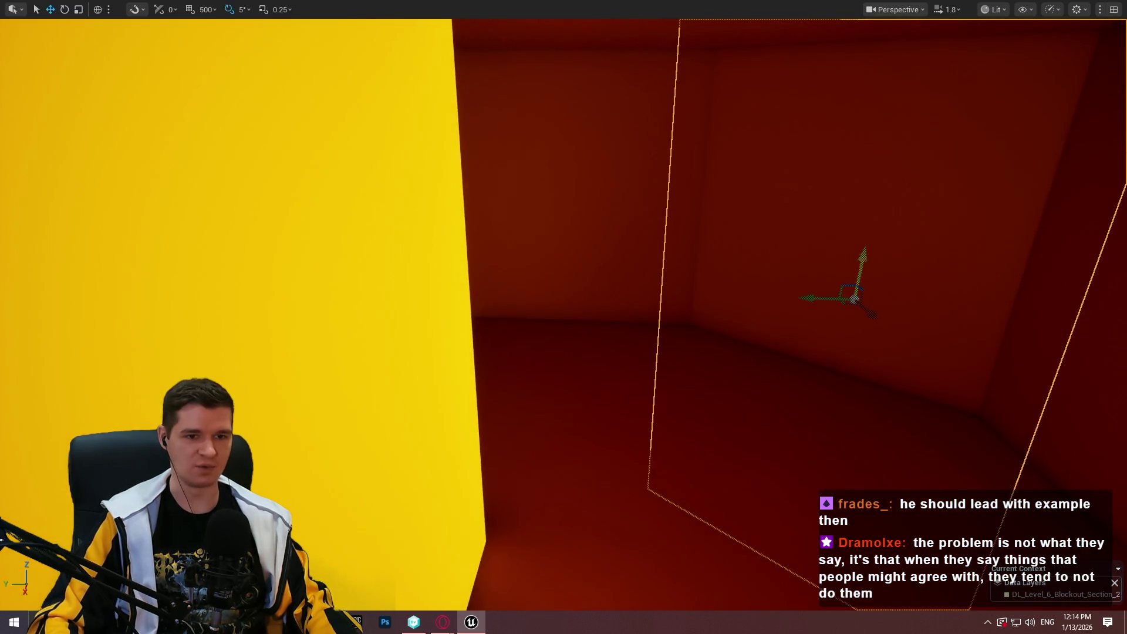
{"action": "mouse_move", "coordinate": [863, 256]}
{"action": "left_mouse_down"}
{"action": "mouse_move", "coordinate": [865, 234]}
{"action": "mouse_move", "coordinate": [822, 270]}
{"action": "left_mouse_up"}
Inspect the repositioned block and nearby handholds from several angles with the rotate and scale gizmos
{"action": "mouse_move", "coordinate": [780, 337]}
{"action": "left_mouse_down"}
{"action": "mouse_move", "coordinate": [1015, 230]}
{"action": "mouse_move", "coordinate": [684, 283]}
{"action": "mouse_move", "coordinate": [680, 350]}
{"action": "mouse_move", "coordinate": [616, 334]}
{"action": "mouse_move", "coordinate": [724, 284]}
{"action": "left_mouse_up"}
{"action": "key", "text": "e"}
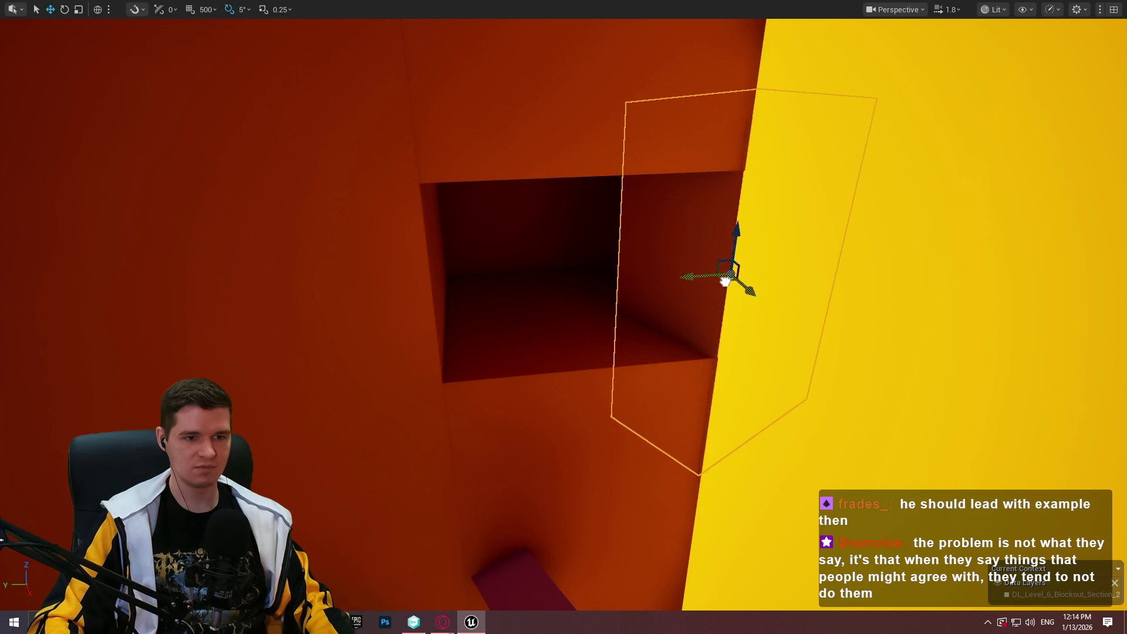
{"action": "key", "text": "w"}
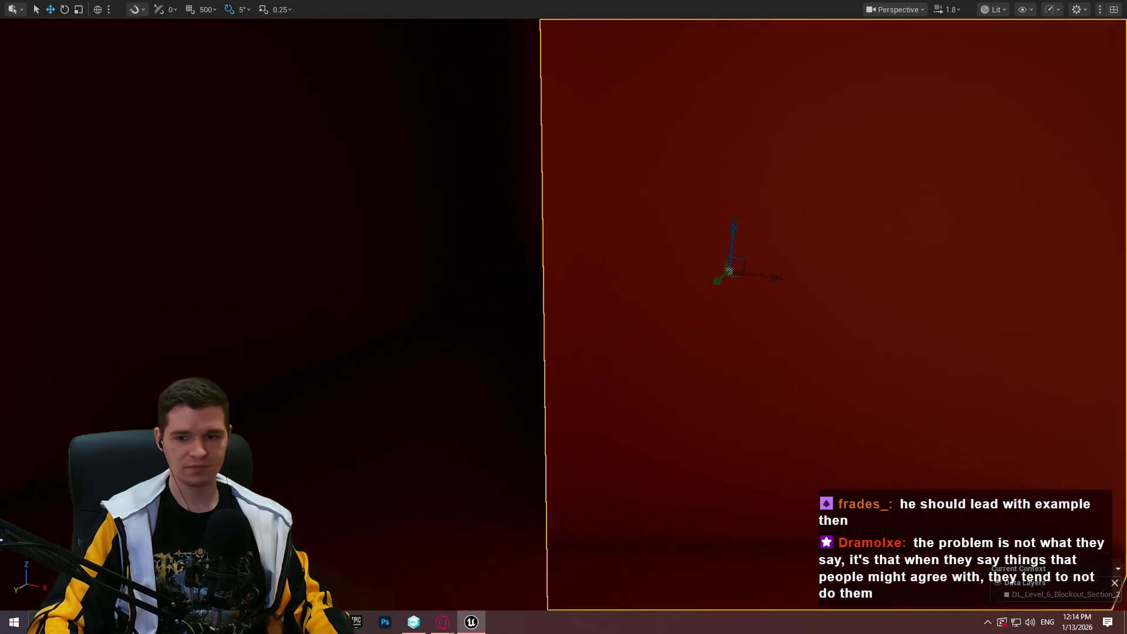
{"action": "scroll", "coordinate": [563, 317], "scroll_direction": "down", "scroll_amount": 2}
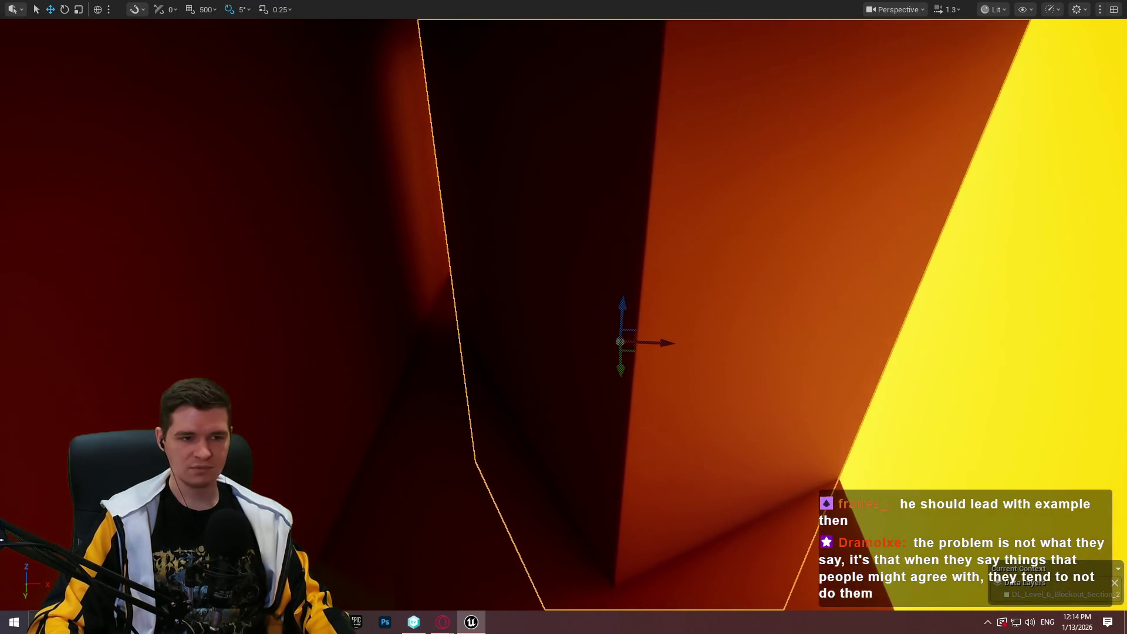
{"action": "key", "text": "r"}
{"action": "mouse_move", "coordinate": [659, 329]}
{"action": "left_mouse_down"}
{"action": "mouse_move", "coordinate": [674, 337]}
{"action": "mouse_move", "coordinate": [692, 322]}
{"action": "mouse_move", "coordinate": [727, 320]}
{"action": "mouse_move", "coordinate": [699, 317]}
{"action": "left_mouse_up"}
{"action": "left_click_drag", "start_coordinate": [624, 407], "coordinate": [625, 406]}
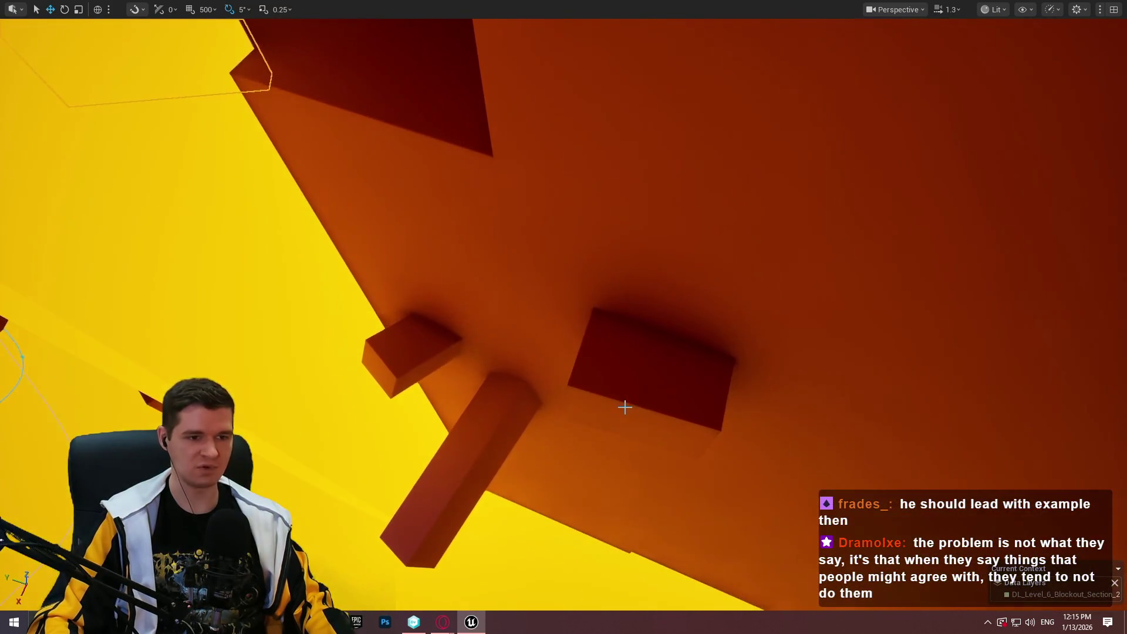
Play From Here on the handhold block and climb the mannequin up the ledge into the corridor
{"action": "right_click", "coordinate": [665, 371]}
{"action": "left_click", "coordinate": [779, 599]}
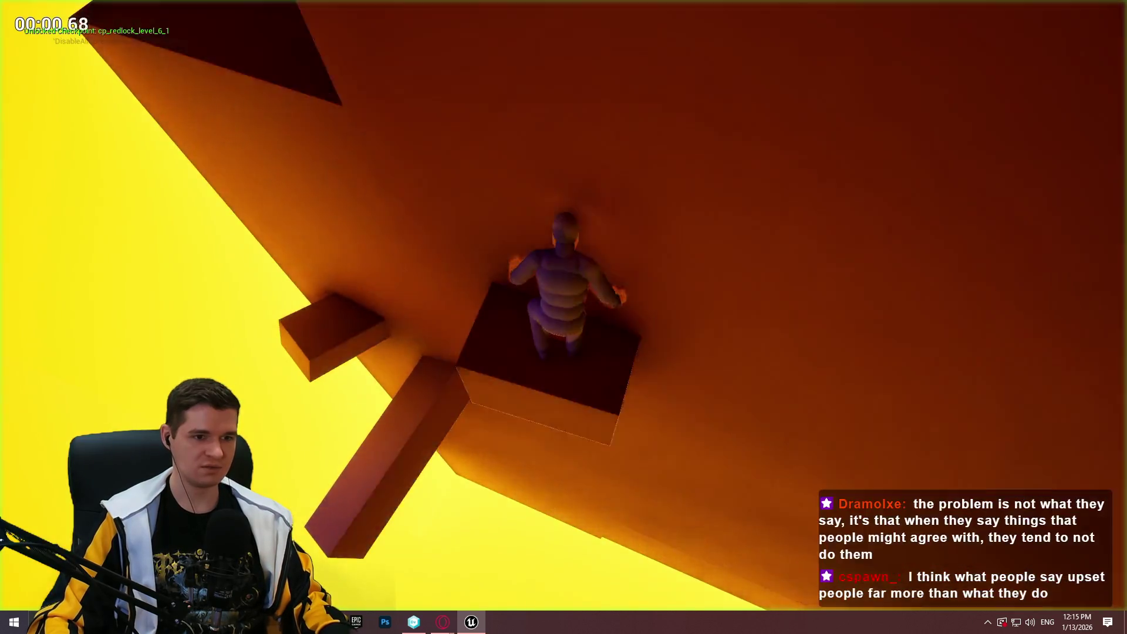
{"action": "key", "text": "w"}
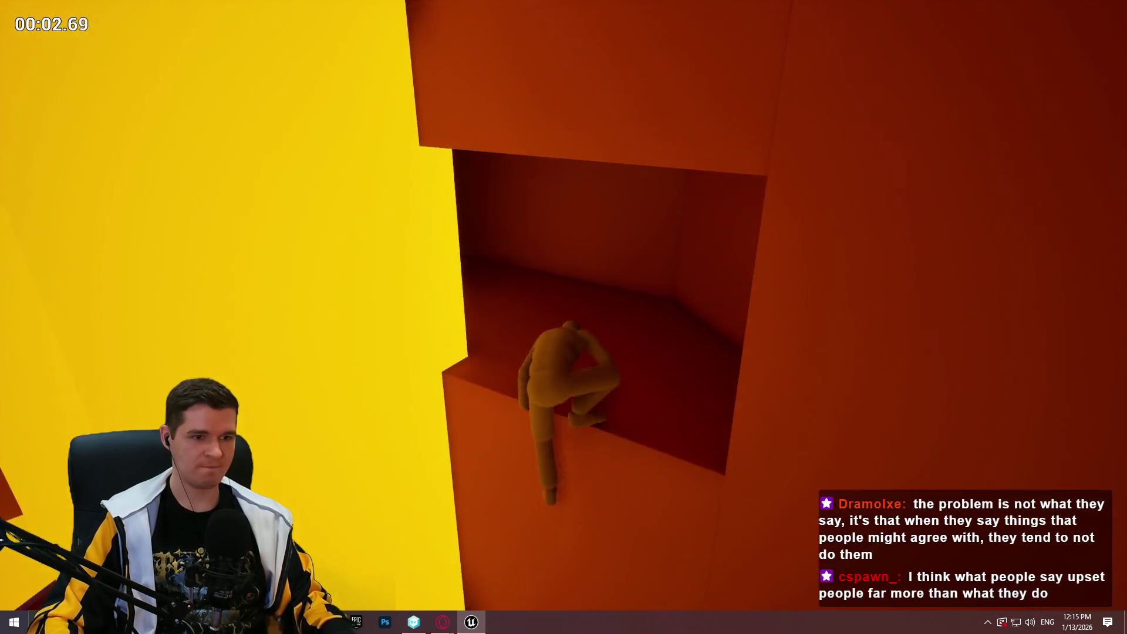
{"action": "key", "text": "w"}
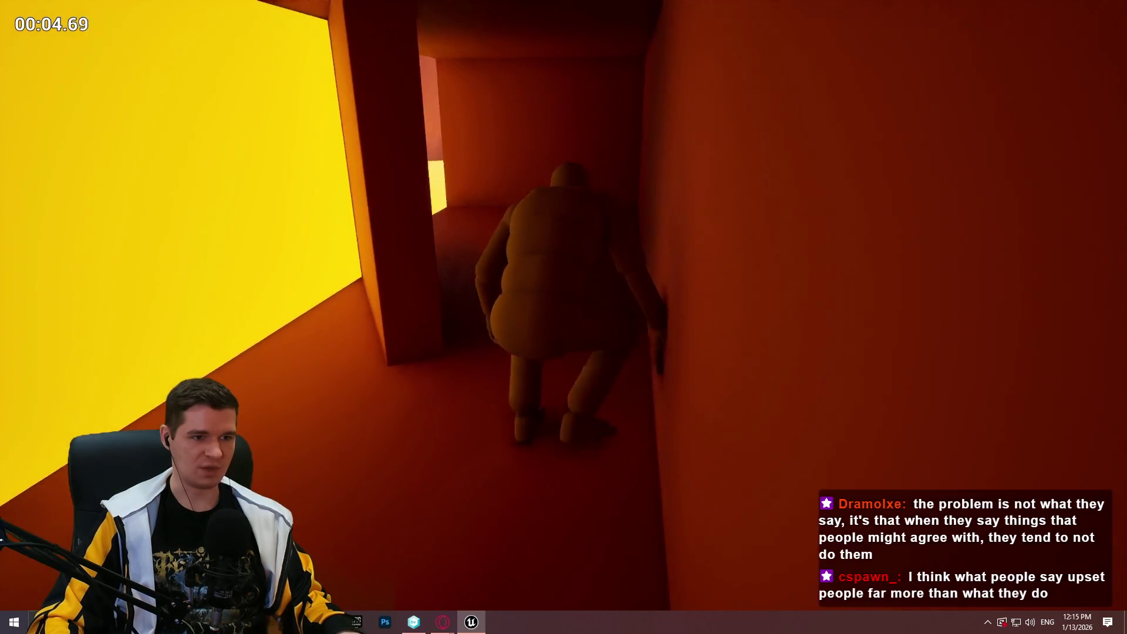
Stop the play-test, then lower the large wall panel along Z and shrink it above the alcove
{"action": "key", "text": "Escape"}
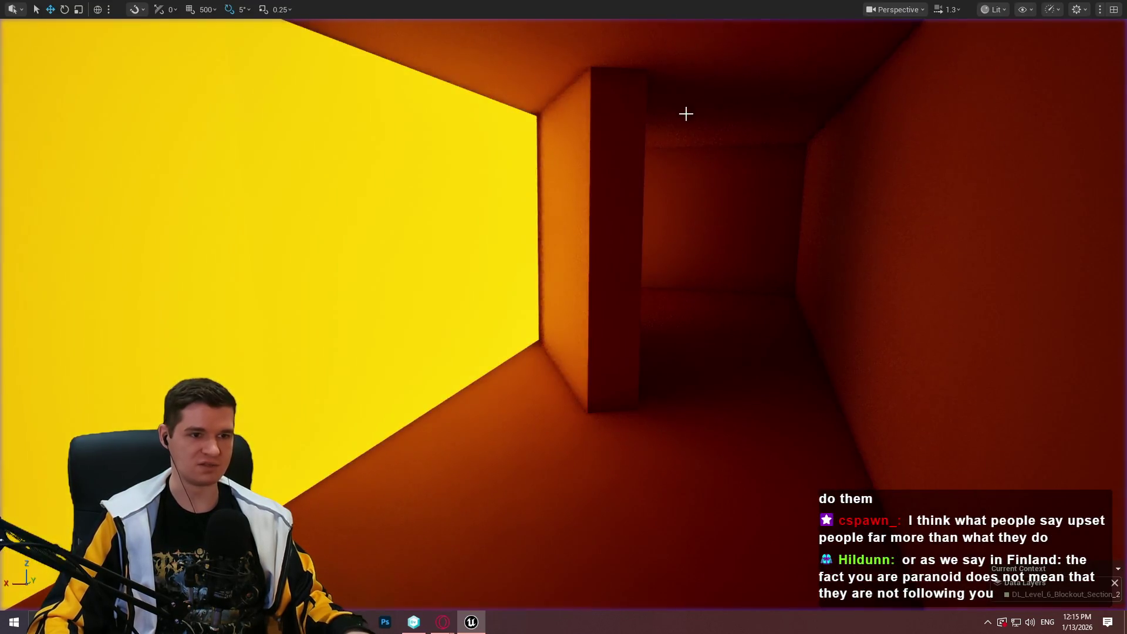
{"action": "left_click", "coordinate": [685, 114]}
{"action": "key", "text": "f"}
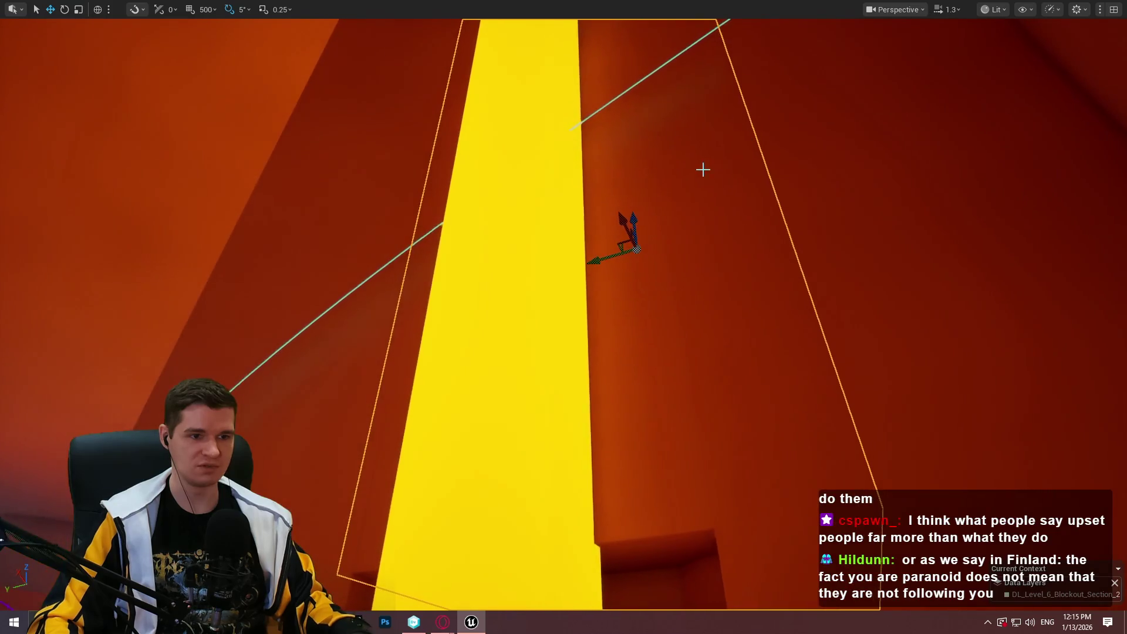
{"action": "left_click_drag", "start_coordinate": [633, 218], "coordinate": [634, 235]}
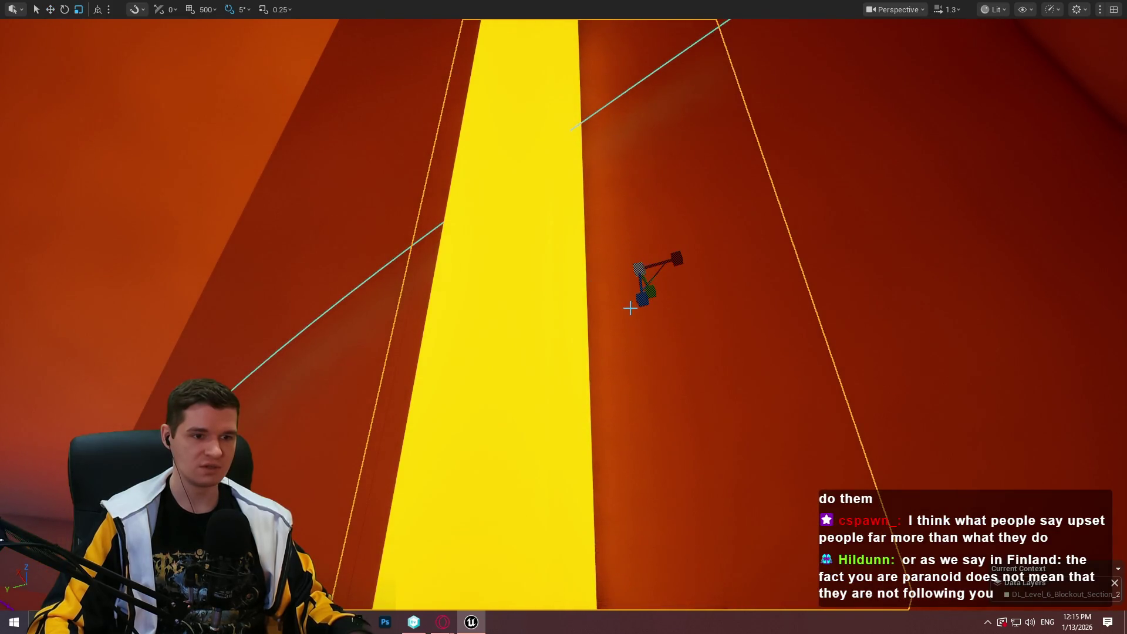
{"action": "left_click_drag", "start_coordinate": [638, 302], "coordinate": [641, 334]}
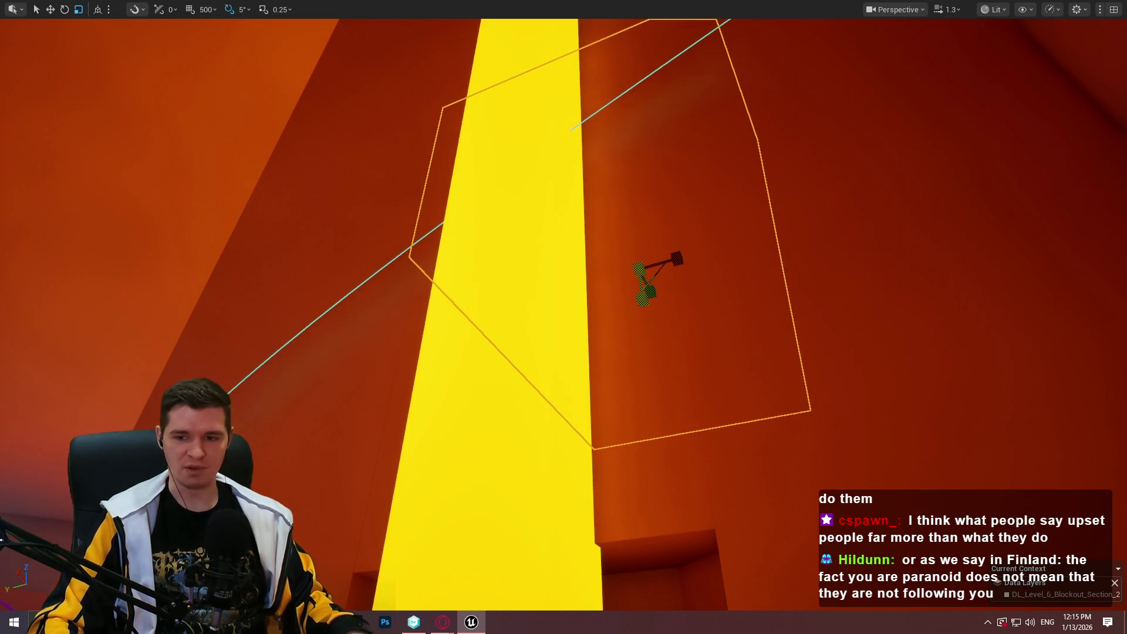
{"action": "mouse_move", "coordinate": [752, 279]}
{"action": "left_mouse_down"}
{"action": "mouse_move", "coordinate": [726, 206]}
{"action": "mouse_move", "coordinate": [663, 265]}
{"action": "left_mouse_up"}
{"action": "left_click_drag", "start_coordinate": [660, 320], "coordinate": [660, 308]}
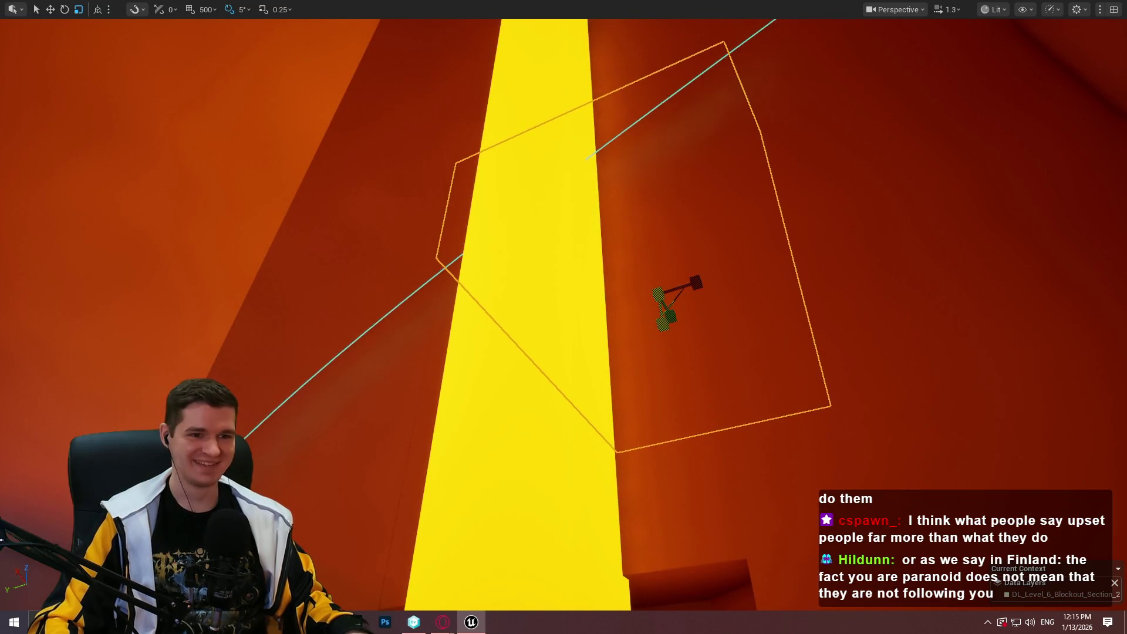
{"action": "left_click_drag", "start_coordinate": [655, 257], "coordinate": [669, 458]}
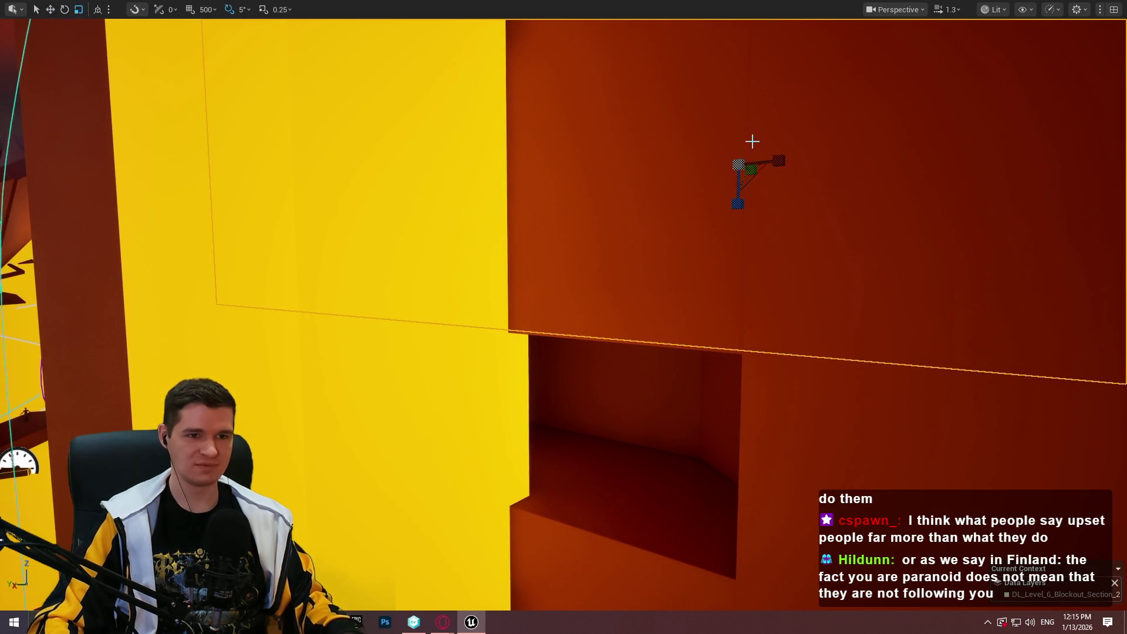
Scale the wall panel above the alcove narrower
{"action": "left_click_drag", "start_coordinate": [778, 160], "coordinate": [779, 159]}
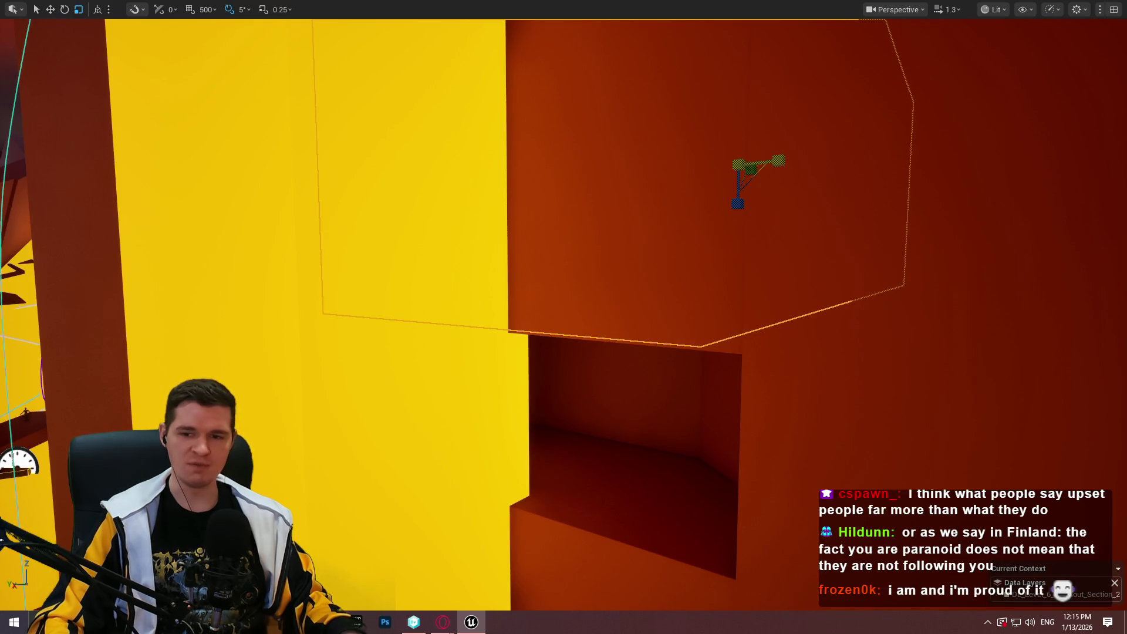
{"action": "left_click_drag", "start_coordinate": [1118, 139], "coordinate": [1118, 139]}
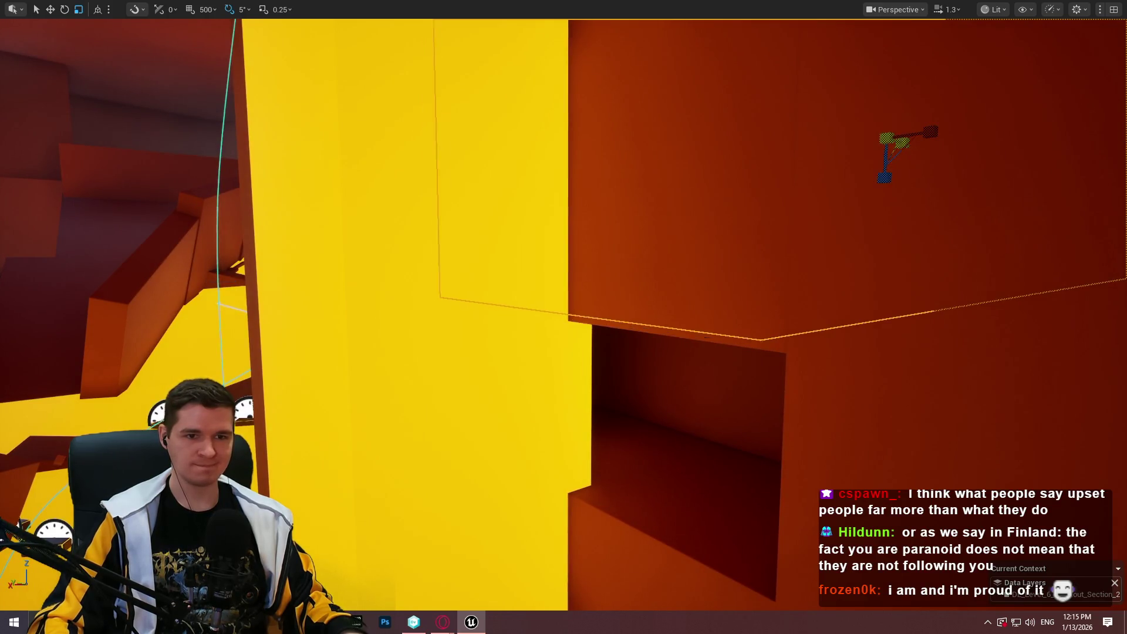
{"action": "key", "text": "w"}
{"action": "left_click_drag", "start_coordinate": [903, 143], "coordinate": [790, 133]}
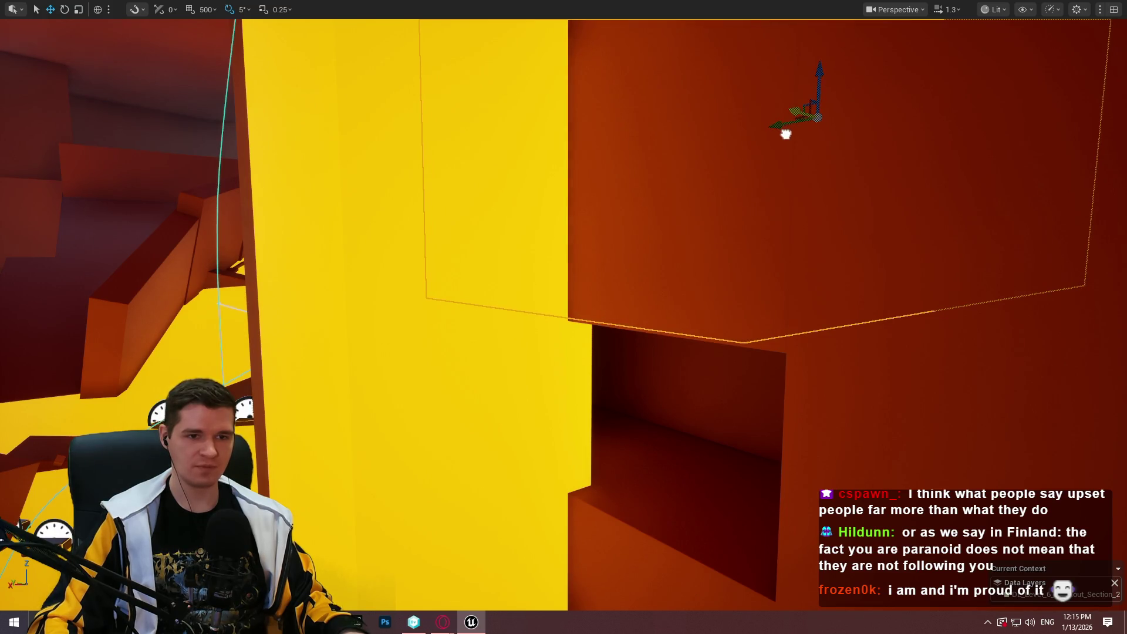
Lower the panel over the alcove, raise it slightly, and shift it toward the yellow pillar
{"action": "mouse_move", "coordinate": [818, 56]}
{"action": "left_mouse_down"}
{"action": "mouse_move", "coordinate": [822, 165]}
{"action": "mouse_move", "coordinate": [870, 185]}
{"action": "left_mouse_up"}
{"action": "key", "text": "w"}
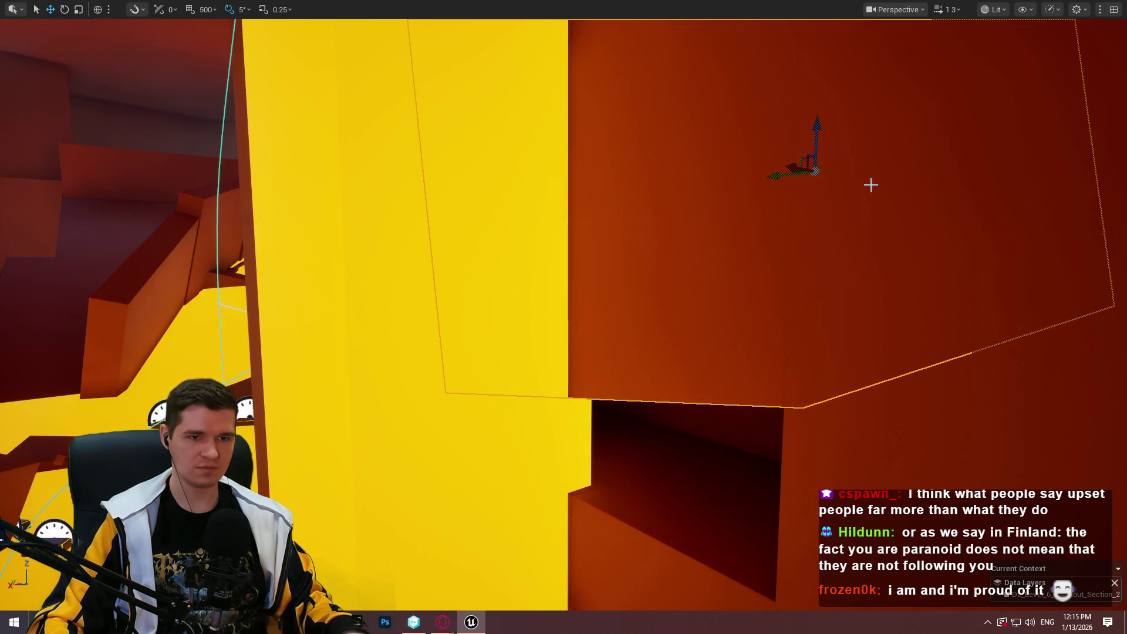
{"action": "left_click_drag", "start_coordinate": [817, 142], "coordinate": [819, 116]}
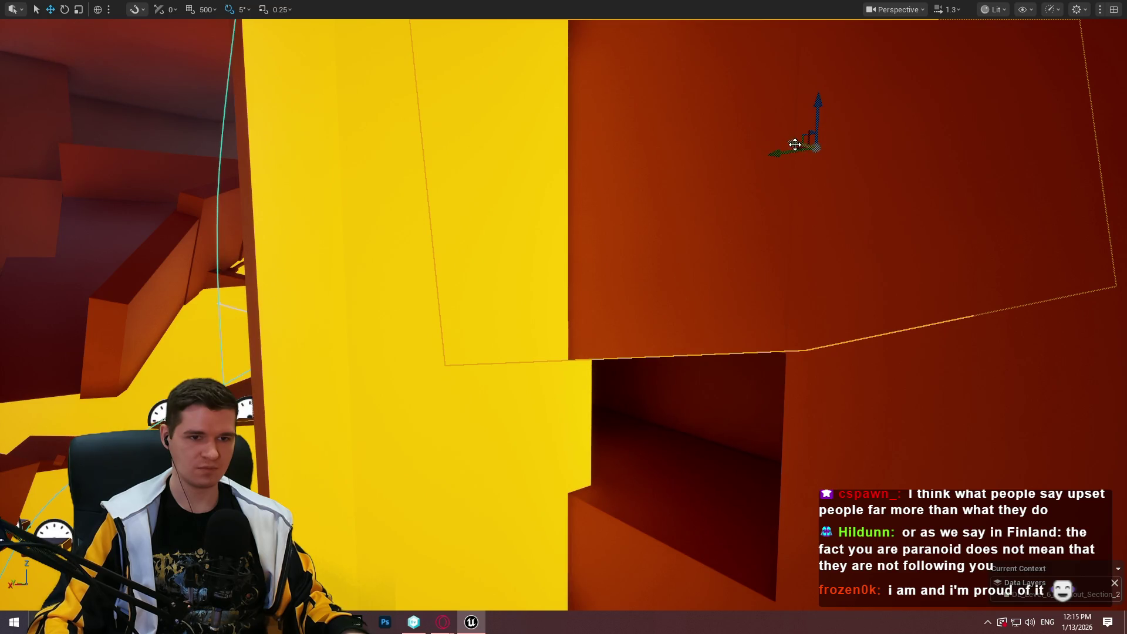
{"action": "left_click_drag", "start_coordinate": [780, 151], "coordinate": [727, 154]}
{"action": "scroll", "coordinate": [729, 154], "scroll_direction": "up", "scroll_amount": 10}
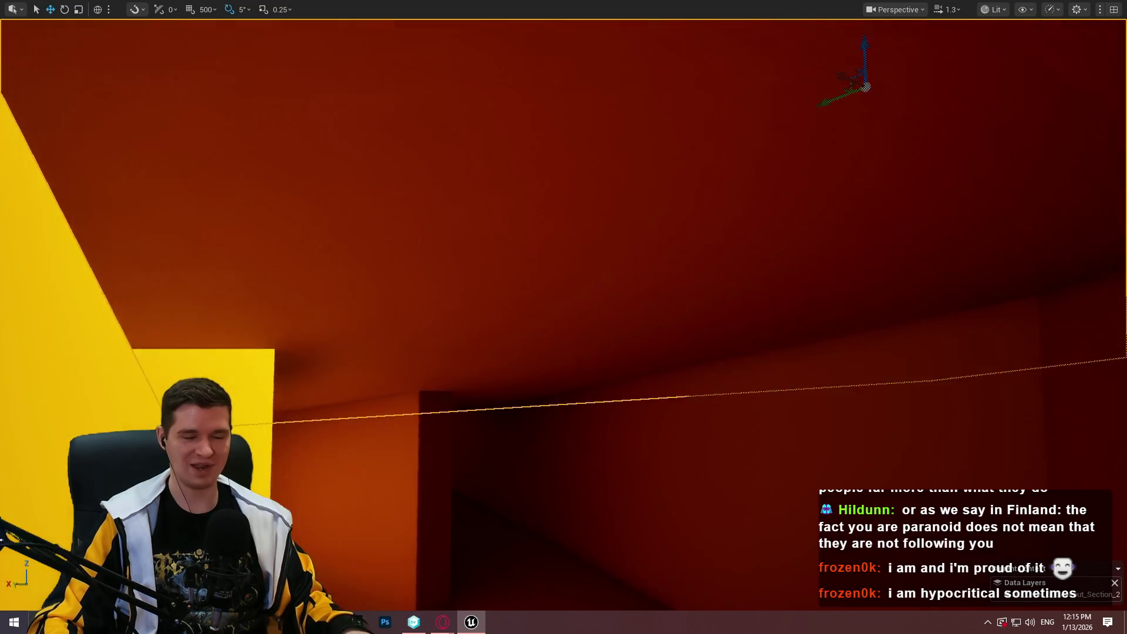
{"action": "mouse_move", "coordinate": [729, 155]}
{"action": "left_mouse_down"}
{"action": "mouse_move", "coordinate": [665, 154]}
{"action": "mouse_move", "coordinate": [801, 123]}
{"action": "left_mouse_up"}
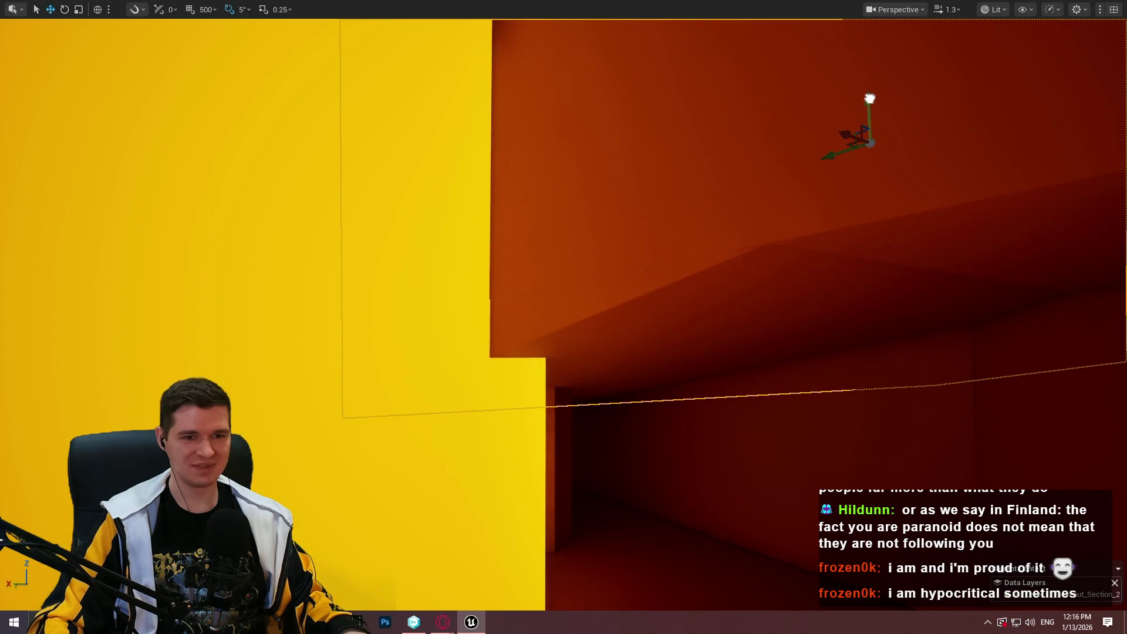
{"action": "mouse_move", "coordinate": [870, 99]}
{"action": "left_mouse_down"}
{"action": "mouse_move", "coordinate": [786, 103]}
{"action": "mouse_move", "coordinate": [860, 106]}
{"action": "mouse_move", "coordinate": [848, 102]}
{"action": "mouse_move", "coordinate": [821, 24]}
{"action": "left_mouse_up"}
Play-test from the handhold cube, jumping the mannequin into the alcove and down the corridor, then stop
{"action": "right_click", "coordinate": [663, 160]}
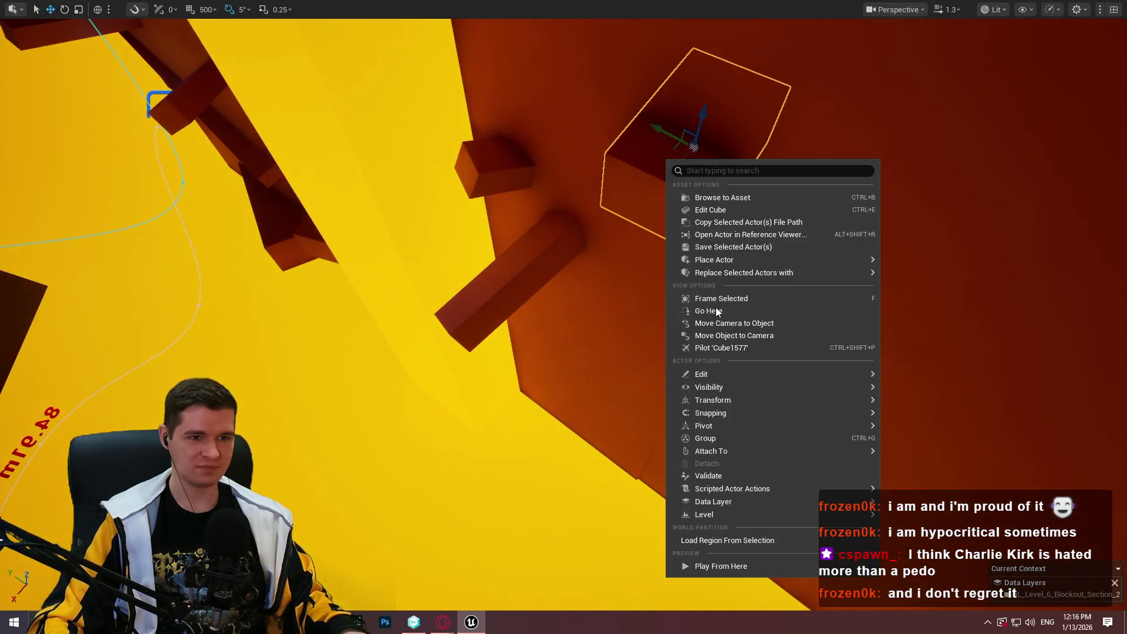
{"action": "left_click", "coordinate": [730, 565]}
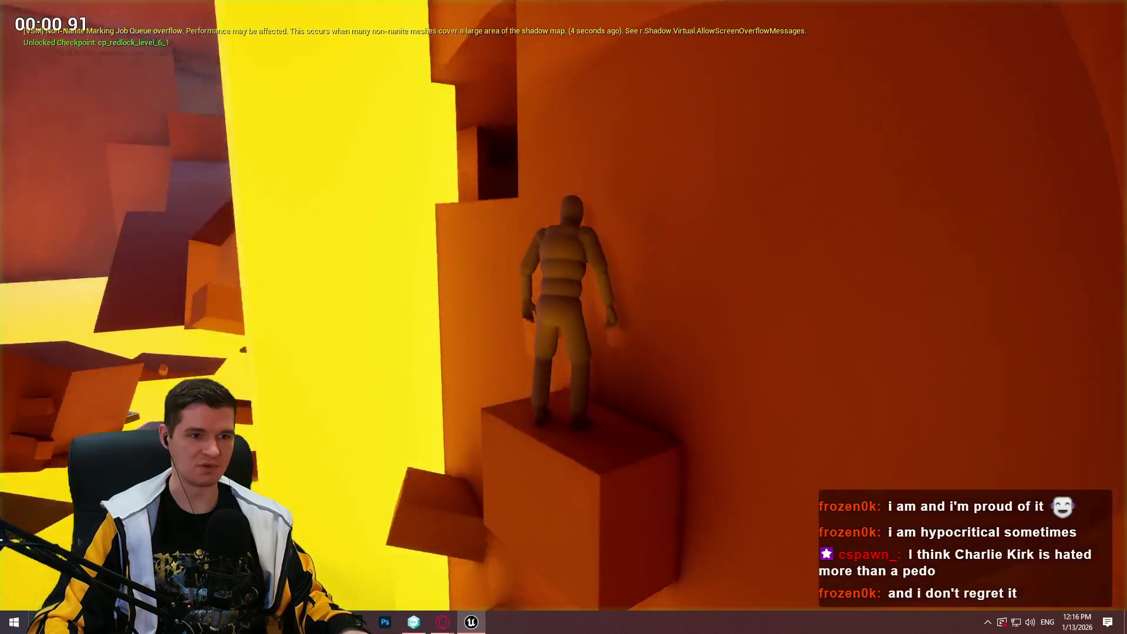
{"action": "key", "text": "space"}
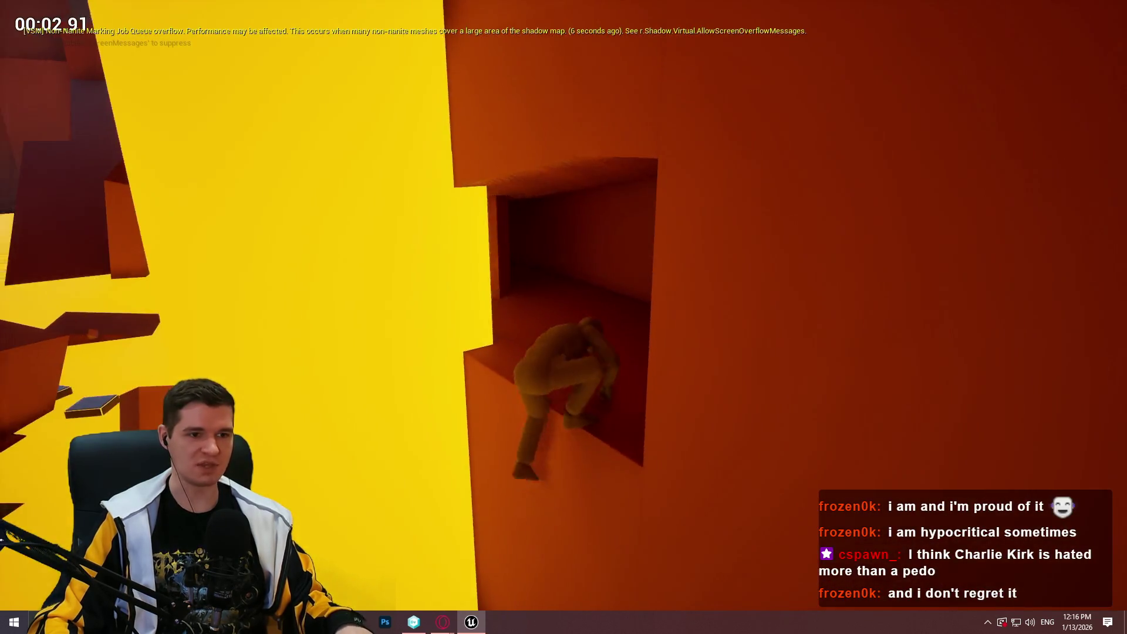
{"action": "key", "text": "w"}
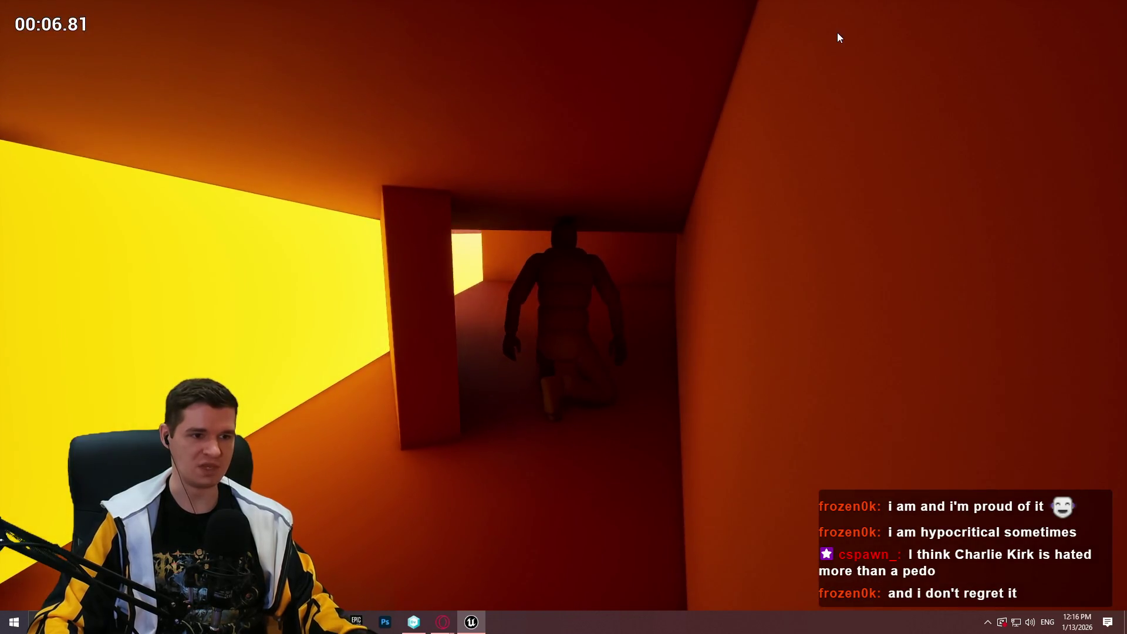
{"action": "key", "text": "Escape"}
Start a second play-test from another block and run the climber through the corridor
{"action": "key", "text": "w"}
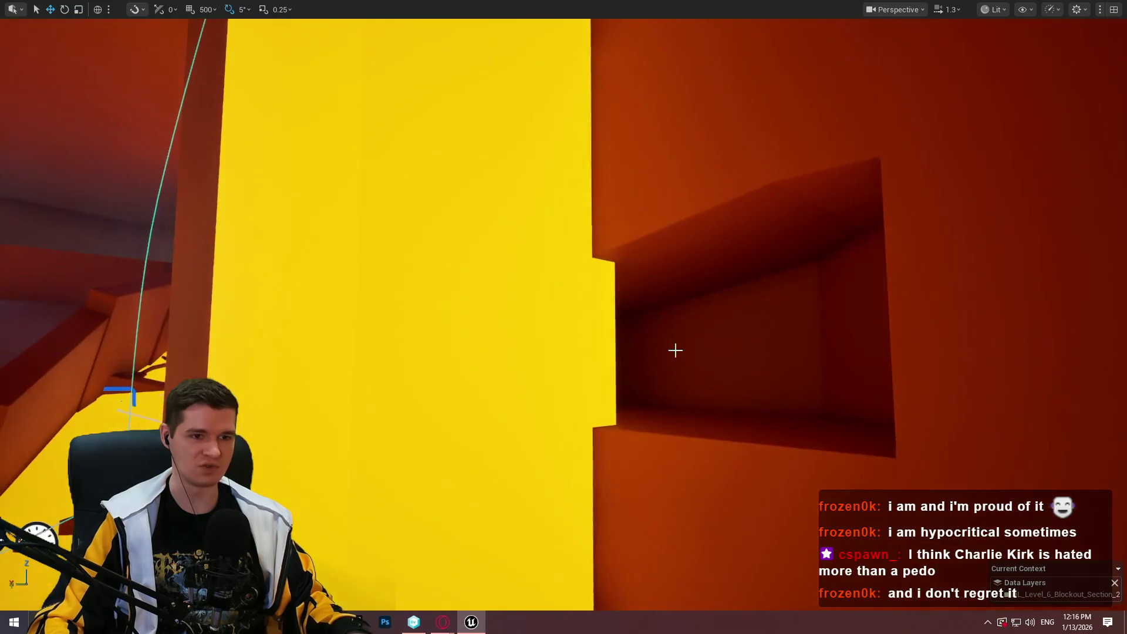
{"action": "left_click", "coordinate": [675, 350]}
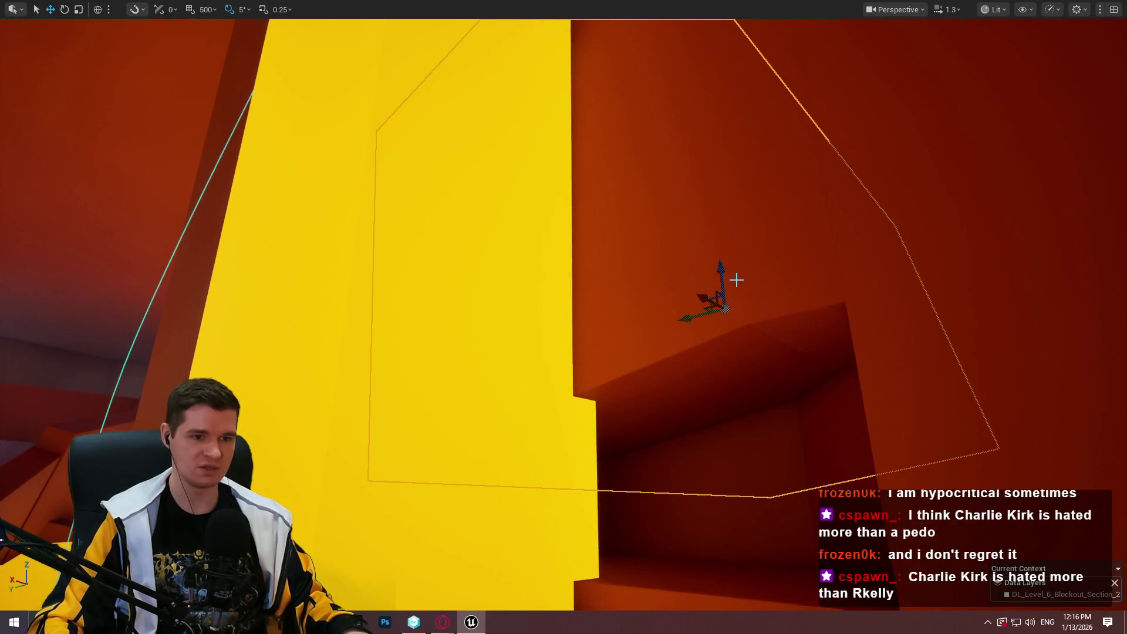
{"action": "right_click", "coordinate": [713, 569]}
{"action": "left_click", "coordinate": [815, 557]}
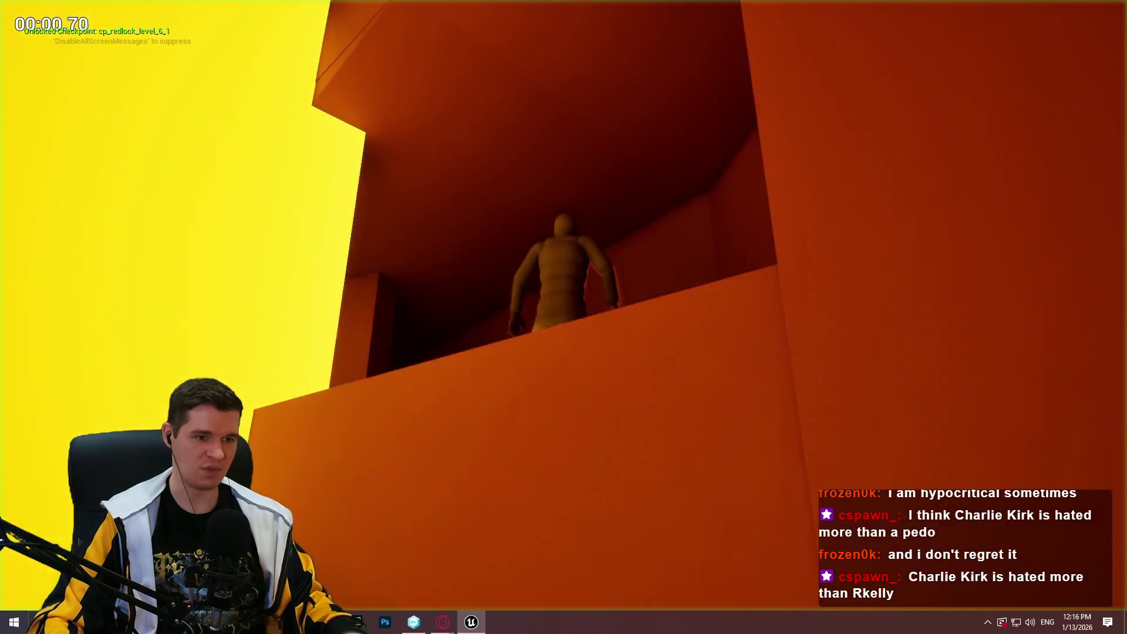
{"action": "key", "text": "w"}
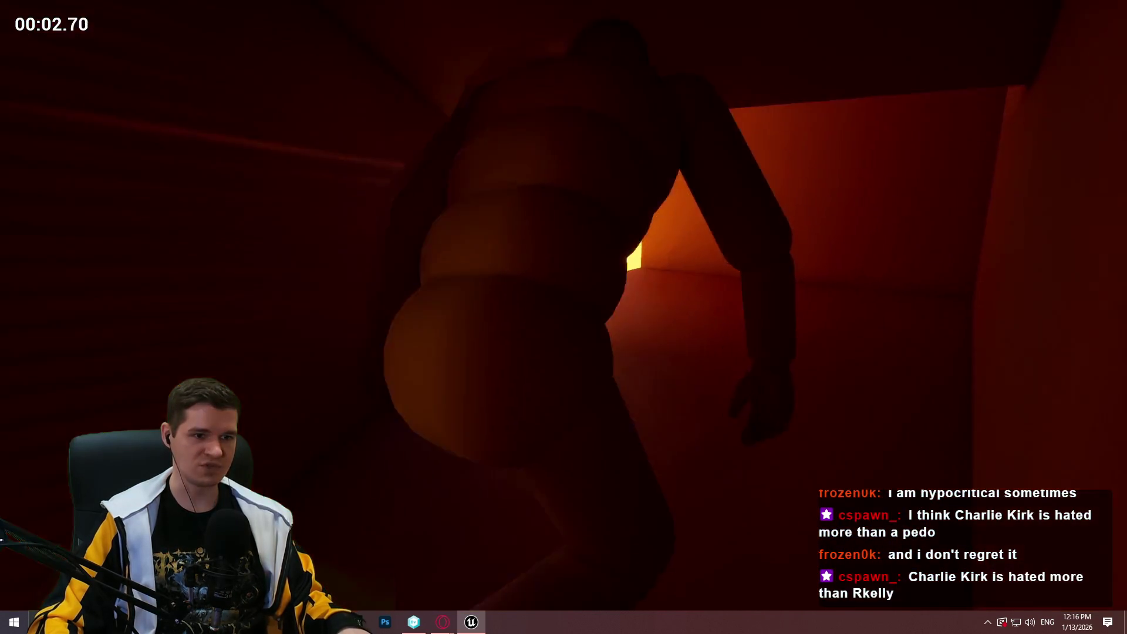
Stop the play-test, then select and frame the red wall panel beside the pillar
{"action": "key", "text": "Escape"}
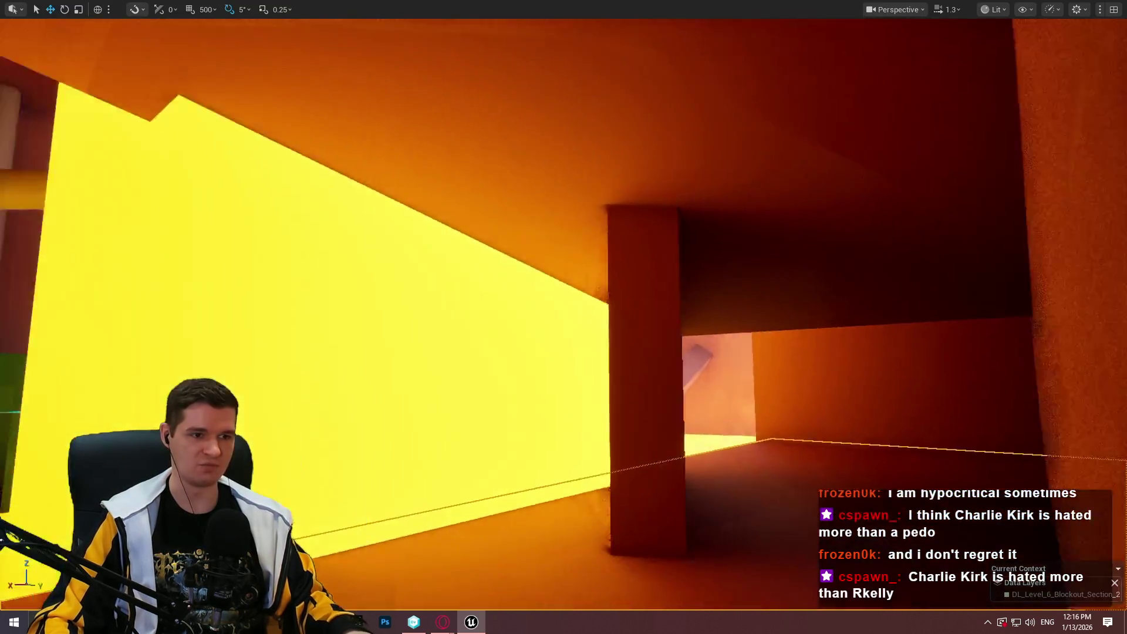
{"action": "mouse_move", "coordinate": [687, 345]}
{"action": "left_mouse_down"}
{"action": "mouse_move", "coordinate": [634, 343]}
{"action": "mouse_move", "coordinate": [687, 345]}
{"action": "left_mouse_up"}
{"action": "left_click", "coordinate": [687, 345]}
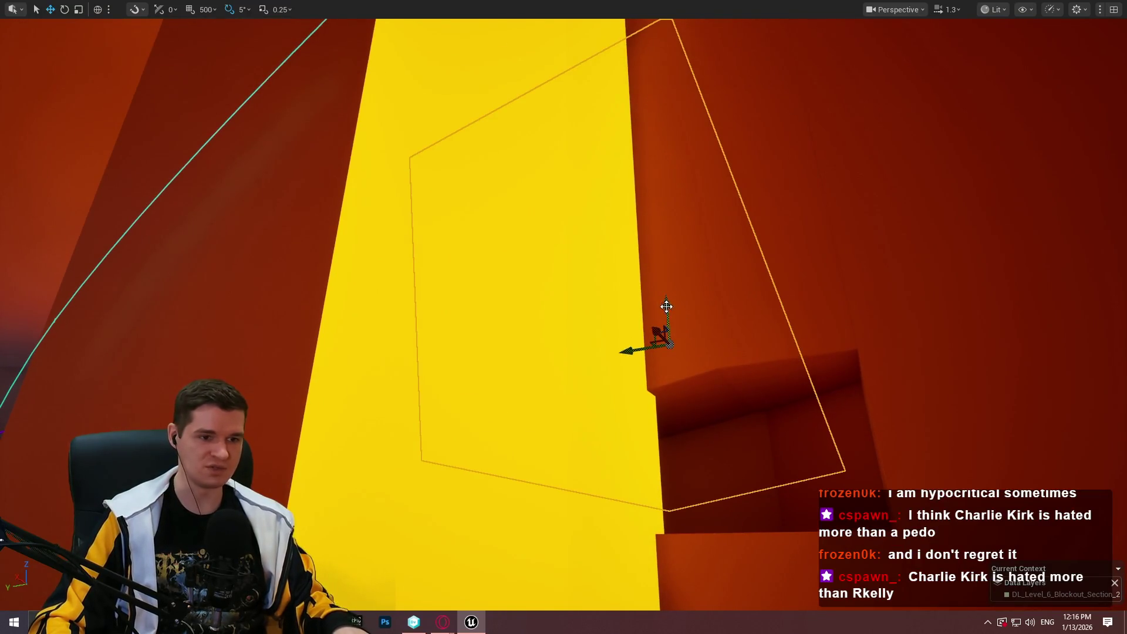
{"action": "mouse_move", "coordinate": [666, 306]}
{"action": "left_mouse_down"}
{"action": "mouse_move", "coordinate": [646, 308]}
{"action": "mouse_move", "coordinate": [657, 304]}
{"action": "left_mouse_up"}
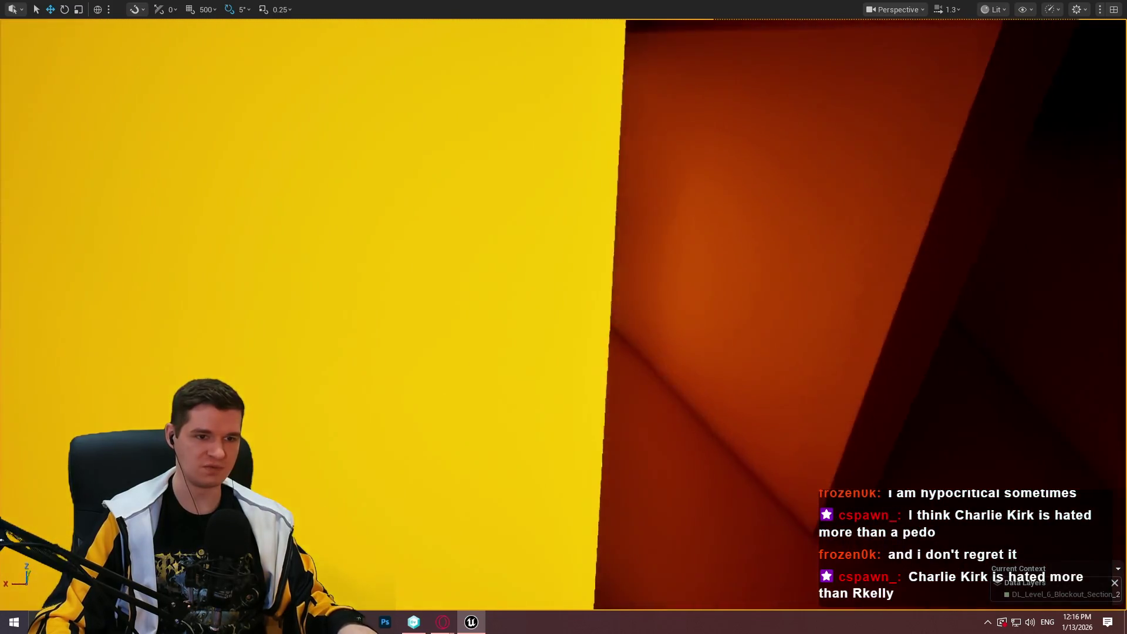
{"action": "key", "text": "f"}
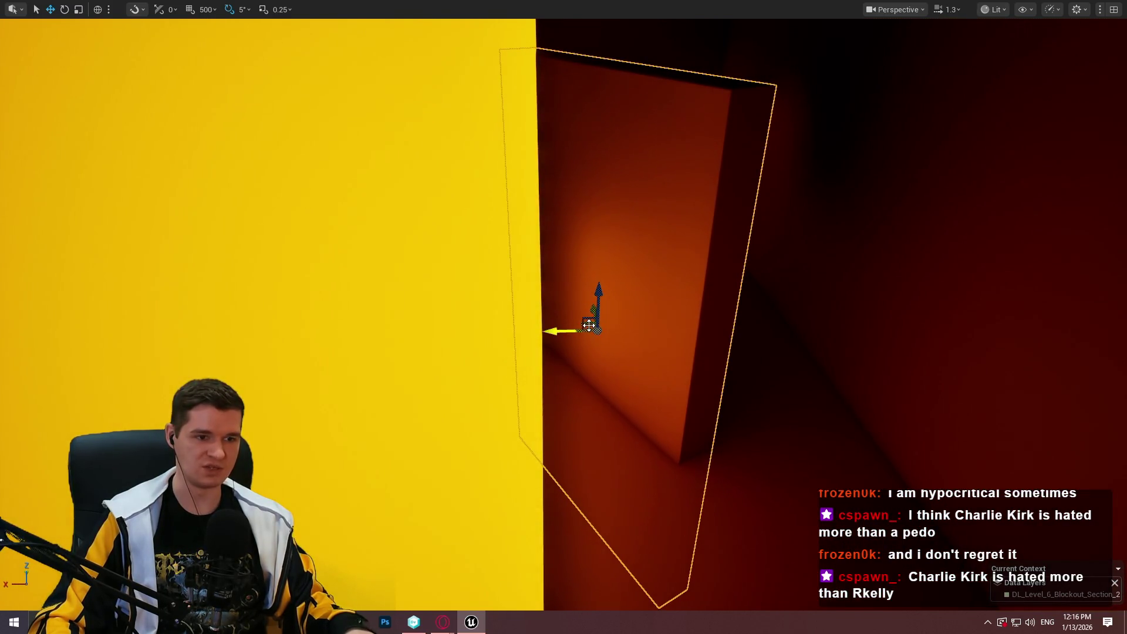
Rotate the red panel 60° and then another 10°, shifting it down and outward
{"action": "key", "text": "e"}
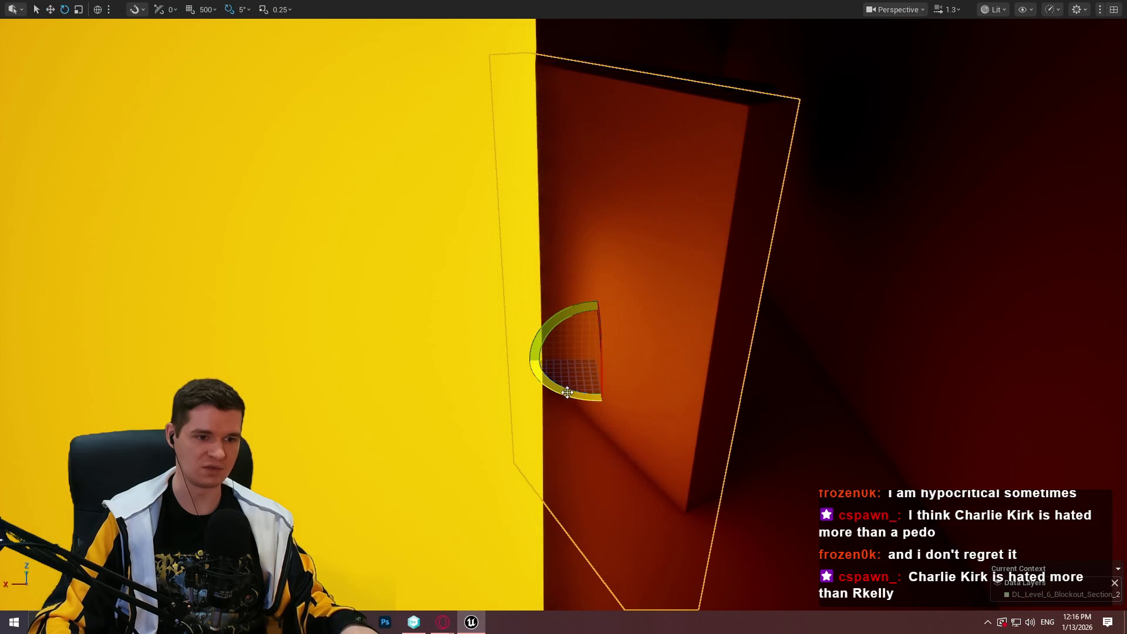
{"action": "left_click_drag", "start_coordinate": [567, 392], "coordinate": [528, 395]}
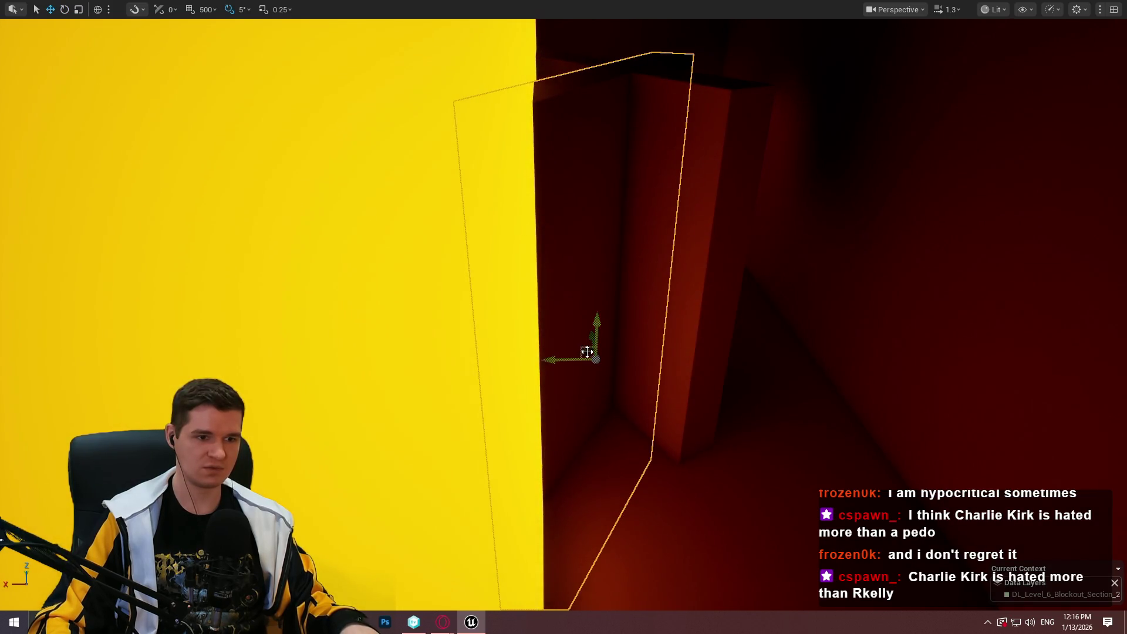
{"action": "mouse_move", "coordinate": [595, 358]}
{"action": "left_mouse_down"}
{"action": "mouse_move", "coordinate": [587, 395]}
{"action": "mouse_move", "coordinate": [631, 463]}
{"action": "left_mouse_up"}
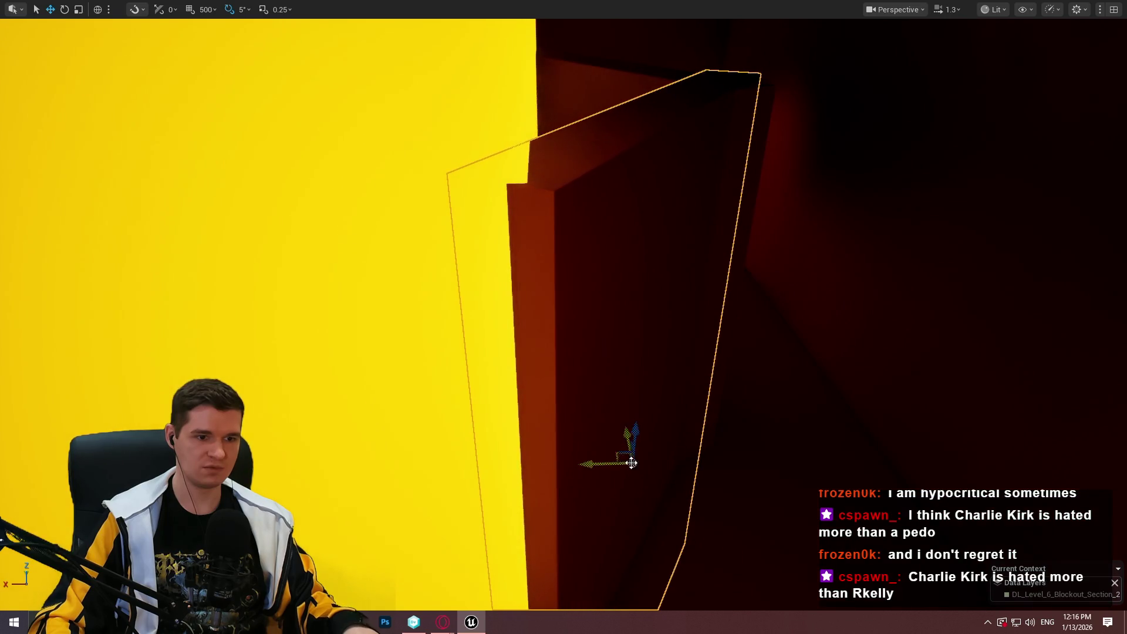
{"action": "left_click_drag", "start_coordinate": [605, 499], "coordinate": [581, 500]}
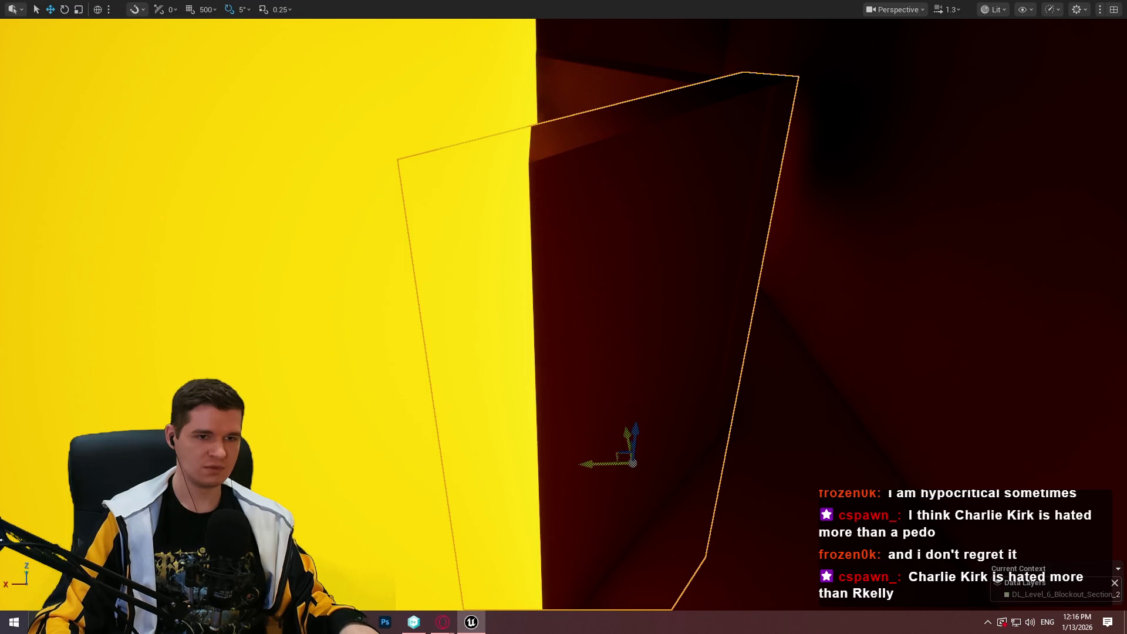
{"action": "mouse_move", "coordinate": [587, 465]}
{"action": "left_mouse_down"}
{"action": "mouse_move", "coordinate": [599, 470]}
{"action": "mouse_move", "coordinate": [578, 455]}
{"action": "mouse_move", "coordinate": [472, 444]}
{"action": "mouse_move", "coordinate": [700, 453]}
{"action": "left_mouse_up"}
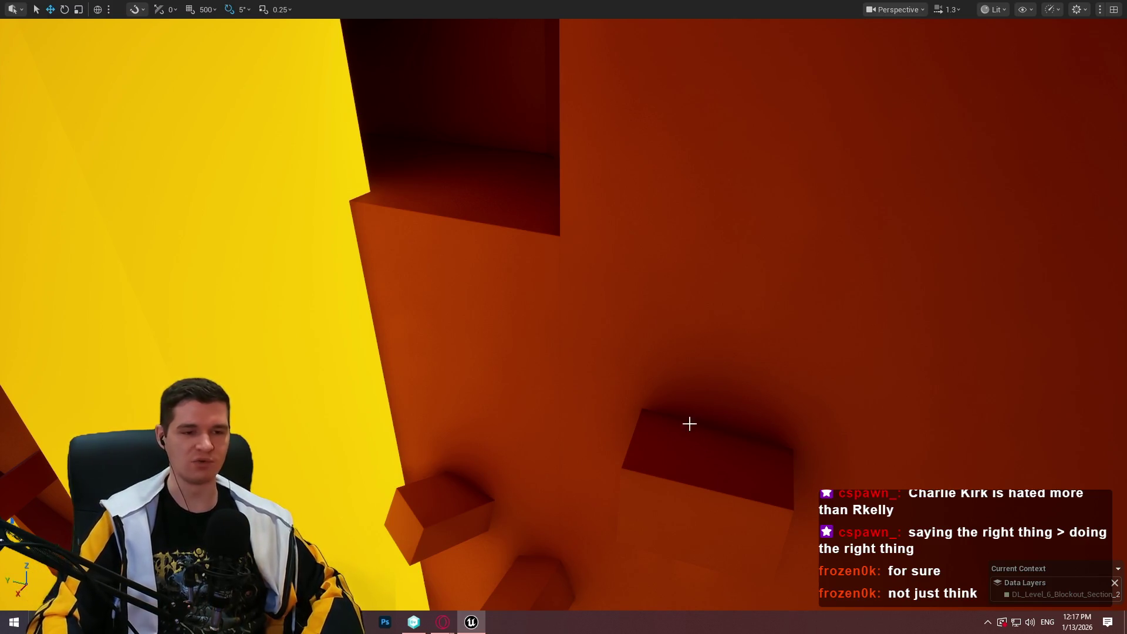
Play From Here on a handhold cube, climb the mannequin into the alcove, then stop the test
{"action": "right_click", "coordinate": [729, 480]}
{"action": "left_click", "coordinate": [798, 463]}
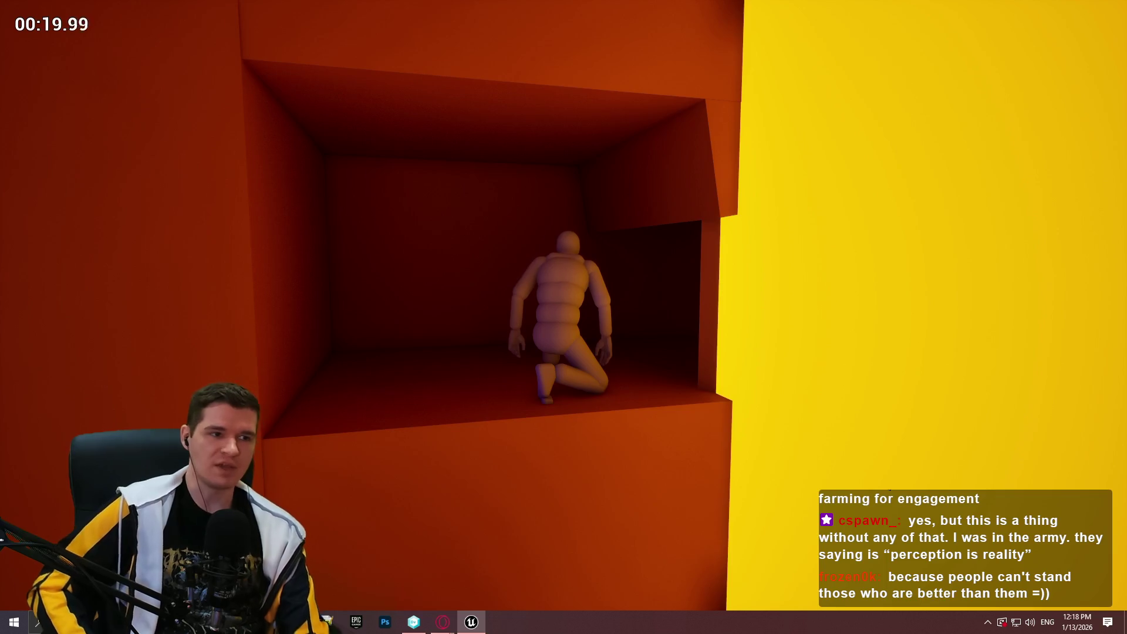
{"action": "key", "text": "Escape"}
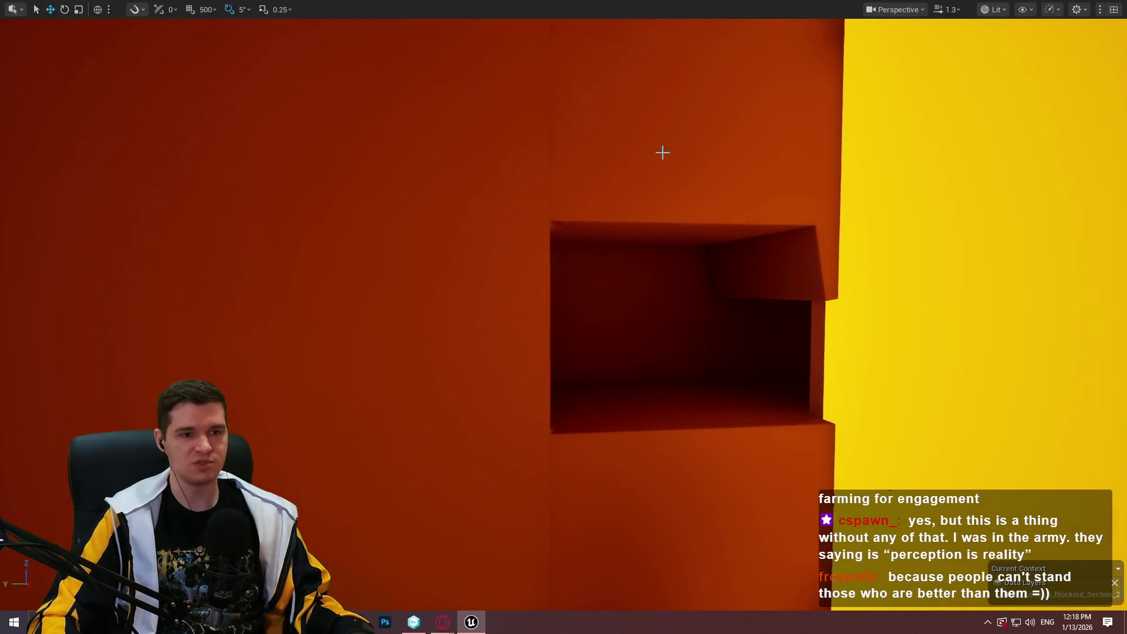
Select the wall panel and scale it smaller, undoing the first two attempts before the final resize
{"action": "left_click", "coordinate": [662, 151]}
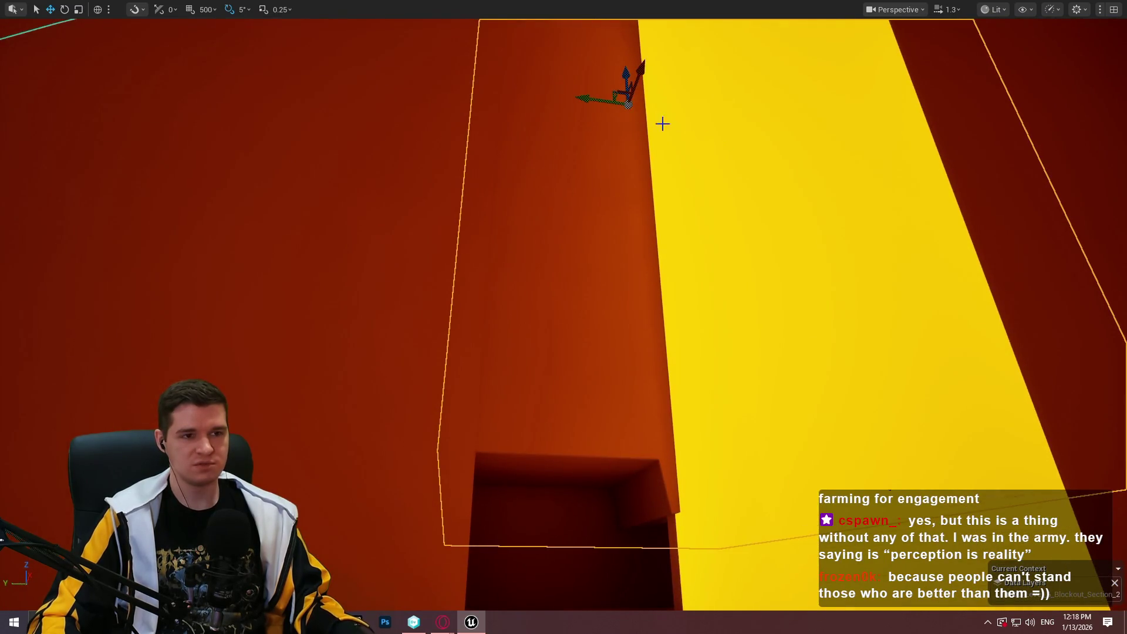
{"action": "key", "text": "r"}
{"action": "key", "text": "w"}
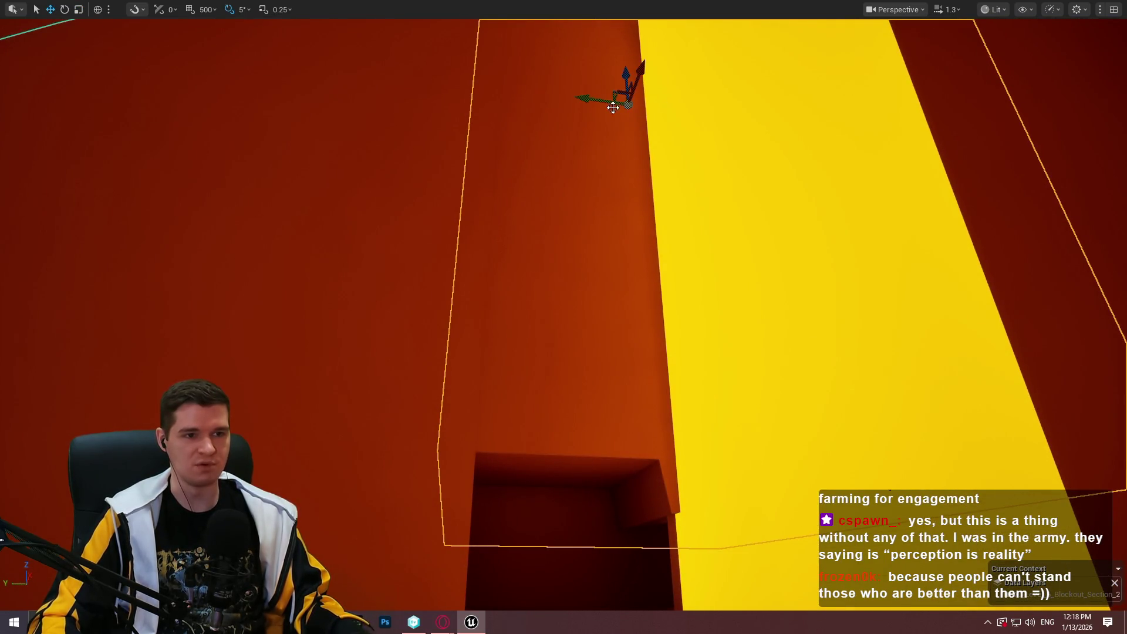
{"action": "left_click_drag", "start_coordinate": [593, 101], "coordinate": [587, 91]}
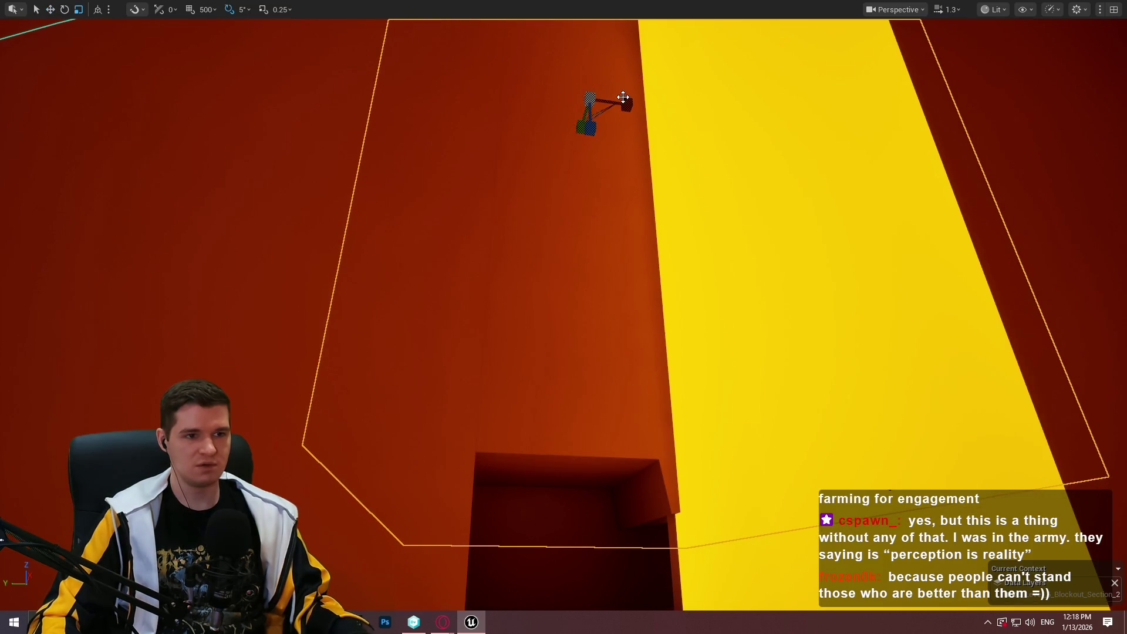
{"action": "key", "text": "ctrl+z"}
{"action": "key", "text": "r"}
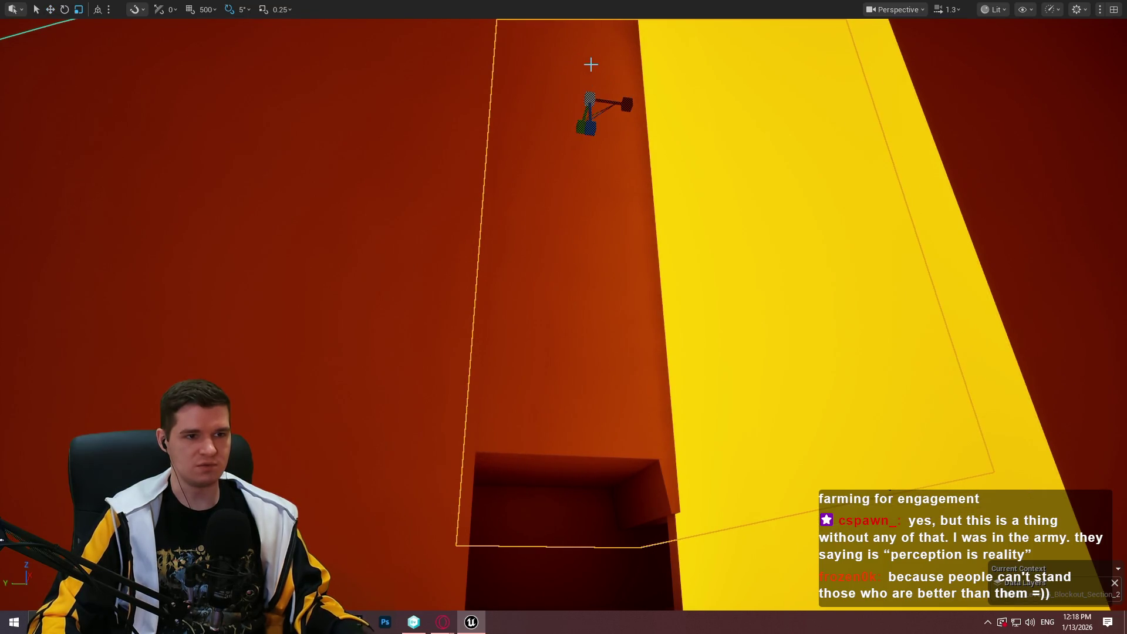
{"action": "left_click_drag", "start_coordinate": [587, 126], "coordinate": [578, 141]}
{"action": "key", "text": "w"}
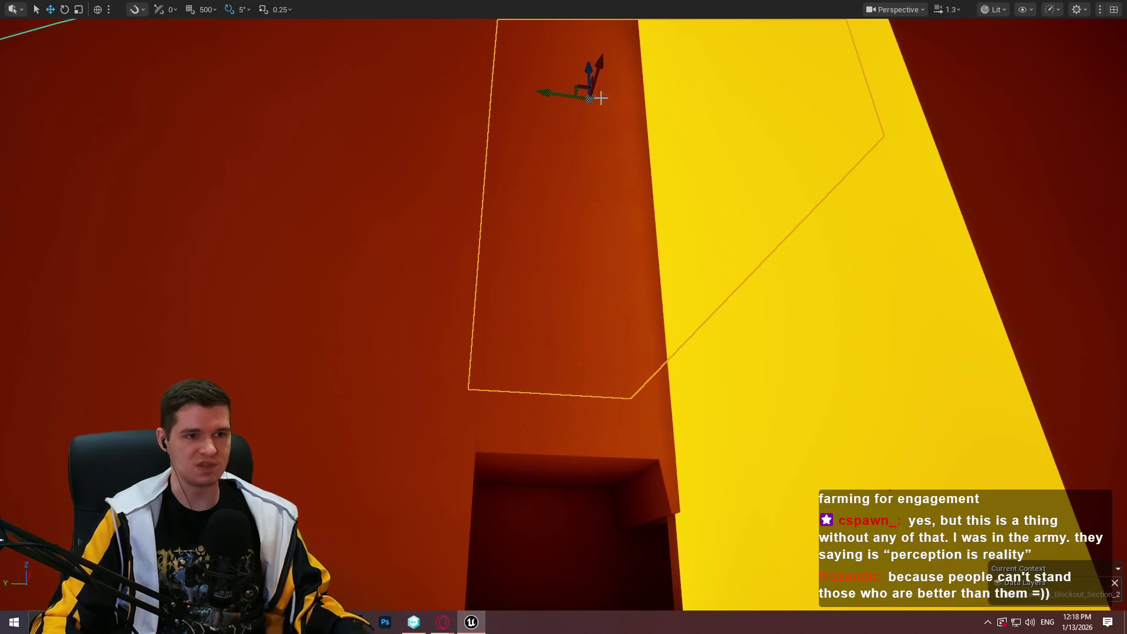
{"action": "key", "text": "ctrl+z"}
{"action": "key", "text": "ctrl+z"}
{"action": "key", "text": "r"}
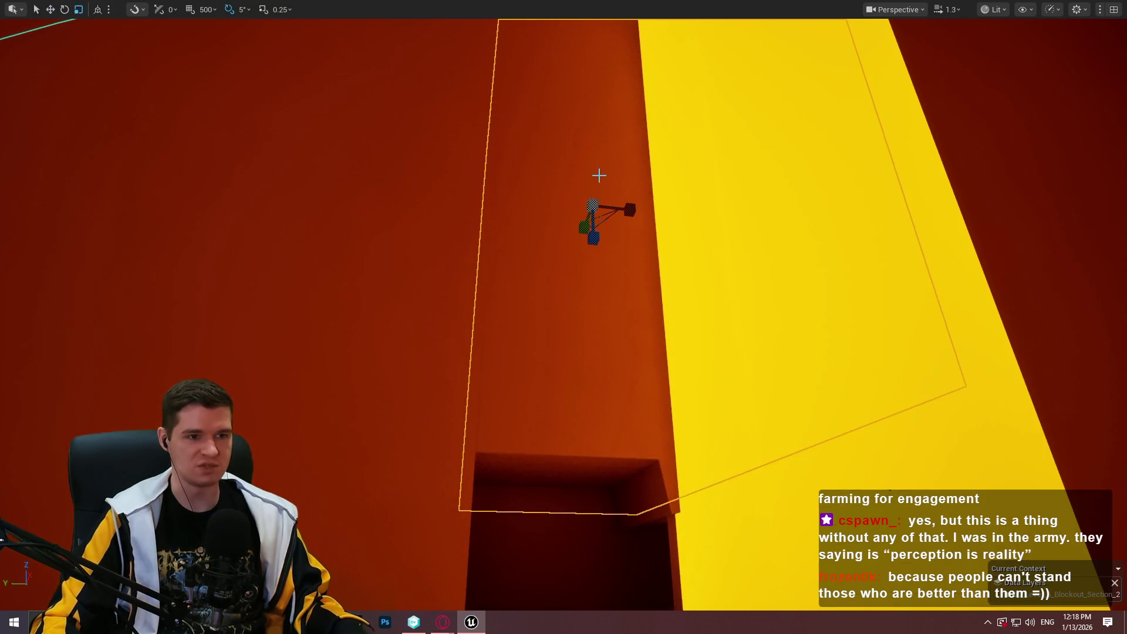
{"action": "left_click_drag", "start_coordinate": [594, 234], "coordinate": [590, 221]}
Move the panel along X, Y and Z until it sits right above the alcove opening
{"action": "key", "text": "w"}
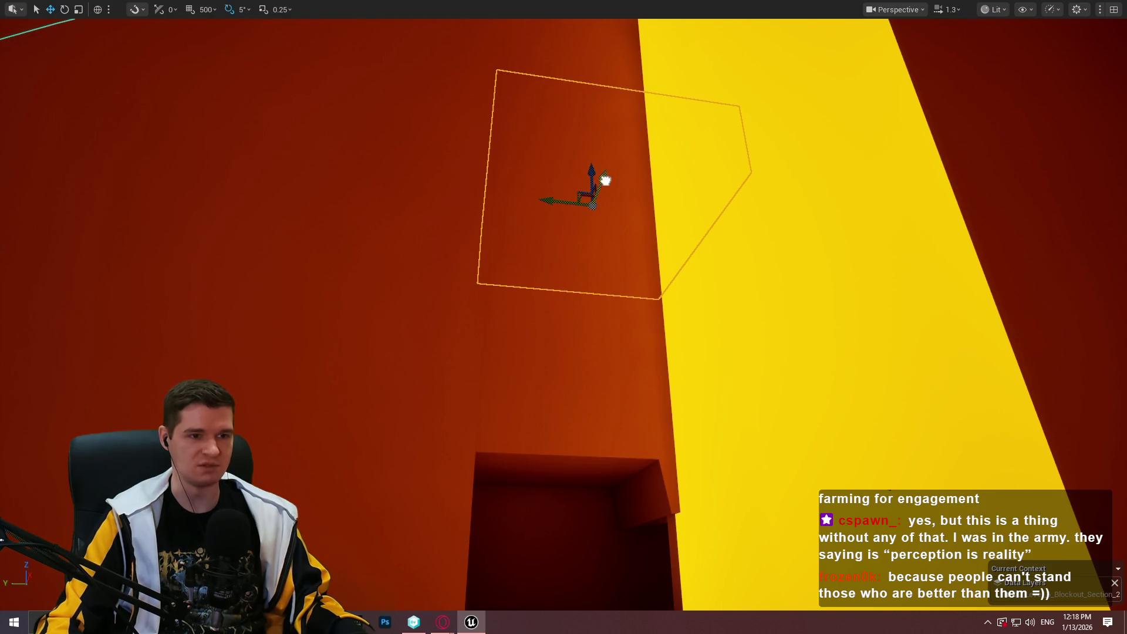
{"action": "mouse_move", "coordinate": [605, 180]}
{"action": "left_mouse_down"}
{"action": "mouse_move", "coordinate": [654, 143]}
{"action": "mouse_move", "coordinate": [613, 176]}
{"action": "mouse_move", "coordinate": [640, 73]}
{"action": "left_mouse_up"}
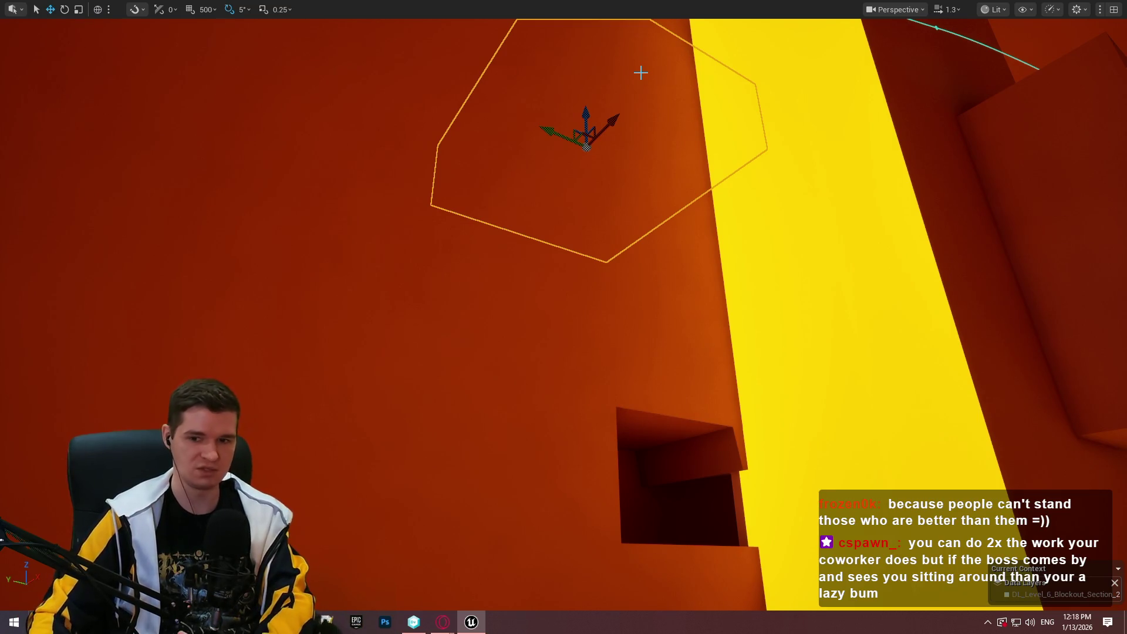
{"action": "mouse_move", "coordinate": [606, 118]}
{"action": "left_mouse_down"}
{"action": "mouse_move", "coordinate": [648, 86]}
{"action": "mouse_move", "coordinate": [639, 382]}
{"action": "left_mouse_up"}
{"action": "left_click_drag", "start_coordinate": [675, 432], "coordinate": [669, 430]}
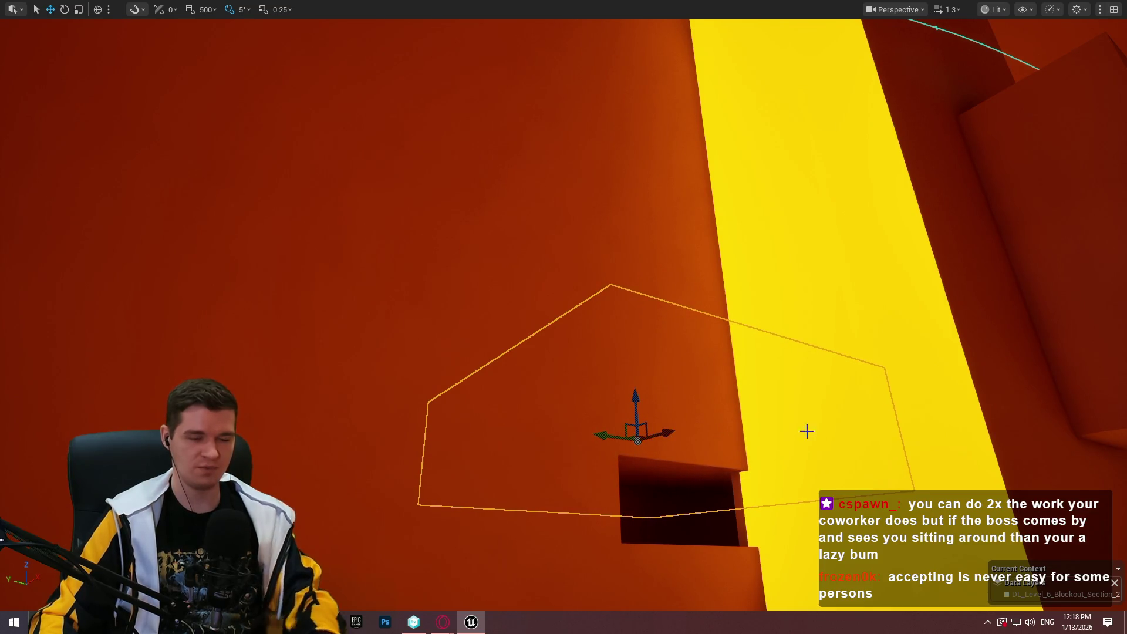
{"action": "left_click_drag", "start_coordinate": [804, 430], "coordinate": [722, 381]}
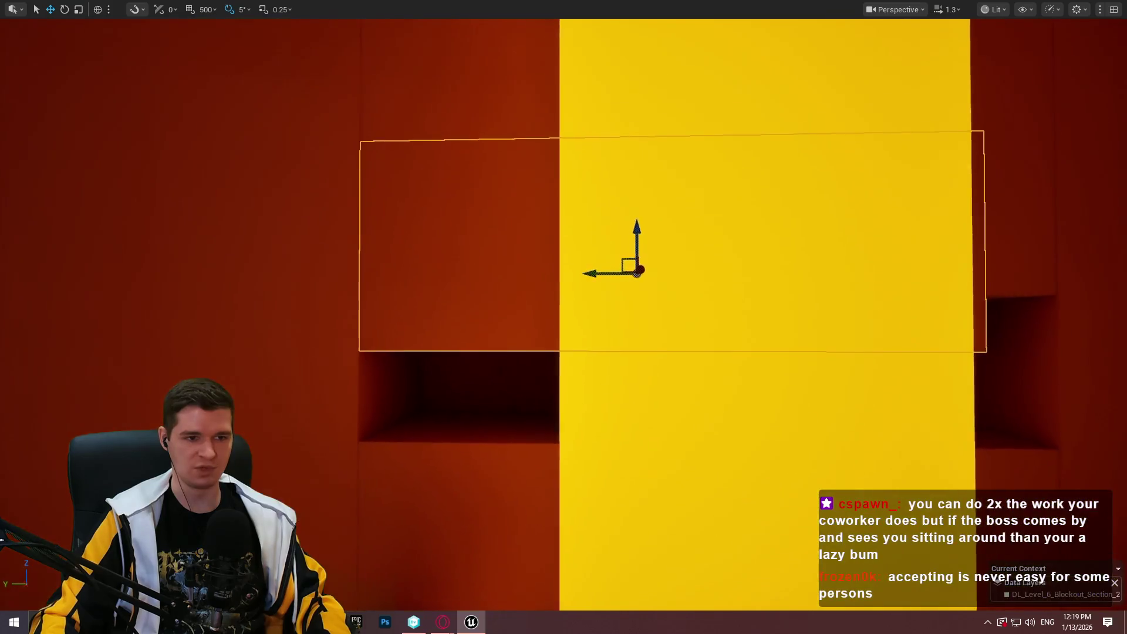
{"action": "key", "text": "r"}
{"action": "key", "text": "w"}
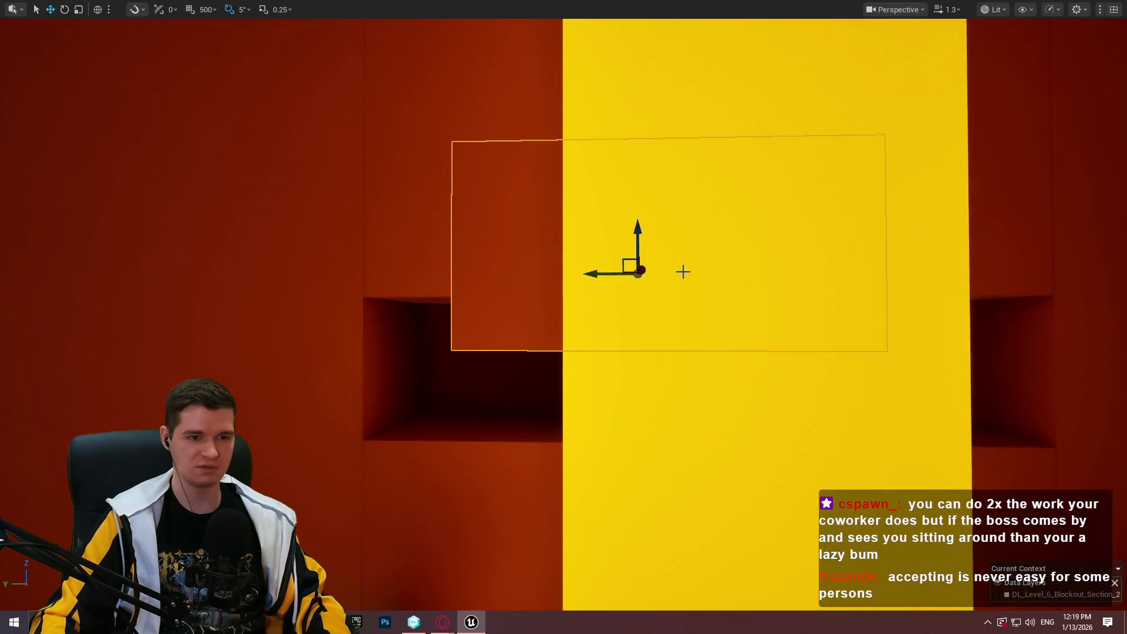
{"action": "mouse_move", "coordinate": [596, 272]}
{"action": "left_mouse_down"}
{"action": "mouse_move", "coordinate": [410, 276]}
{"action": "mouse_move", "coordinate": [436, 271]}
{"action": "left_mouse_up"}
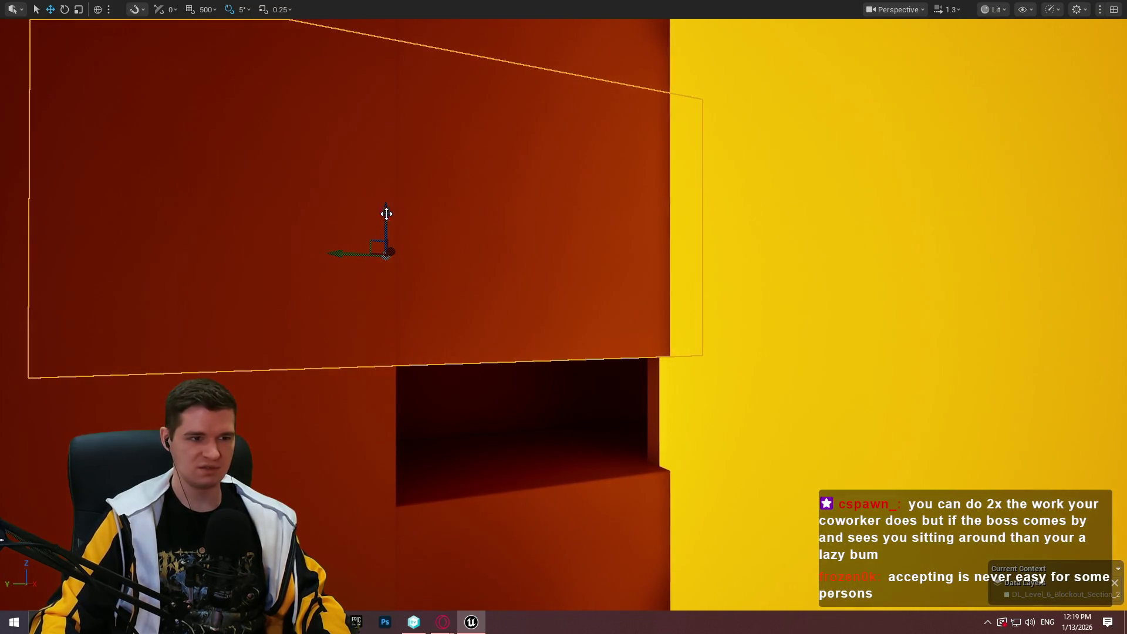
{"action": "mouse_move", "coordinate": [385, 212]}
{"action": "left_mouse_down"}
{"action": "mouse_move", "coordinate": [358, 141]}
{"action": "mouse_move", "coordinate": [320, 117]}
{"action": "left_mouse_up"}
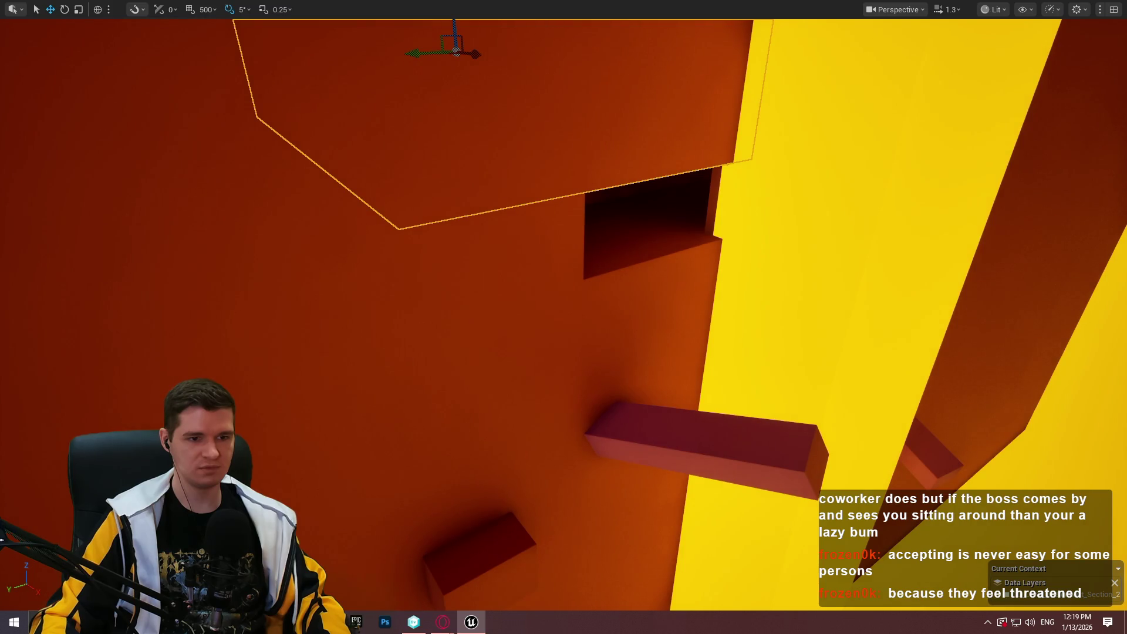
Play-test from the red ledge block: climb onto the alcove ledge, drop to the pink block, jump back, then stop
{"action": "right_click", "coordinate": [752, 440]}
{"action": "left_click", "coordinate": [822, 427]}
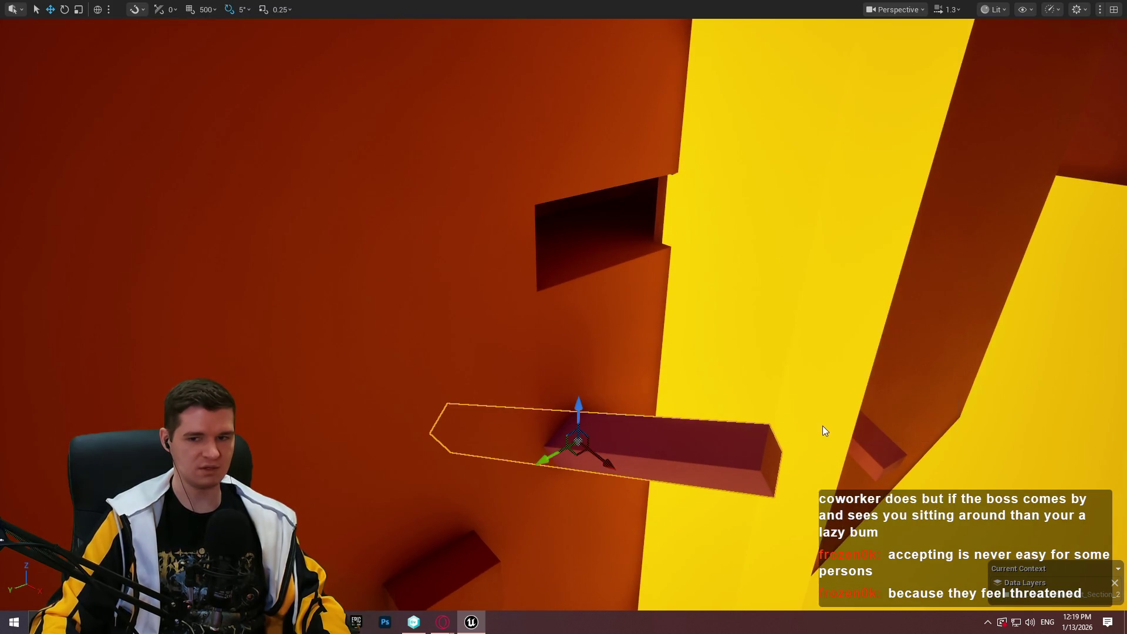
{"action": "key", "text": "w"}
{"action": "key", "text": "space"}
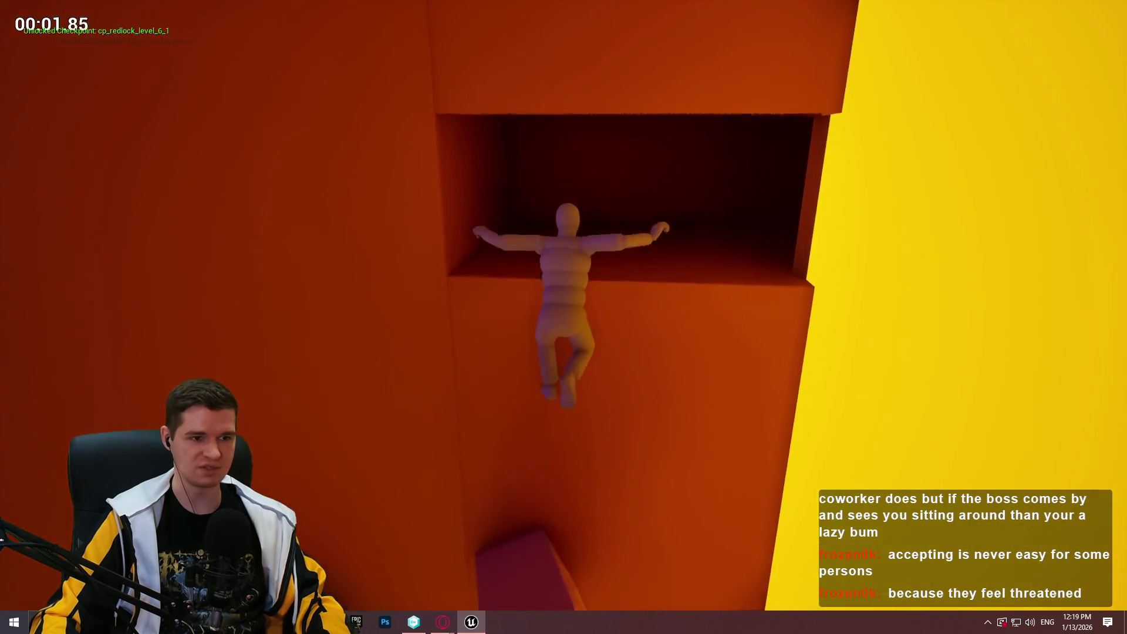
{"action": "key", "text": "s"}
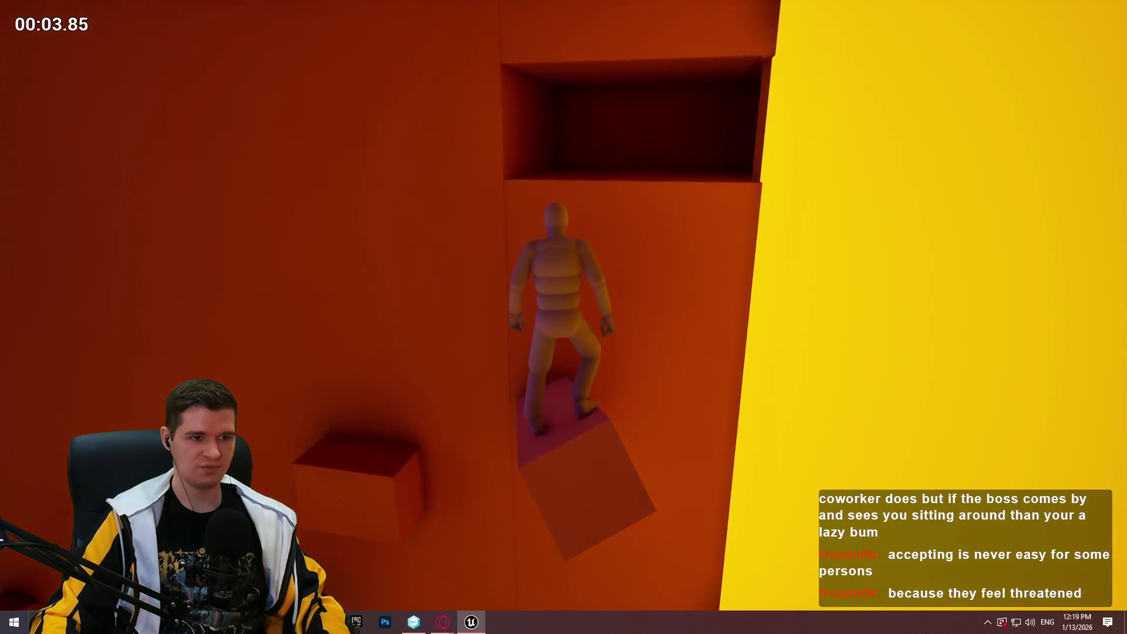
{"action": "key", "text": "space"}
{"action": "key", "text": "Escape"}
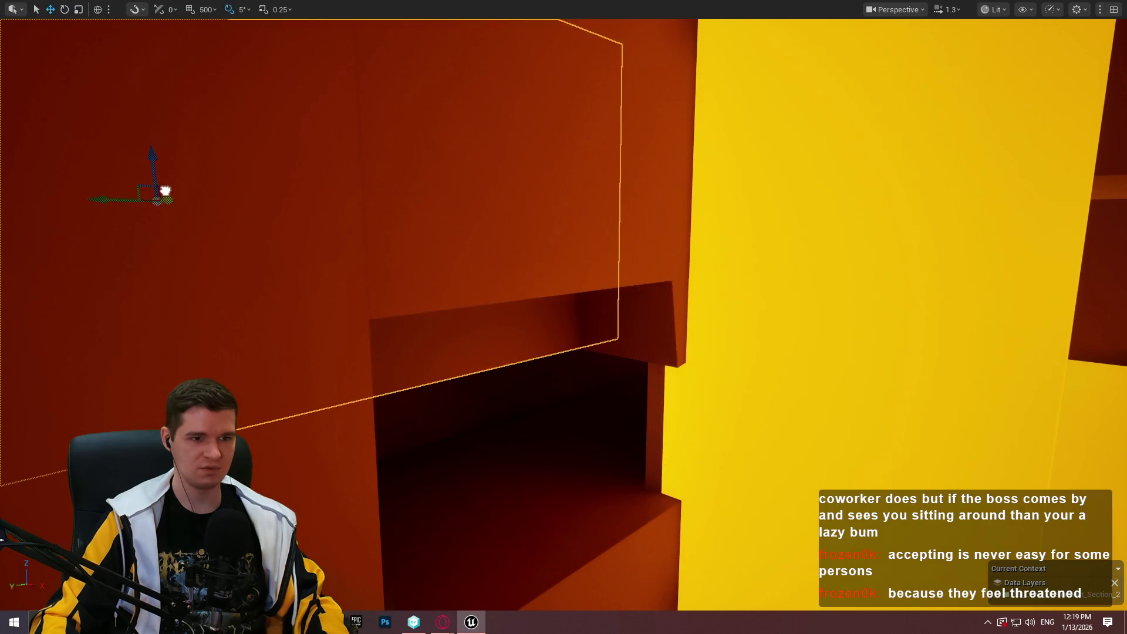
Slide the wall panel right along Y and orbit around to check its coverage of the alcove
{"action": "mouse_move", "coordinate": [165, 191]}
{"action": "left_mouse_down"}
{"action": "mouse_move", "coordinate": [212, 191]}
{"action": "mouse_move", "coordinate": [184, 186]}
{"action": "mouse_move", "coordinate": [193, 193]}
{"action": "left_mouse_up"}
{"action": "left_click_drag", "start_coordinate": [269, 246], "coordinate": [269, 247]}
{"action": "left_click_drag", "start_coordinate": [511, 170], "coordinate": [627, 111]}
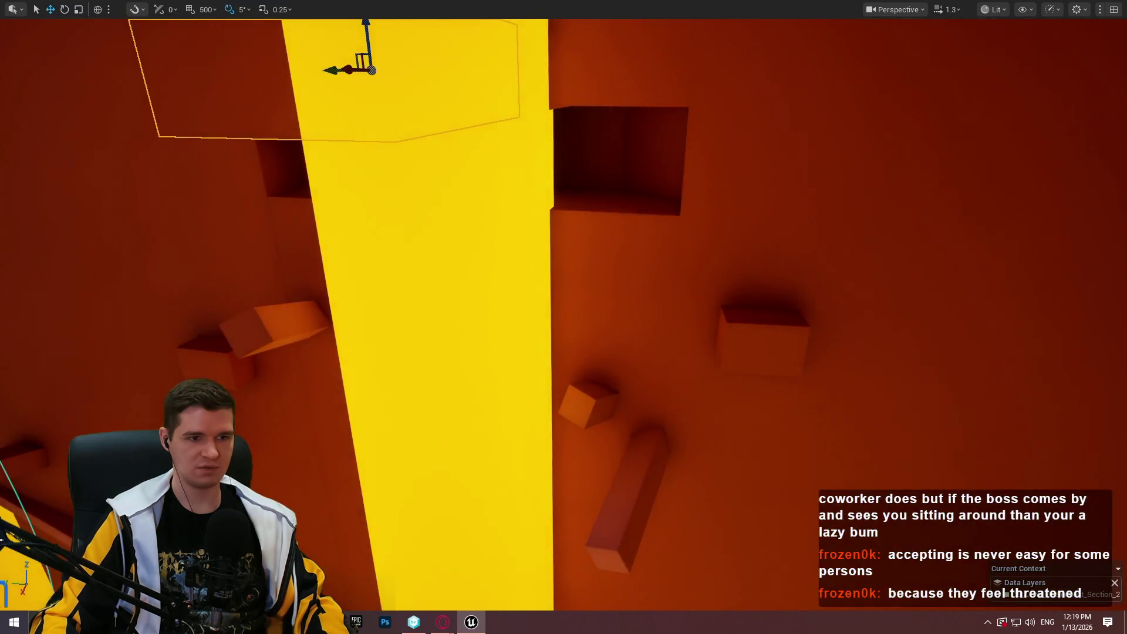
{"action": "left_click_drag", "start_coordinate": [648, 387], "coordinate": [648, 386]}
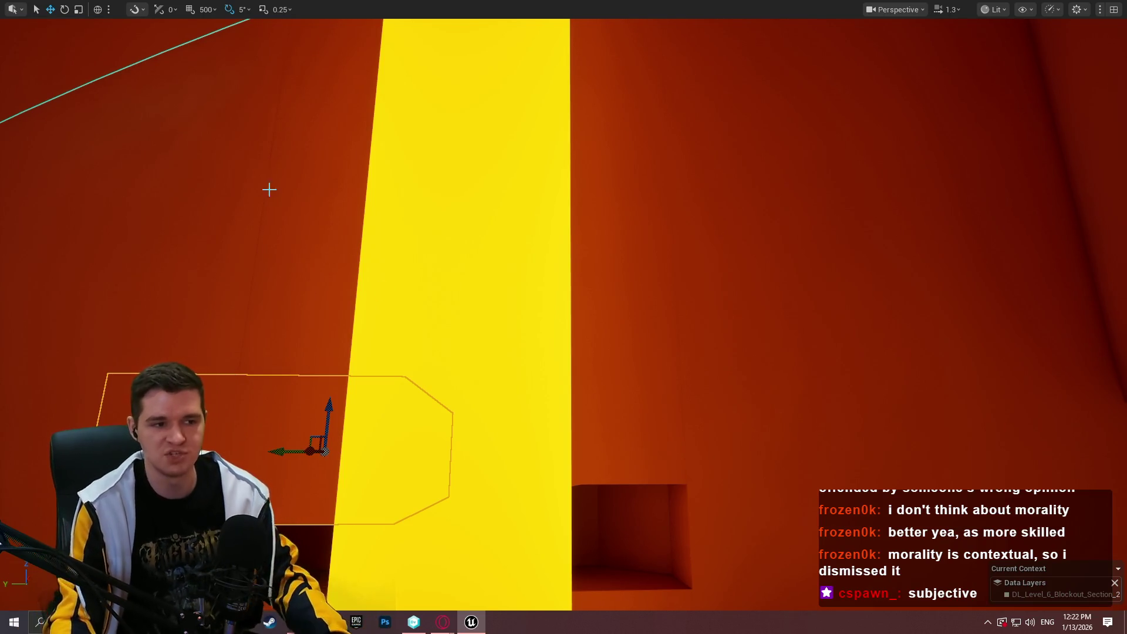
Lower the panel above the alcove along Z so it sits just over the opening
{"action": "key", "text": "f"}
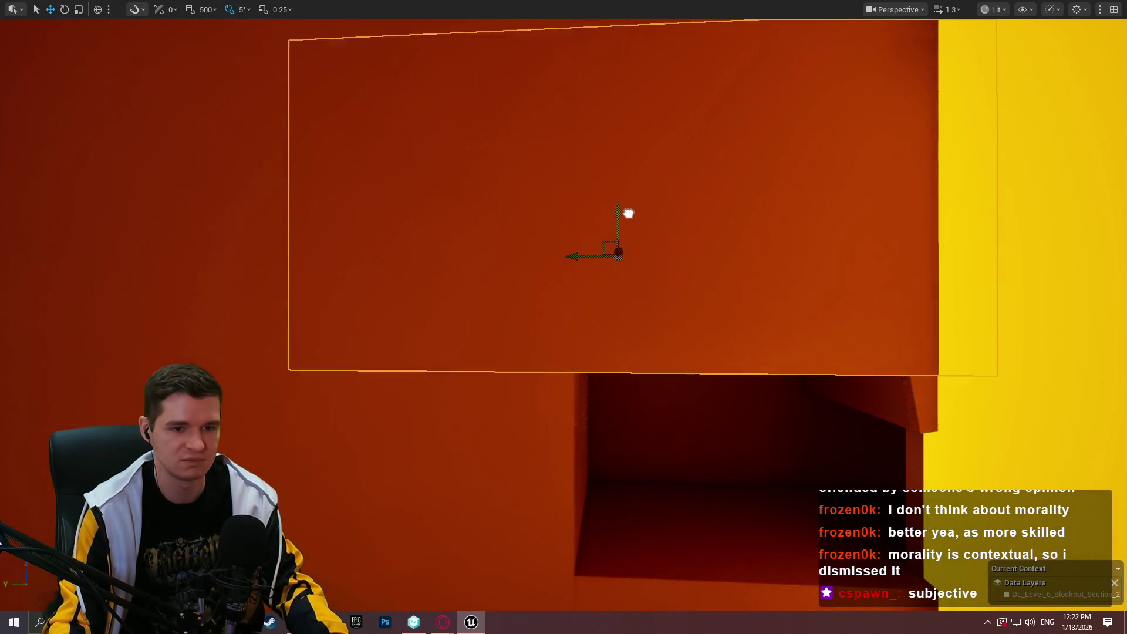
{"action": "left_click_drag", "start_coordinate": [628, 213], "coordinate": [622, 243]}
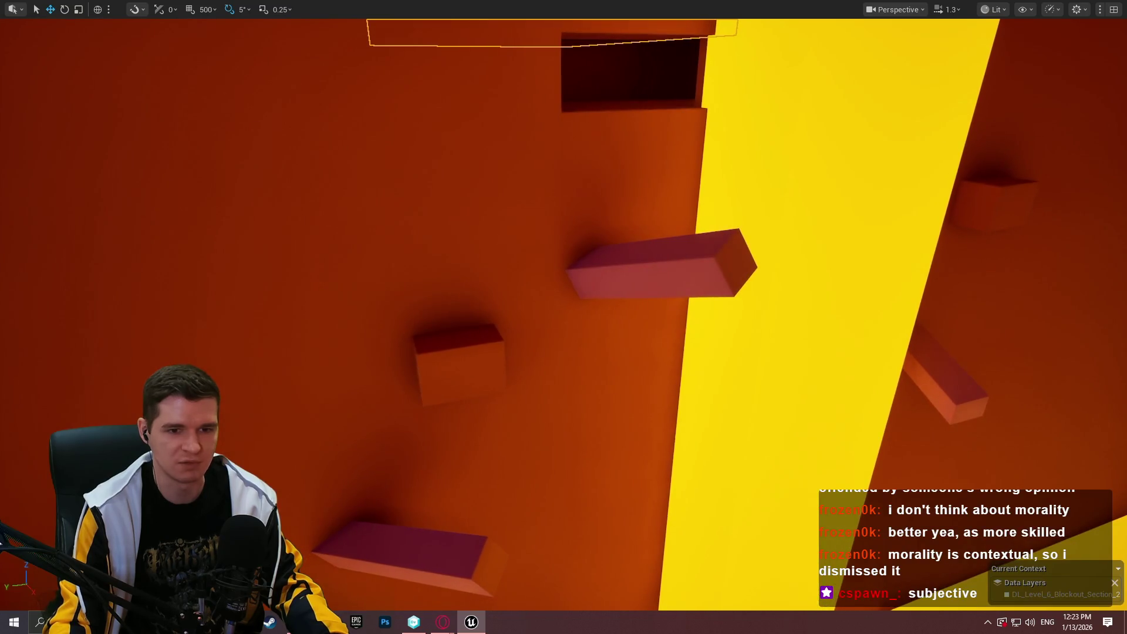
Add the upper wall block, small block and left wall beside the yellow strip to the selection
{"action": "key", "text": "f"}
{"action": "left_click_drag", "start_coordinate": [654, 327], "coordinate": [666, 393]}
{"action": "left_click", "coordinate": [672, 327], "text": "ctrl"}
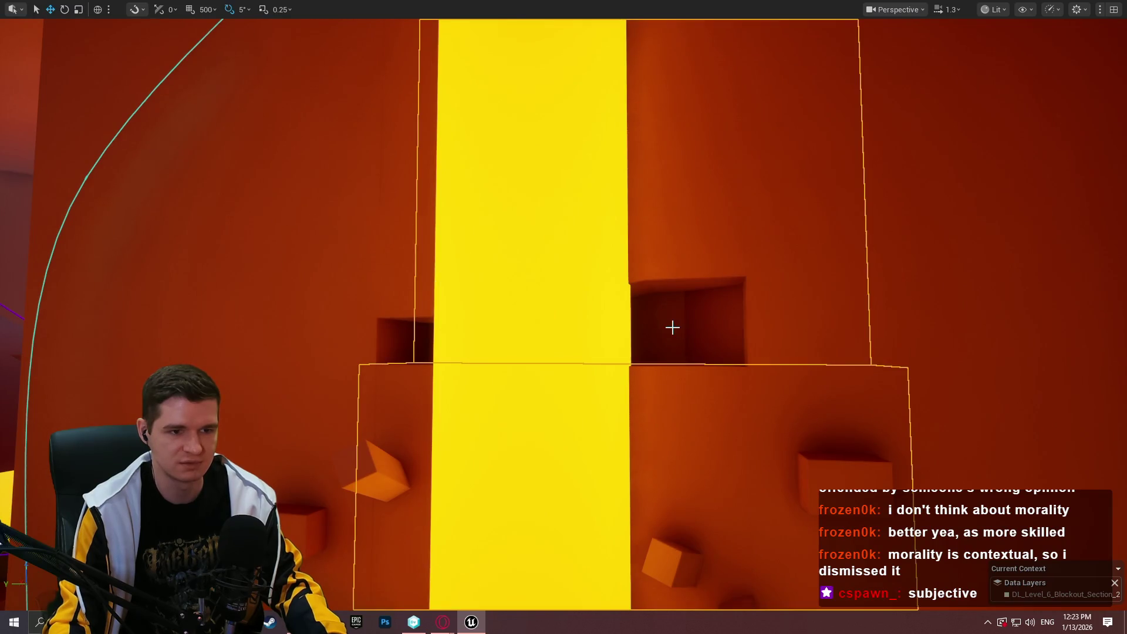
{"action": "left_click", "coordinate": [422, 291], "text": "ctrl"}
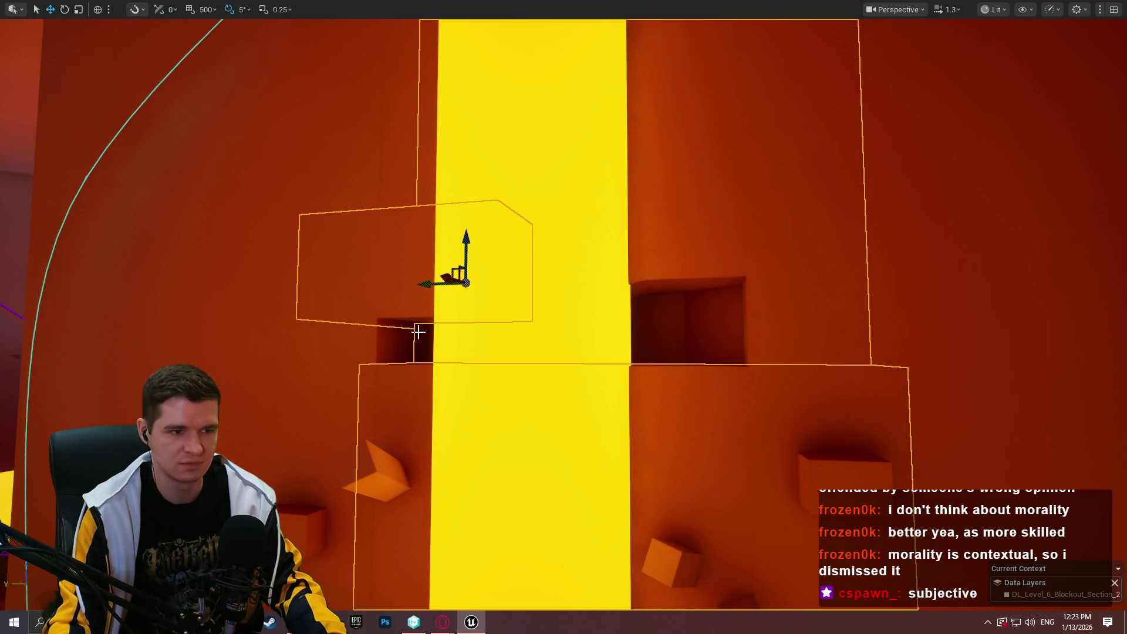
{"action": "left_click", "coordinate": [419, 333], "text": "ctrl"}
{"action": "scroll", "coordinate": [424, 337], "scroll_direction": "down", "scroll_amount": 2}
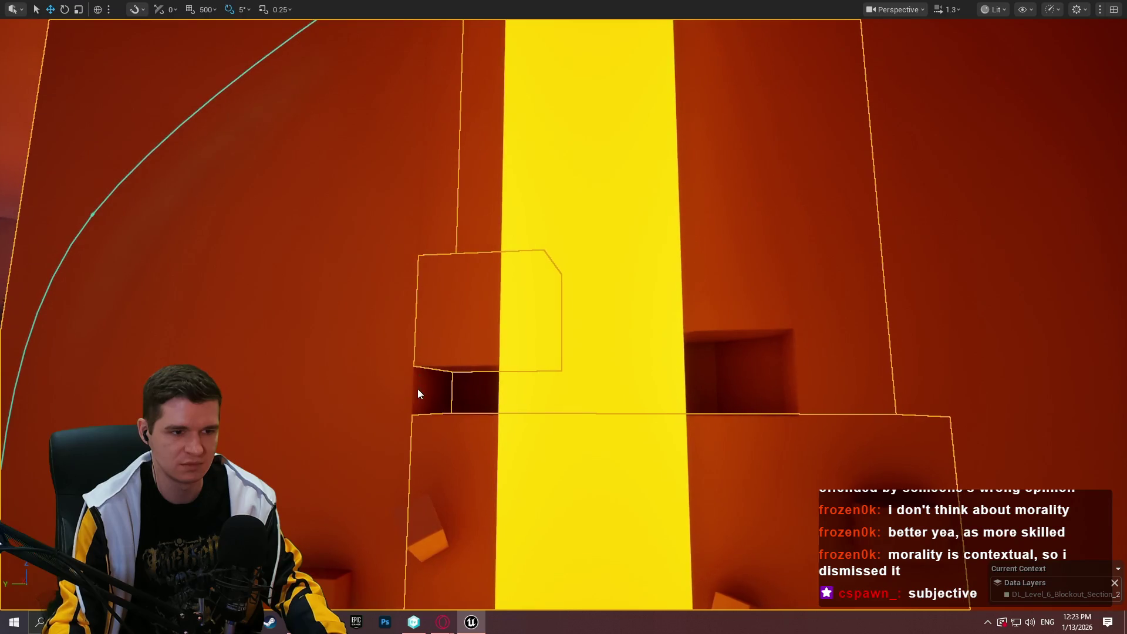
{"action": "left_click", "coordinate": [450, 390], "text": "ctrl"}
{"action": "scroll", "coordinate": [450, 390], "scroll_direction": "down", "scroll_amount": 2}
Add the dark wall and the alcove box behind it to the selection
{"action": "left_click_drag", "start_coordinate": [404, 347], "coordinate": [535, 397]}
{"action": "left_click", "coordinate": [651, 364]}
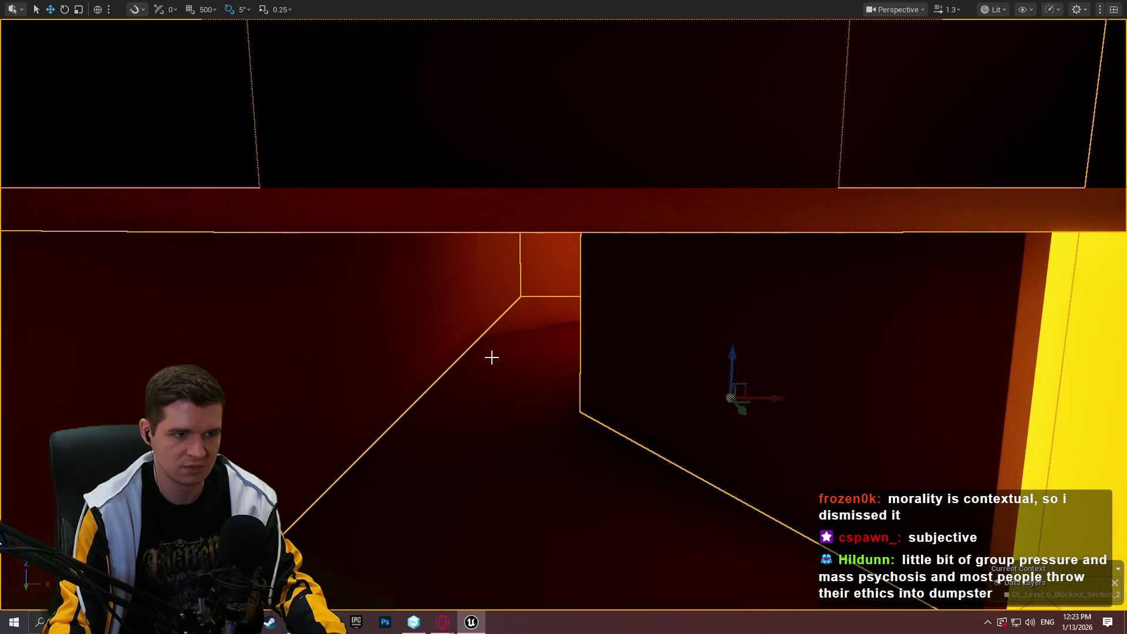
{"action": "key", "text": "f"}
{"action": "left_click_drag", "start_coordinate": [539, 323], "coordinate": [539, 324]}
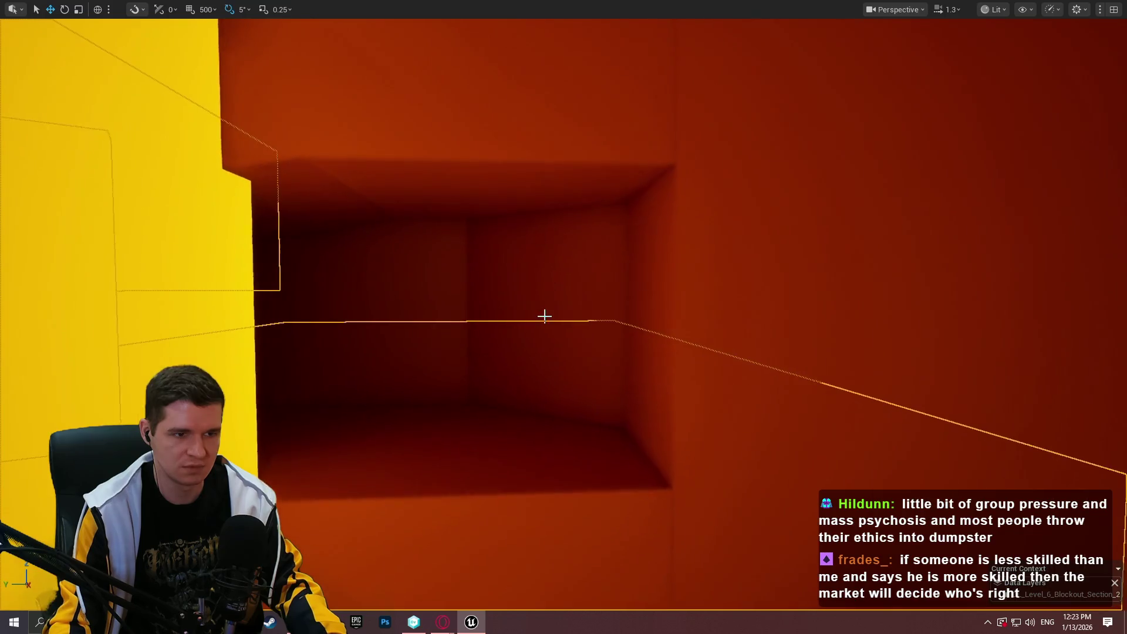
{"action": "left_click", "coordinate": [544, 311]}
{"action": "mouse_move", "coordinate": [544, 311]}
{"action": "left_mouse_down"}
{"action": "mouse_move", "coordinate": [510, 335]}
{"action": "mouse_move", "coordinate": [563, 329]}
{"action": "mouse_move", "coordinate": [539, 344]}
{"action": "mouse_move", "coordinate": [644, 327]}
{"action": "mouse_move", "coordinate": [575, 334]}
{"action": "mouse_move", "coordinate": [649, 56]}
{"action": "left_mouse_up"}
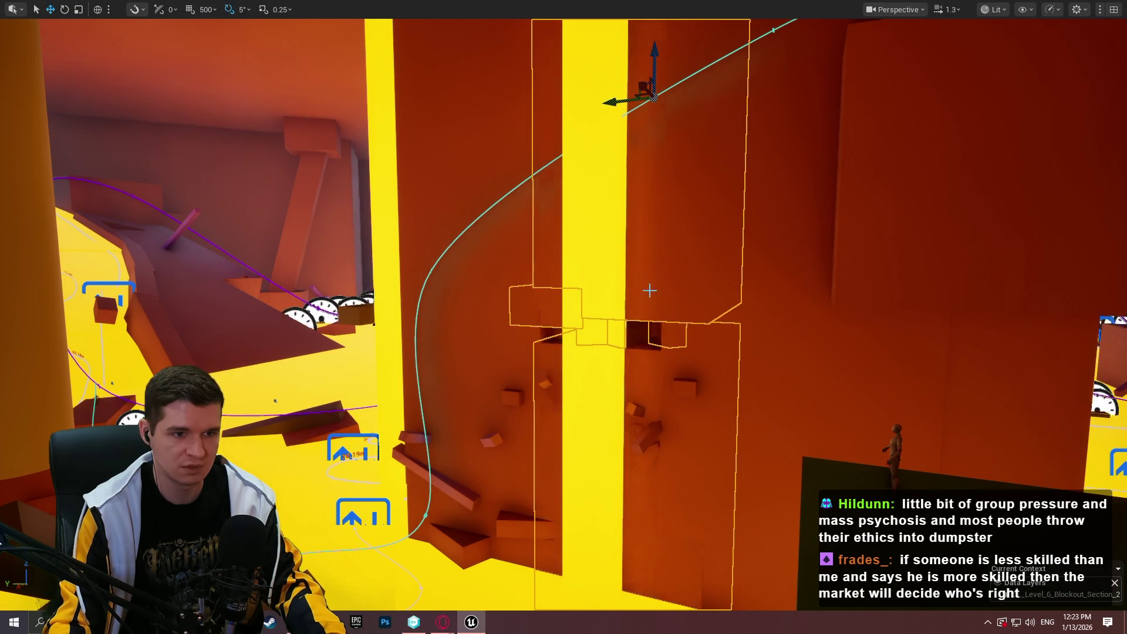
Raise the selected alcove wall section along Z, then clear the selection
{"action": "mouse_move", "coordinate": [649, 290]}
{"action": "left_mouse_down"}
{"action": "mouse_move", "coordinate": [649, 328]}
{"action": "mouse_move", "coordinate": [628, 281]}
{"action": "mouse_move", "coordinate": [523, 312]}
{"action": "mouse_move", "coordinate": [505, 294]}
{"action": "mouse_move", "coordinate": [516, 281]}
{"action": "left_mouse_up"}
{"action": "mouse_move", "coordinate": [581, 215]}
{"action": "left_mouse_down"}
{"action": "mouse_move", "coordinate": [592, 148]}
{"action": "mouse_move", "coordinate": [591, 195]}
{"action": "left_mouse_up"}
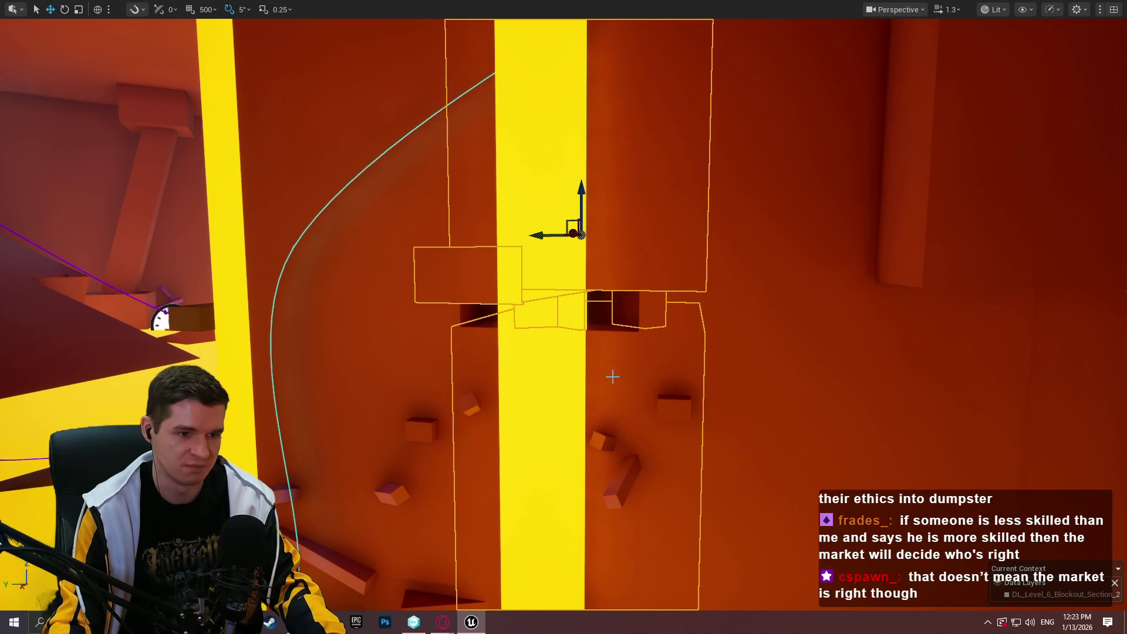
{"action": "scroll", "coordinate": [610, 375], "scroll_direction": "up", "scroll_amount": 3}
{"action": "key", "text": "Escape"}
Move the long bottom beam up toward the alcove, rotate it about 90°, slide it left and rescale along Z
{"action": "left_click_drag", "start_coordinate": [682, 368], "coordinate": [694, 400]}
{"action": "left_click", "coordinate": [586, 509]}
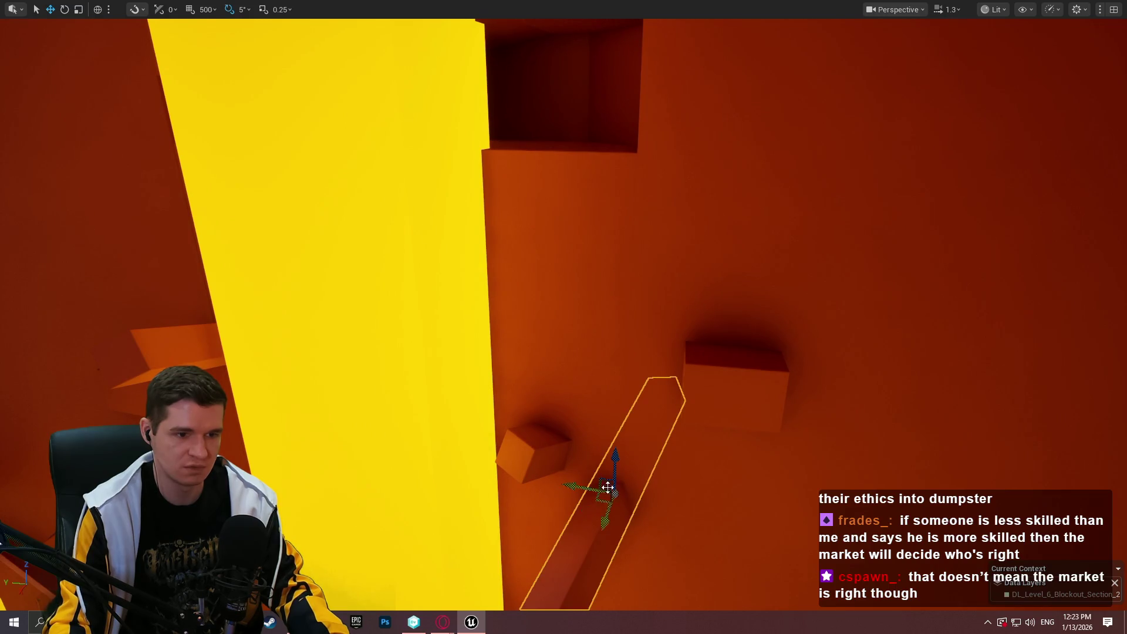
{"action": "left_click_drag", "start_coordinate": [604, 483], "coordinate": [586, 165]}
{"action": "key", "text": "e"}
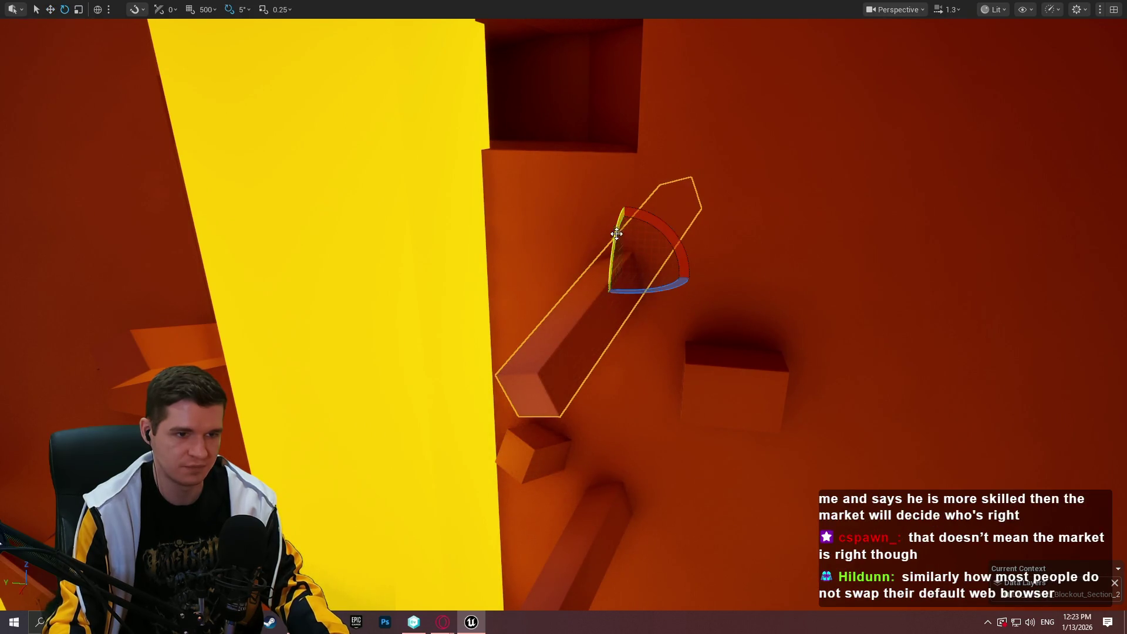
{"action": "mouse_move", "coordinate": [619, 234]}
{"action": "left_mouse_down"}
{"action": "mouse_move", "coordinate": [607, 234]}
{"action": "mouse_move", "coordinate": [659, 228]}
{"action": "mouse_move", "coordinate": [660, 200]}
{"action": "left_mouse_up"}
{"action": "key", "text": "w"}
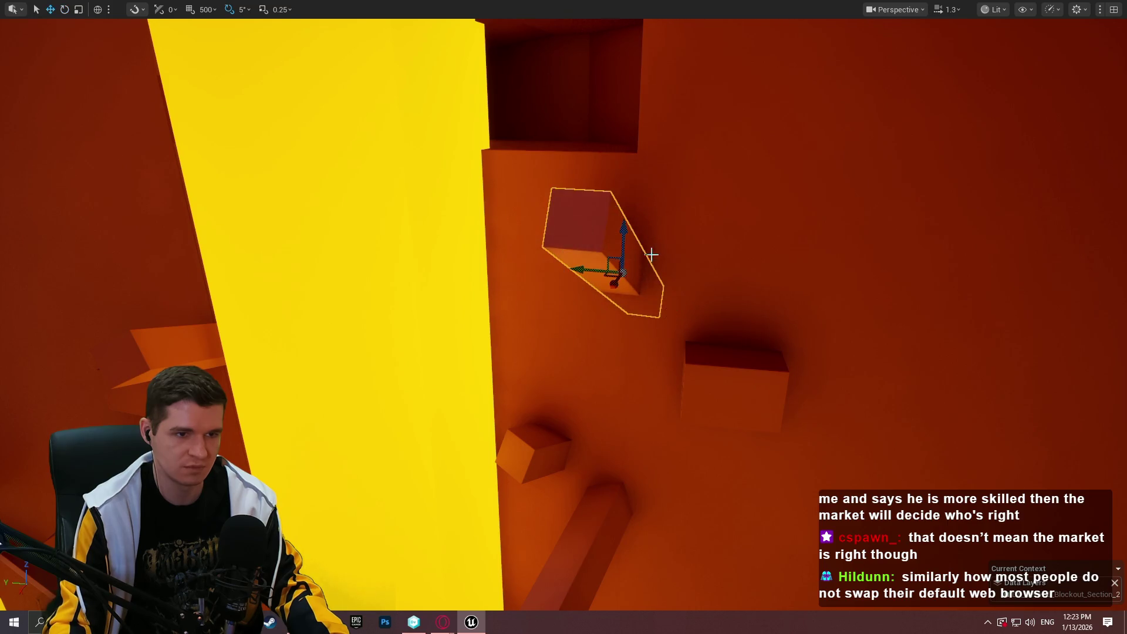
{"action": "mouse_move", "coordinate": [590, 271]}
{"action": "left_mouse_down"}
{"action": "mouse_move", "coordinate": [533, 272]}
{"action": "mouse_move", "coordinate": [562, 272]}
{"action": "mouse_move", "coordinate": [547, 272]}
{"action": "left_mouse_up"}
{"action": "key", "text": "r"}
{"action": "left_click_drag", "start_coordinate": [573, 230], "coordinate": [573, 225]}
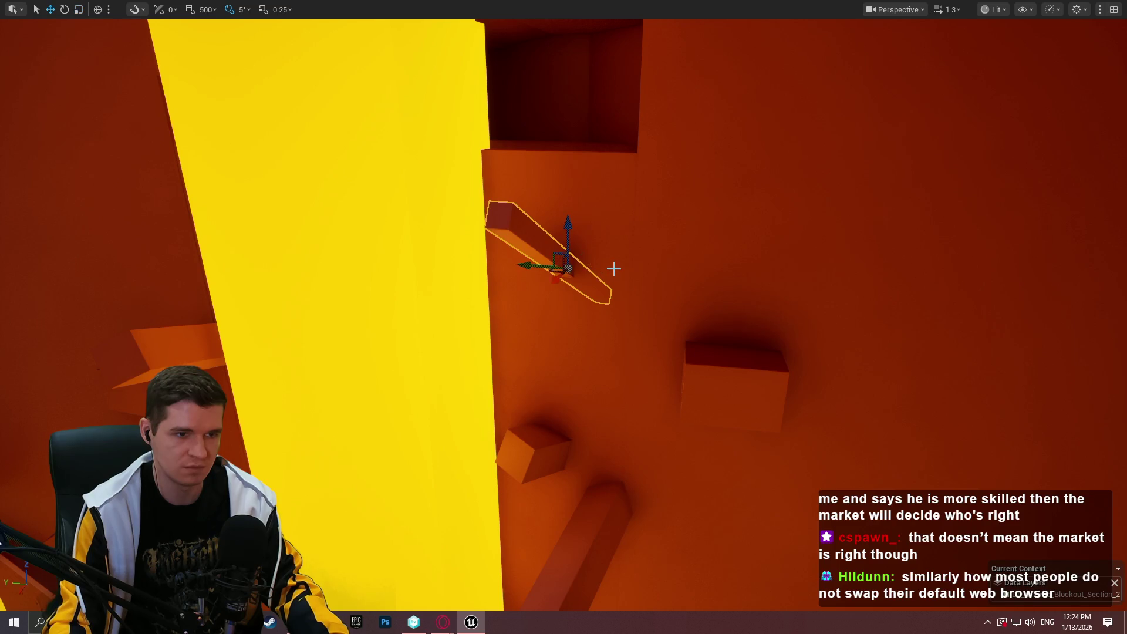
Rotate the beam toward near-vertical and shift it right beside the alcove wall
{"action": "key", "text": "e"}
{"action": "mouse_move", "coordinate": [598, 274]}
{"action": "left_mouse_down"}
{"action": "mouse_move", "coordinate": [558, 275]}
{"action": "mouse_move", "coordinate": [565, 244]}
{"action": "mouse_move", "coordinate": [511, 319]}
{"action": "left_mouse_up"}
{"action": "key", "text": "w"}
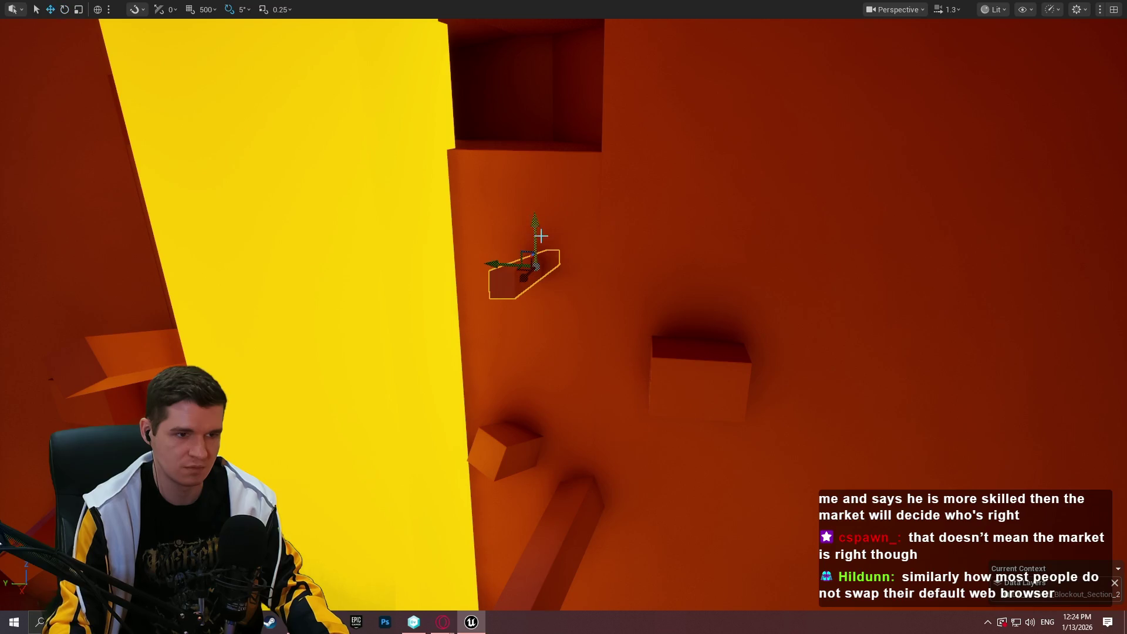
{"action": "left_click_drag", "start_coordinate": [692, 322], "coordinate": [663, 311]}
{"action": "left_click_drag", "start_coordinate": [680, 189], "coordinate": [780, 188]}
{"action": "mouse_move", "coordinate": [799, 126]}
{"action": "left_mouse_down"}
{"action": "mouse_move", "coordinate": [763, 140]}
{"action": "mouse_move", "coordinate": [729, 203]}
{"action": "left_mouse_up"}
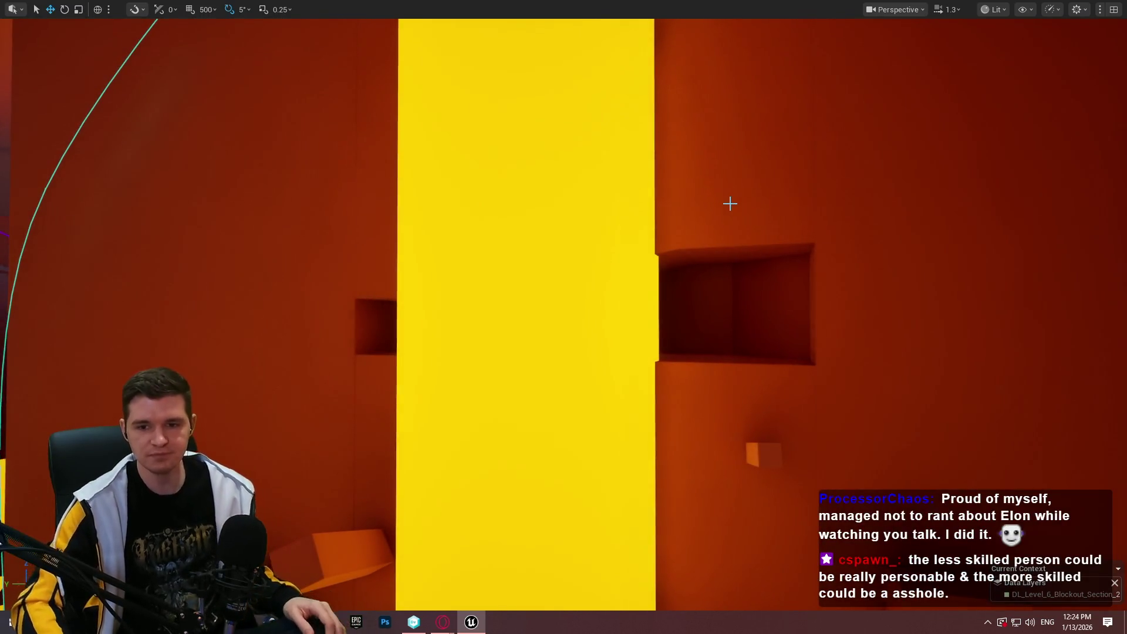
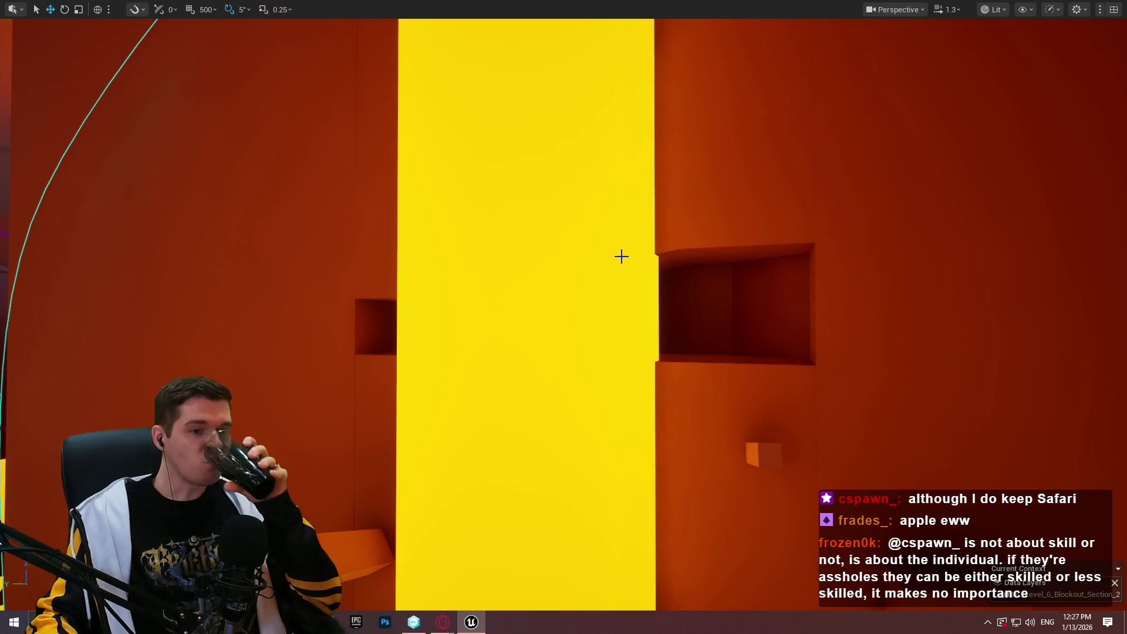
Select the wall piece by the yellow column, fly up to the ceiling ledges, and open the ledge box's actions
{"action": "left_click", "coordinate": [398, 308]}
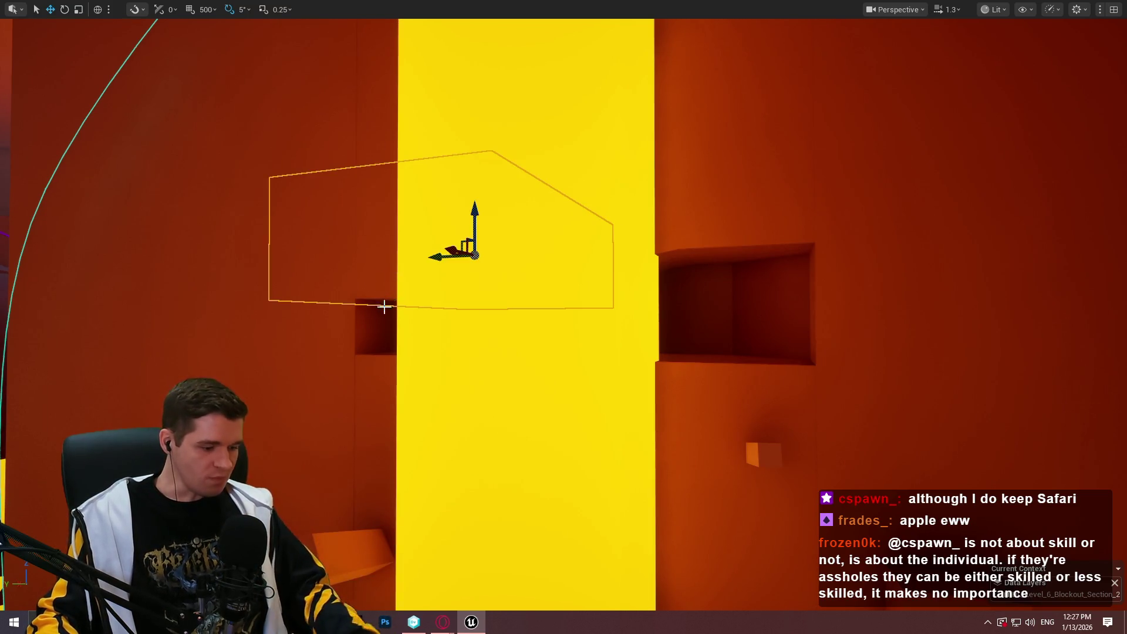
{"action": "key", "text": "d"}
{"action": "key", "text": "w"}
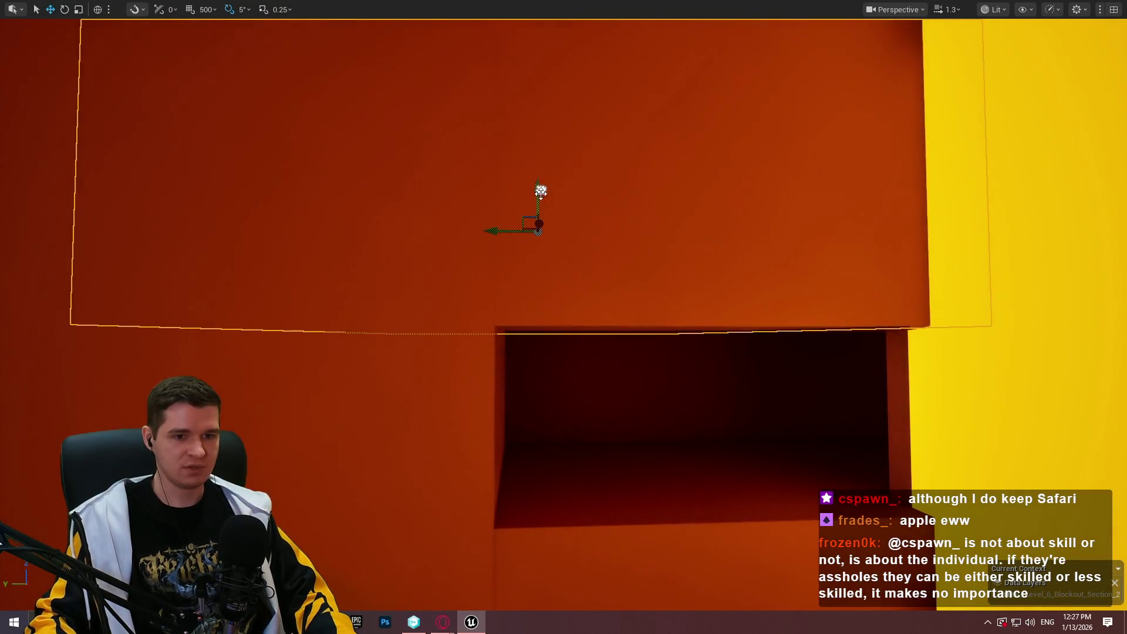
{"action": "key", "text": "w"}
{"action": "mouse_move", "coordinate": [564, 317]}
{"action": "left_mouse_down"}
{"action": "mouse_move", "coordinate": [740, 247]}
{"action": "mouse_move", "coordinate": [807, 235]}
{"action": "left_mouse_up"}
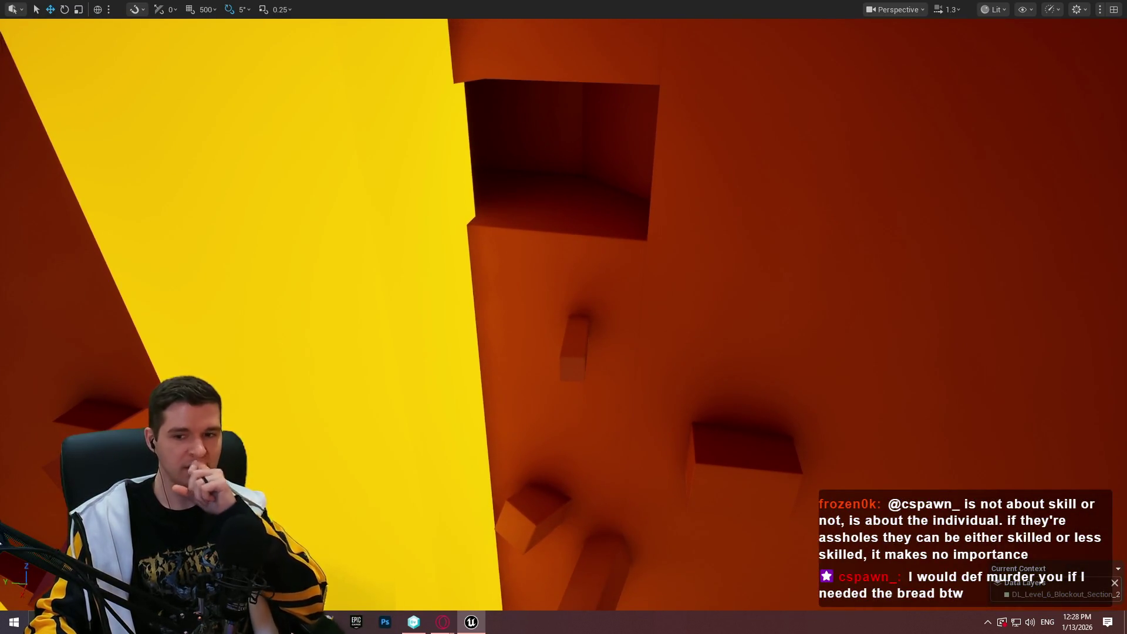
{"action": "mouse_move", "coordinate": [755, 474]}
{"action": "left_mouse_down"}
{"action": "mouse_move", "coordinate": [781, 470]}
{"action": "mouse_move", "coordinate": [755, 474]}
{"action": "left_mouse_up"}
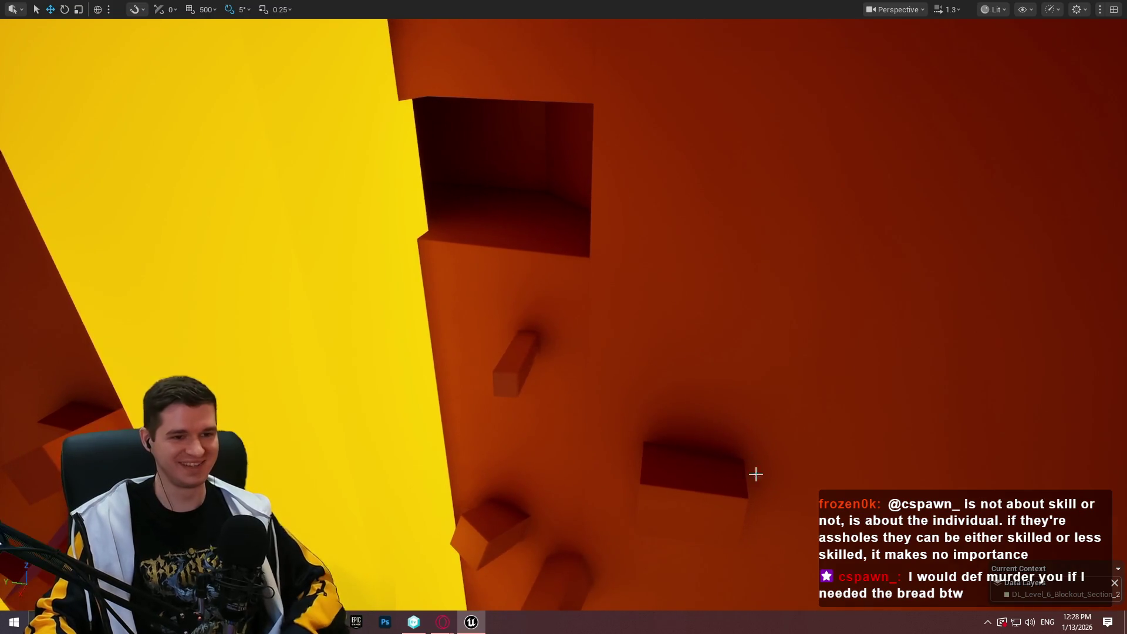
{"action": "right_click", "coordinate": [672, 468]}
Play from the ledge box: jump onto the floating beam and run the dark corridor into the green-block room
{"action": "left_click", "coordinate": [726, 453]}
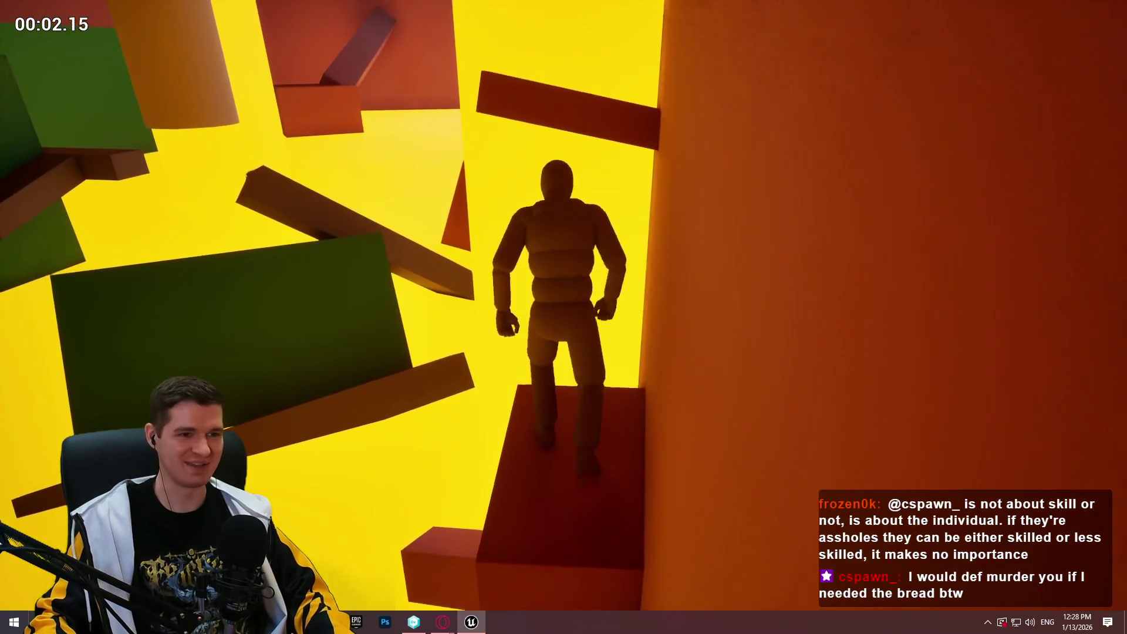
{"action": "key", "text": "space"}
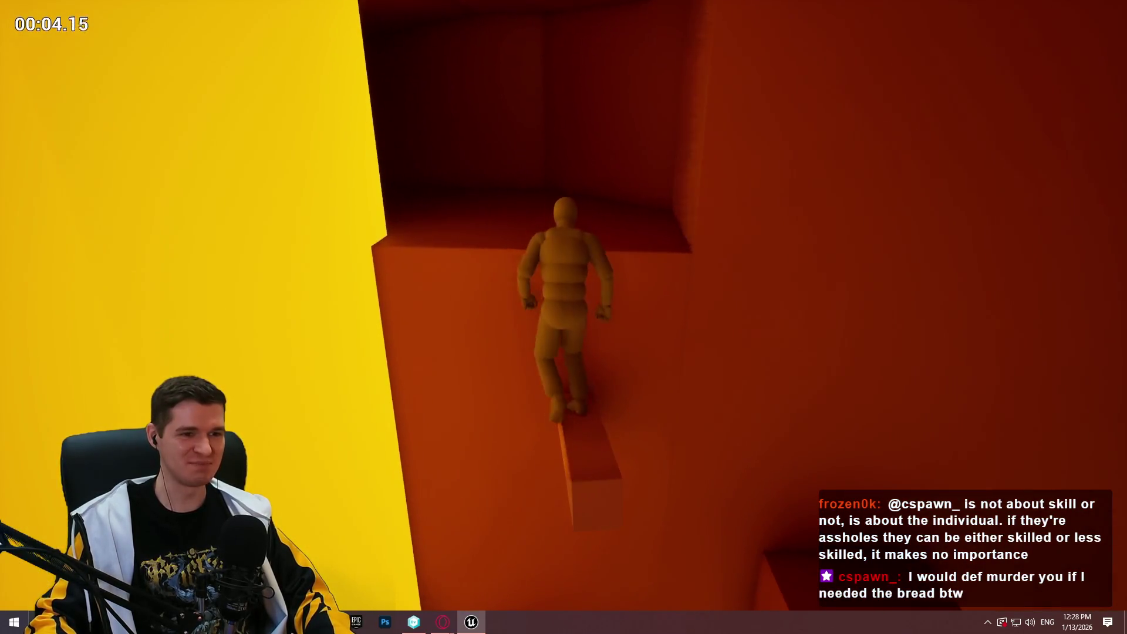
{"action": "key", "text": "w"}
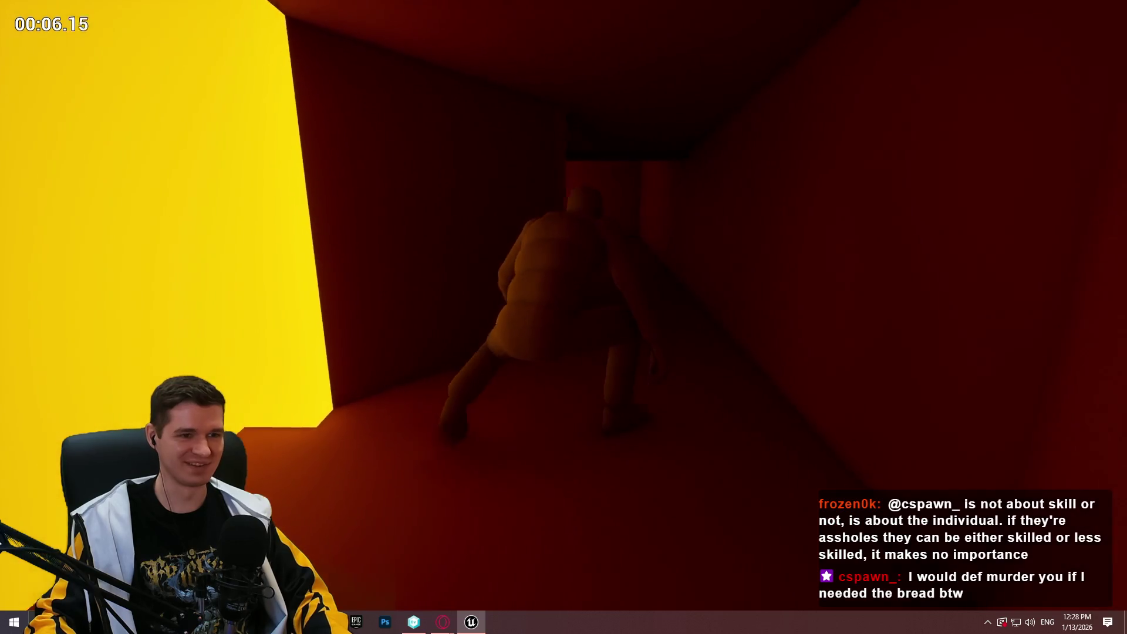
{"action": "key", "text": "w"}
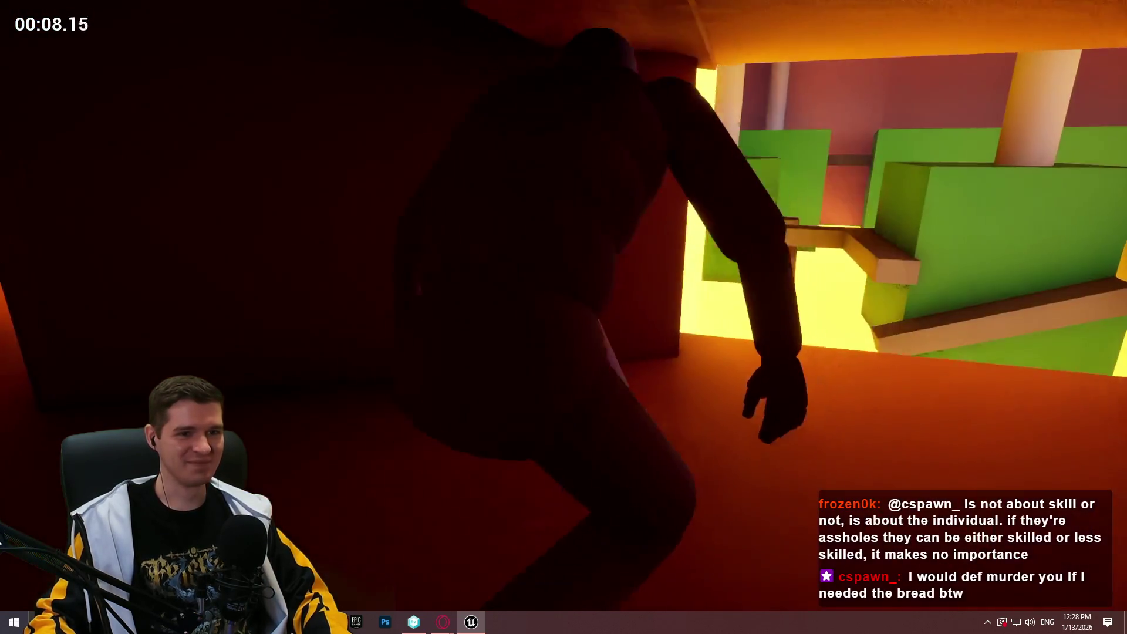
Stop the playtest and turn the view across the wall ledges to the diagonal beam
{"action": "key", "text": "Escape"}
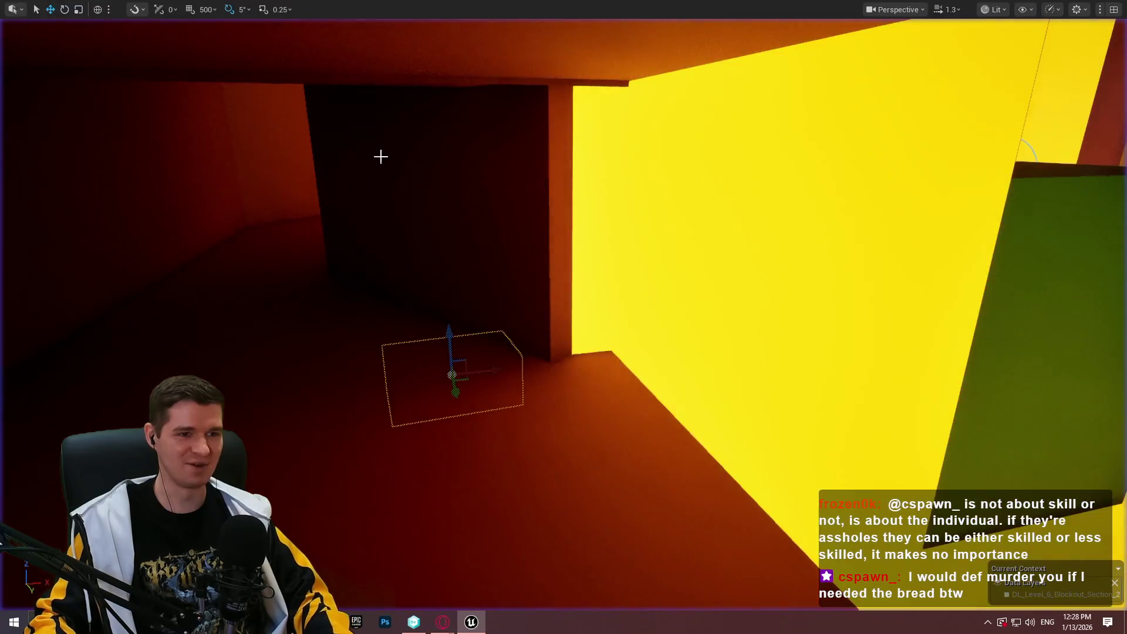
{"action": "key", "text": "f"}
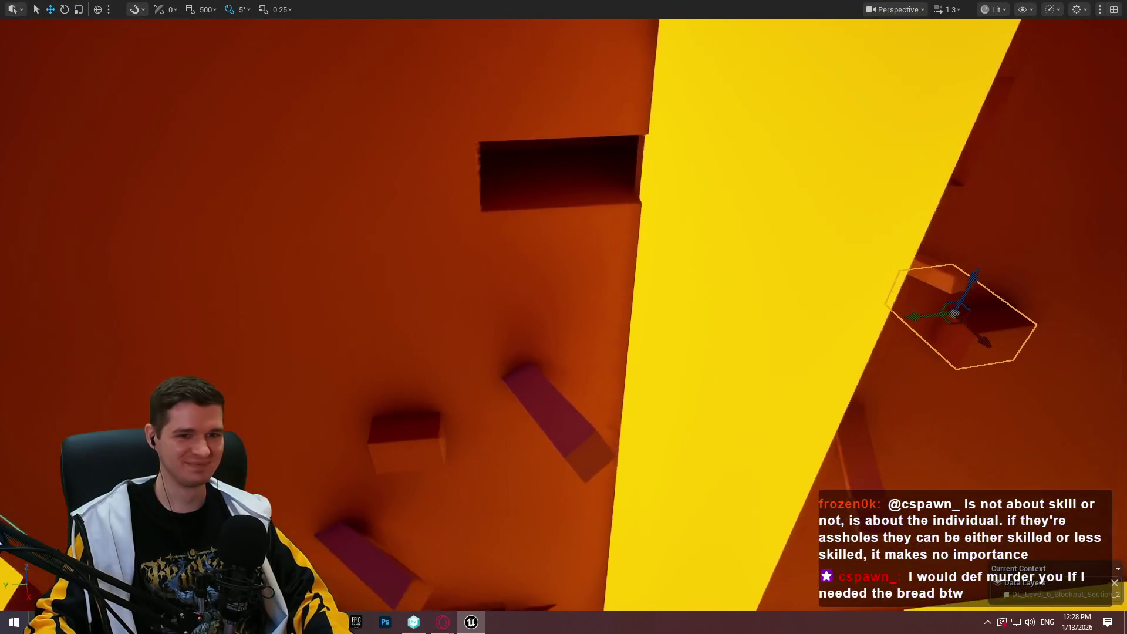
{"action": "left_click_drag", "start_coordinate": [664, 183], "coordinate": [805, 184]}
{"action": "left_click_drag", "start_coordinate": [772, 288], "coordinate": [610, 416]}
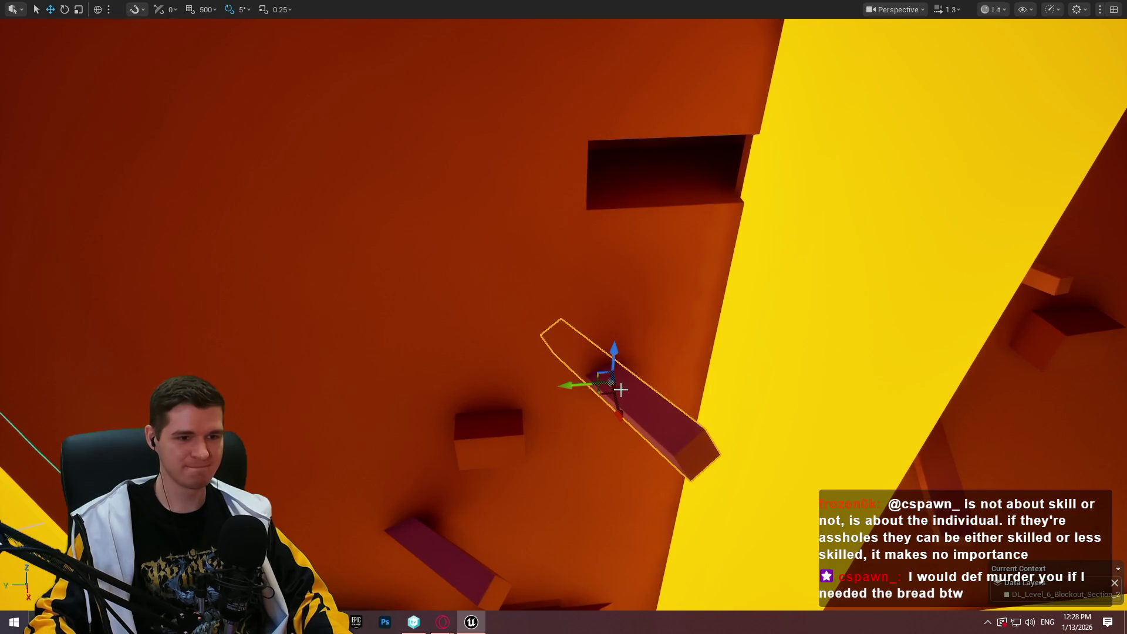
{"action": "mouse_move", "coordinate": [564, 317]}
{"action": "left_mouse_down"}
{"action": "mouse_move", "coordinate": [528, 328]}
{"action": "mouse_move", "coordinate": [482, 282]}
{"action": "mouse_move", "coordinate": [434, 270]}
{"action": "mouse_move", "coordinate": [705, 317]}
{"action": "left_mouse_up"}
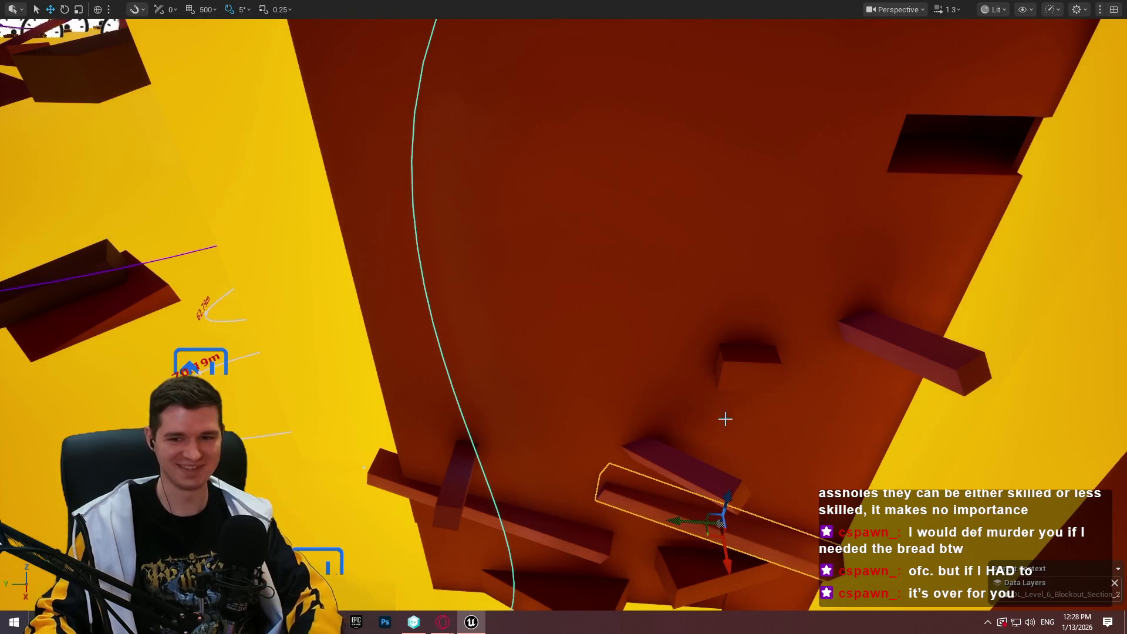
Raise the diagonal beam higher up the wall and rotate it 20 degrees steeper
{"action": "mouse_move", "coordinate": [727, 499]}
{"action": "left_mouse_down"}
{"action": "mouse_move", "coordinate": [864, 136]}
{"action": "mouse_move", "coordinate": [821, 135]}
{"action": "mouse_move", "coordinate": [704, 176]}
{"action": "left_mouse_up"}
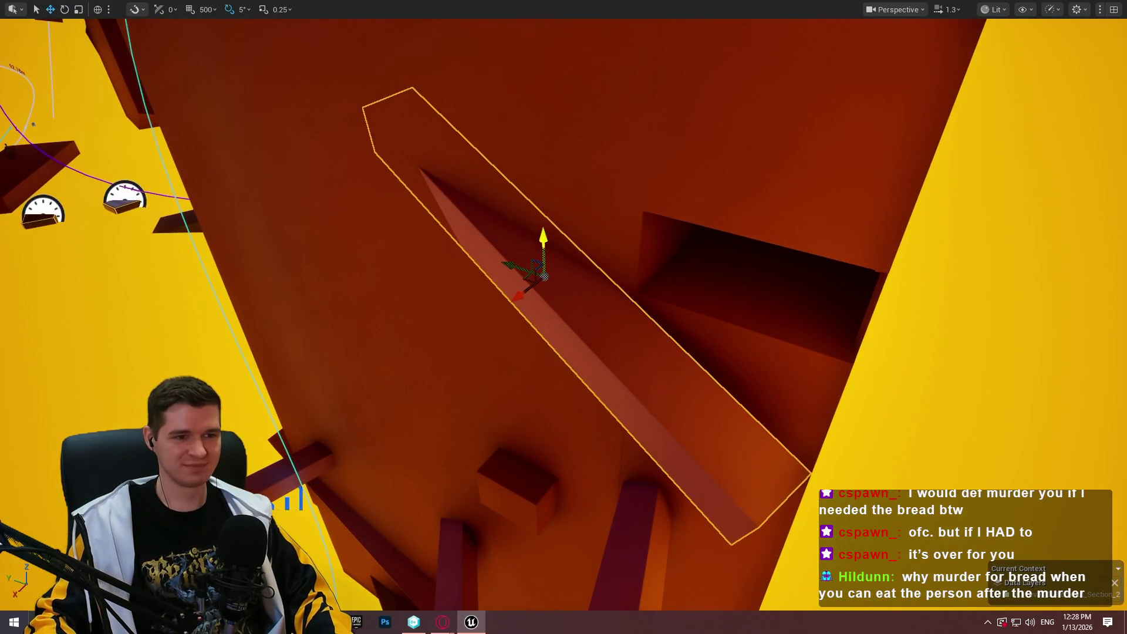
{"action": "left_click_drag", "start_coordinate": [542, 240], "coordinate": [534, 189]}
{"action": "left_click_drag", "start_coordinate": [498, 261], "coordinate": [563, 236]}
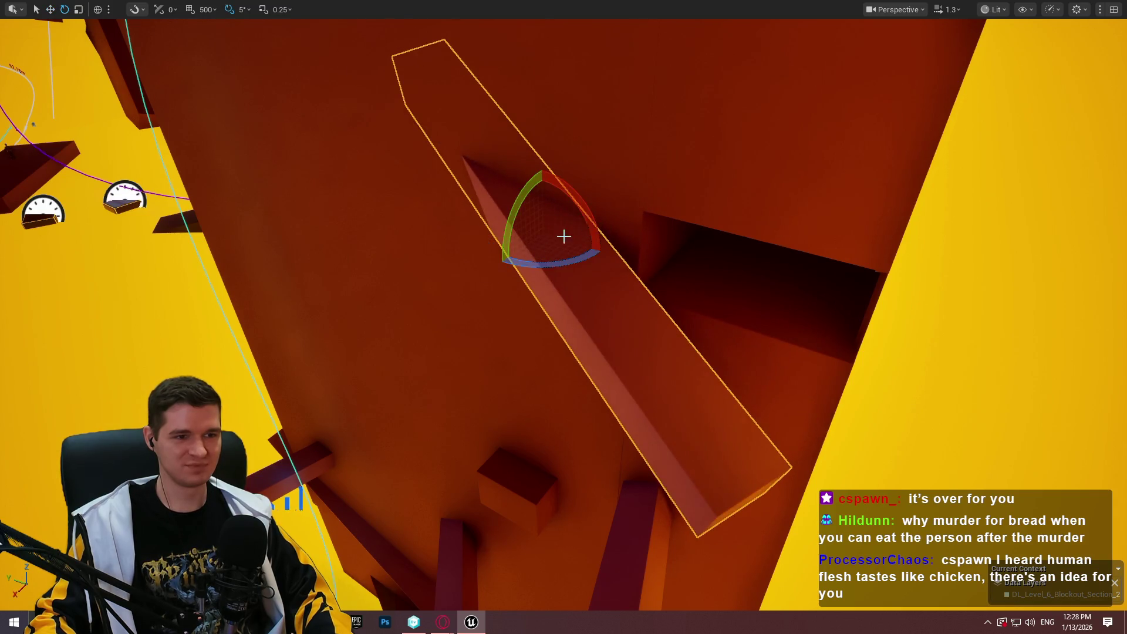
{"action": "left_click_drag", "start_coordinate": [541, 171], "coordinate": [521, 168]}
{"action": "left_click_drag", "start_coordinate": [716, 204], "coordinate": [721, 170]}
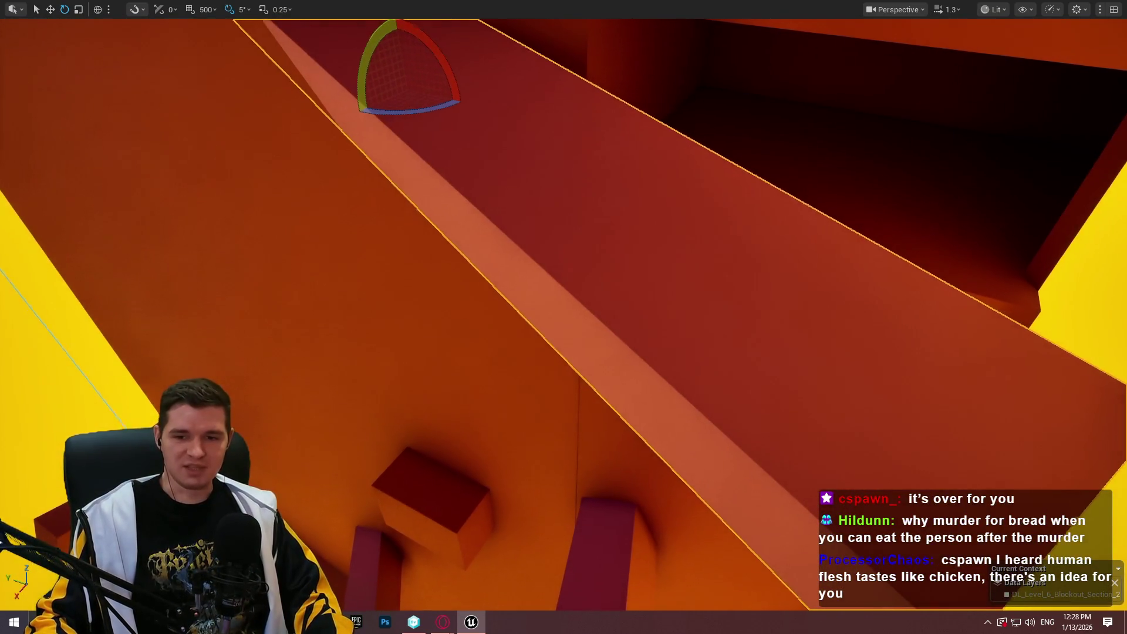
{"action": "mouse_move", "coordinate": [722, 170]}
{"action": "left_mouse_down"}
{"action": "mouse_move", "coordinate": [722, 182]}
{"action": "mouse_move", "coordinate": [692, 182]}
{"action": "mouse_move", "coordinate": [740, 181]}
{"action": "mouse_move", "coordinate": [721, 182]}
{"action": "mouse_move", "coordinate": [722, 208]}
{"action": "left_mouse_up"}
Refine the beam's tilt by -10 and -5 degrees and slide it right and down
{"action": "mouse_move", "coordinate": [436, 237]}
{"action": "left_mouse_down"}
{"action": "mouse_move", "coordinate": [390, 283]}
{"action": "mouse_move", "coordinate": [441, 236]}
{"action": "mouse_move", "coordinate": [495, 434]}
{"action": "mouse_move", "coordinate": [485, 397]}
{"action": "mouse_move", "coordinate": [118, 352]}
{"action": "mouse_move", "coordinate": [25, 252]}
{"action": "mouse_move", "coordinate": [264, 264]}
{"action": "mouse_move", "coordinate": [674, 333]}
{"action": "mouse_move", "coordinate": [659, 340]}
{"action": "mouse_move", "coordinate": [646, 329]}
{"action": "mouse_move", "coordinate": [598, 270]}
{"action": "mouse_move", "coordinate": [568, 202]}
{"action": "left_mouse_up"}
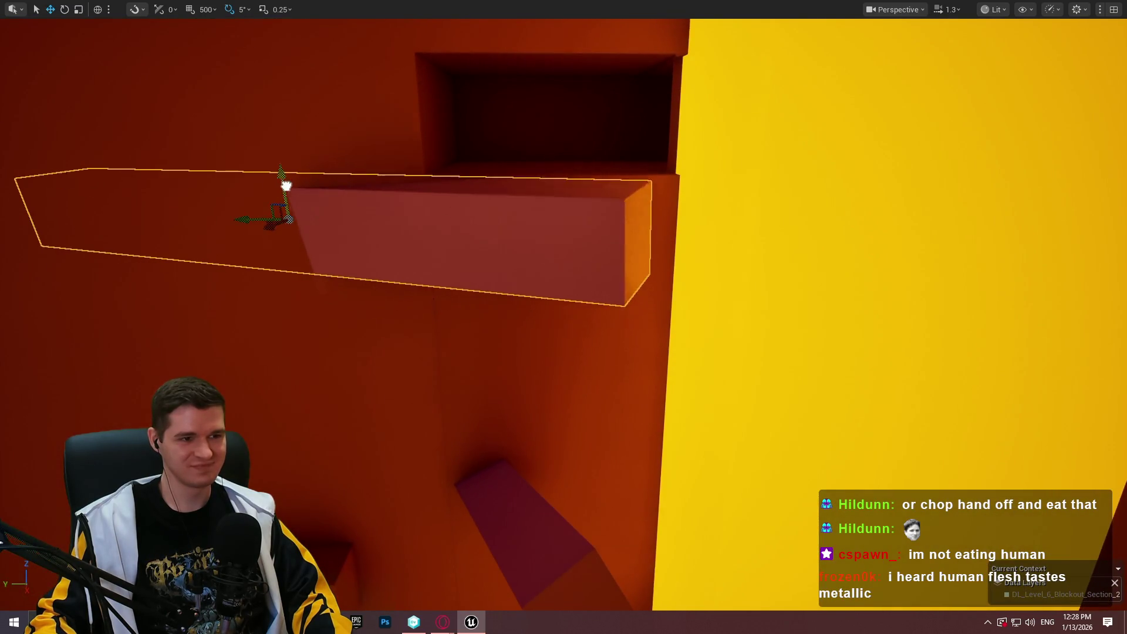
{"action": "left_click_drag", "start_coordinate": [325, 171], "coordinate": [306, 179]}
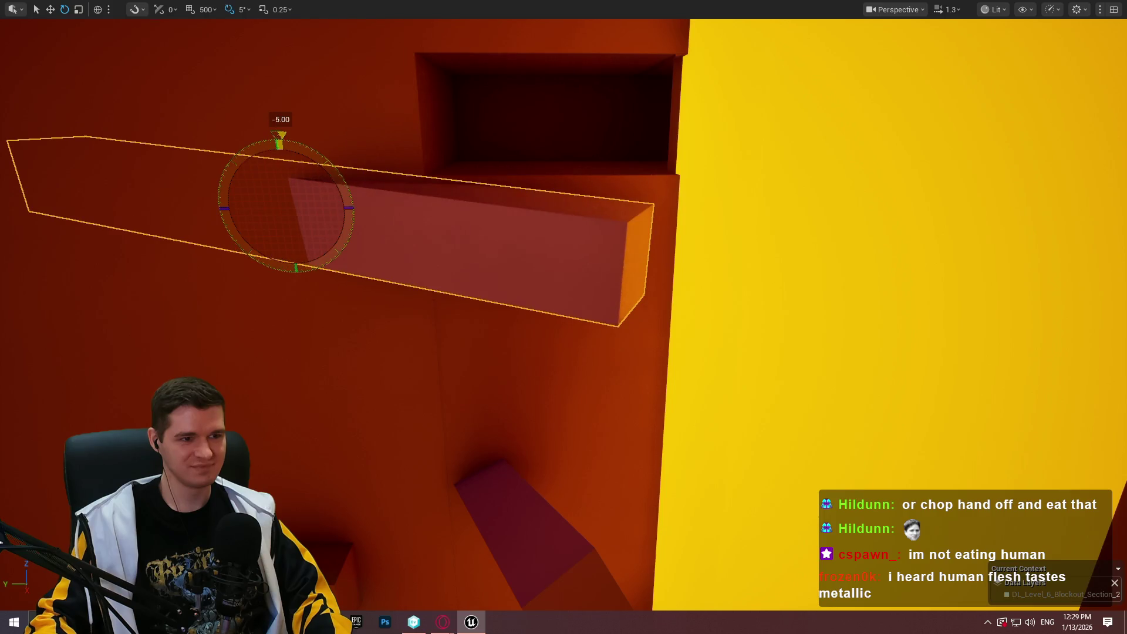
{"action": "left_click_drag", "start_coordinate": [316, 220], "coordinate": [272, 207]}
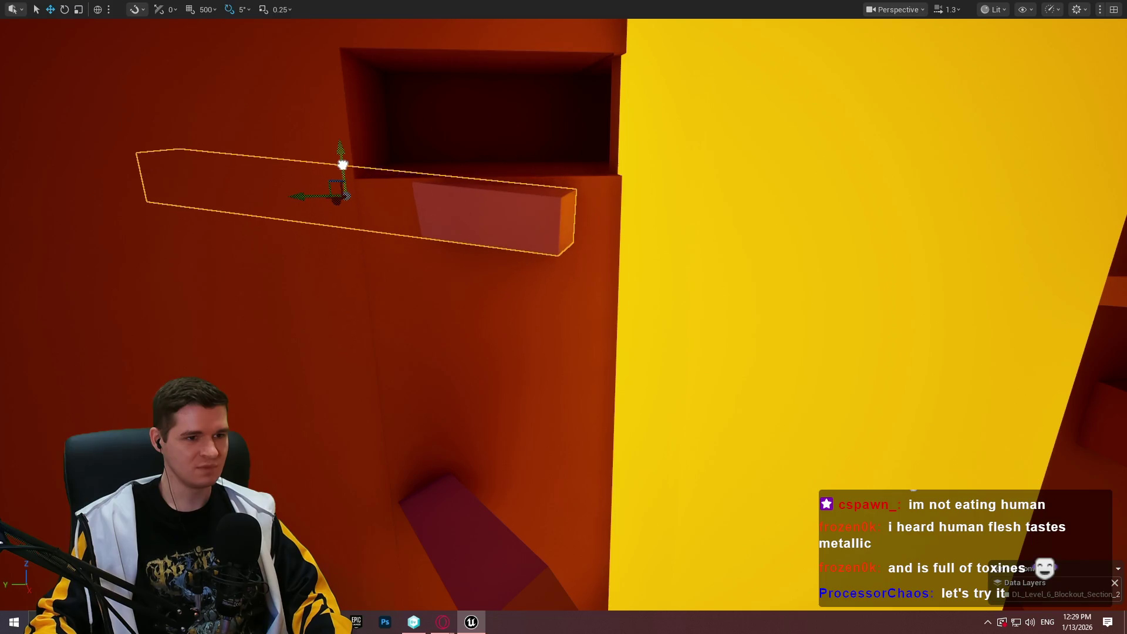
{"action": "mouse_move", "coordinate": [564, 317]}
{"action": "left_mouse_down"}
{"action": "mouse_move", "coordinate": [545, 305]}
{"action": "mouse_move", "coordinate": [528, 223]}
{"action": "mouse_move", "coordinate": [394, 107]}
{"action": "left_mouse_up"}
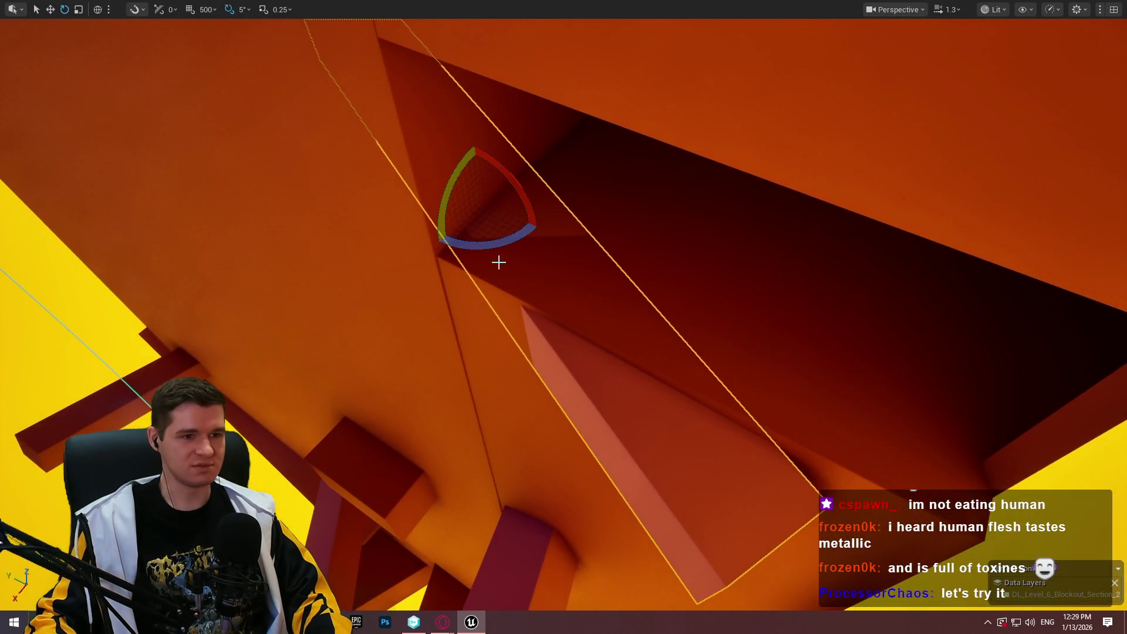
{"action": "mouse_move", "coordinate": [491, 245]}
{"action": "left_mouse_down"}
{"action": "mouse_move", "coordinate": [441, 244]}
{"action": "mouse_move", "coordinate": [448, 229]}
{"action": "mouse_move", "coordinate": [391, 233]}
{"action": "left_mouse_up"}
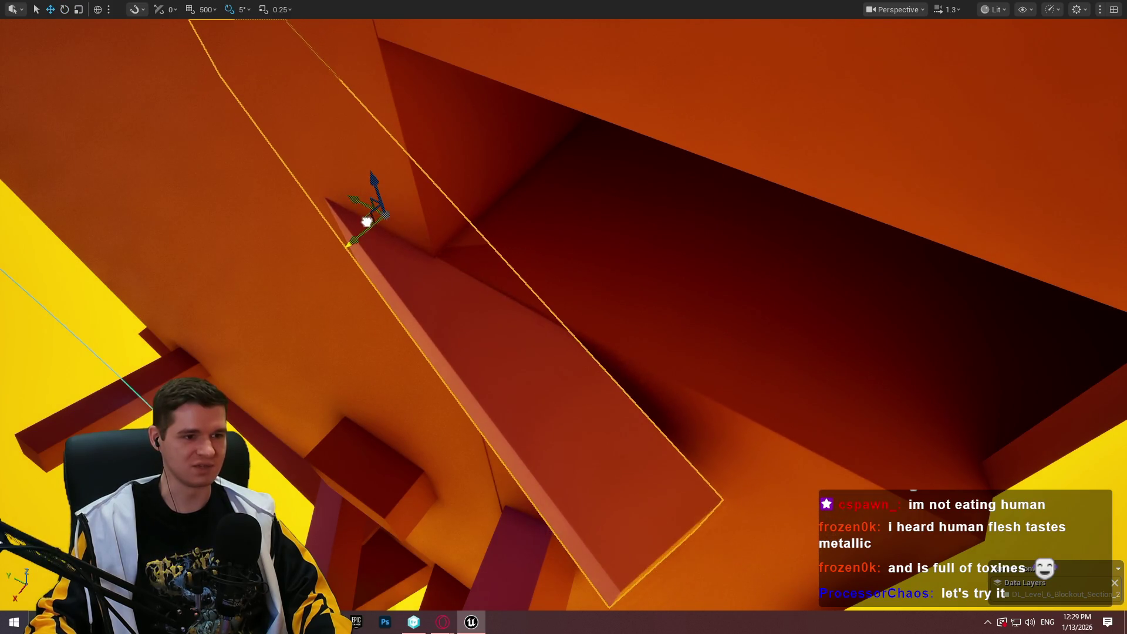
{"action": "mouse_move", "coordinate": [351, 211]}
{"action": "left_mouse_down"}
{"action": "mouse_move", "coordinate": [444, 257]}
{"action": "mouse_move", "coordinate": [407, 259]}
{"action": "mouse_move", "coordinate": [553, 189]}
{"action": "mouse_move", "coordinate": [504, 192]}
{"action": "mouse_move", "coordinate": [489, 216]}
{"action": "left_mouse_up"}
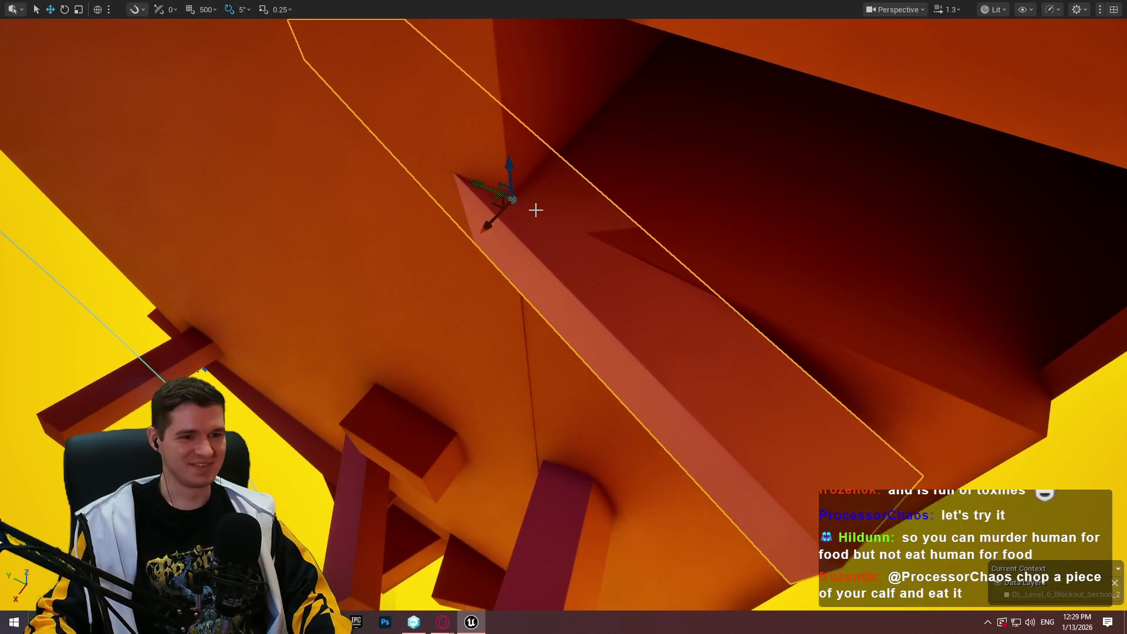
Reframe the beam, switch it back to the move gizmo, and open the small wall beam's actions
{"action": "mouse_move", "coordinate": [737, 236]}
{"action": "left_mouse_down"}
{"action": "mouse_move", "coordinate": [762, 186]}
{"action": "mouse_move", "coordinate": [769, 194]}
{"action": "left_mouse_up"}
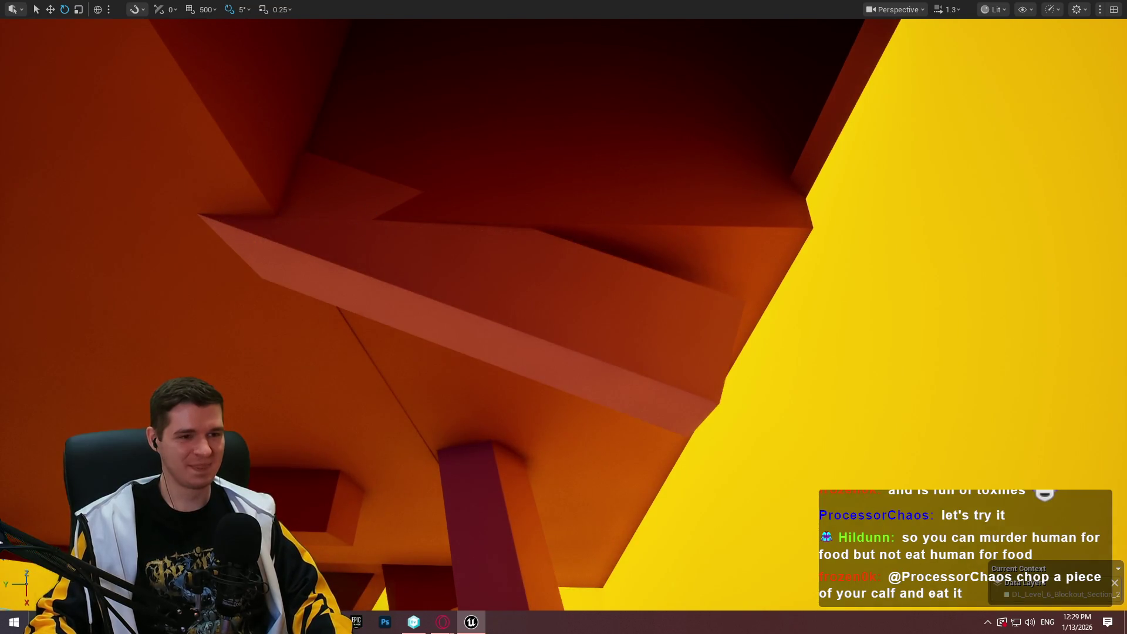
{"action": "left_click_drag", "start_coordinate": [423, 276], "coordinate": [423, 276]}
{"action": "key", "text": "w"}
{"action": "mouse_move", "coordinate": [374, 310]}
{"action": "left_mouse_down"}
{"action": "mouse_move", "coordinate": [351, 287]}
{"action": "mouse_move", "coordinate": [348, 303]}
{"action": "left_mouse_up"}
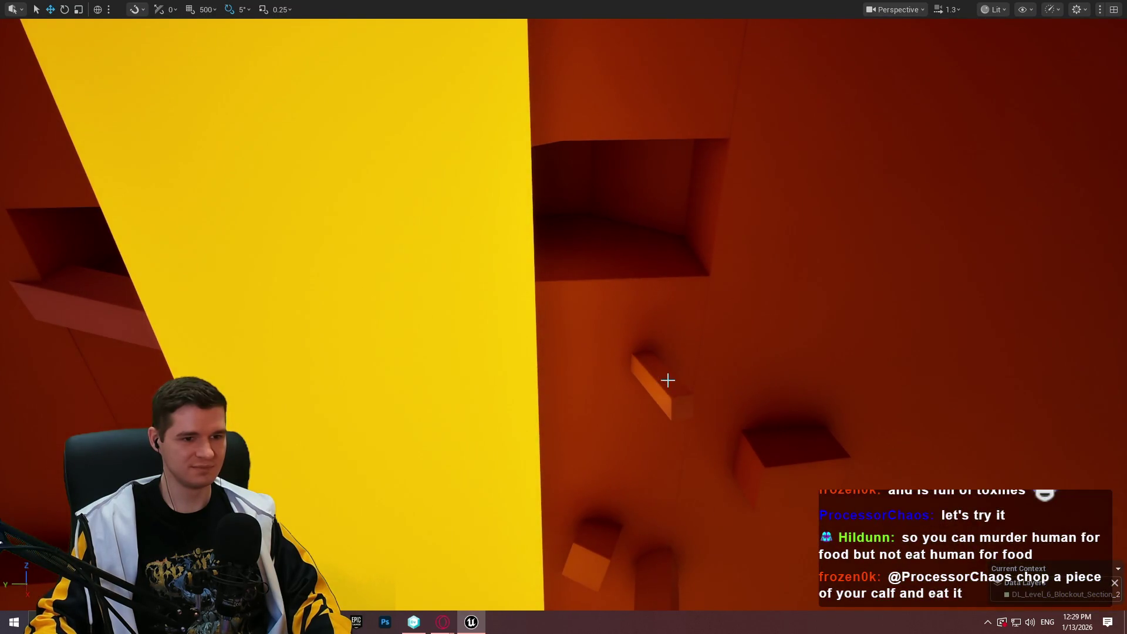
{"action": "right_click", "coordinate": [667, 380]}
Play from the beam: cross the corridor and orange beam, drop below the alcove ledge, pull up, then stop
{"action": "left_click", "coordinate": [722, 599]}
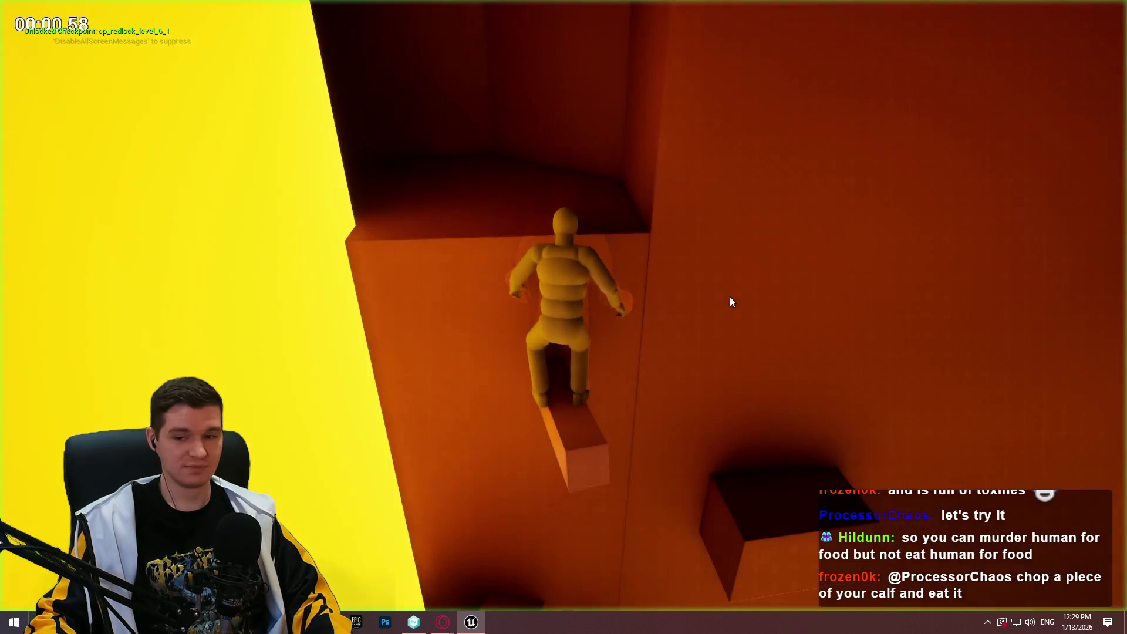
{"action": "key", "text": "w"}
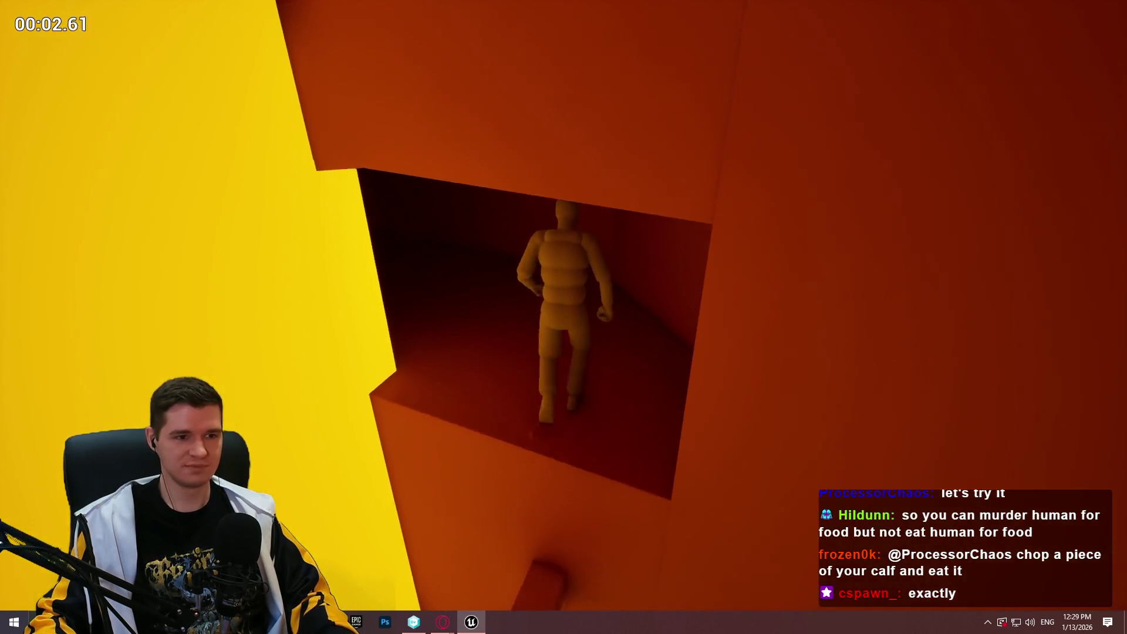
{"action": "key", "text": "w"}
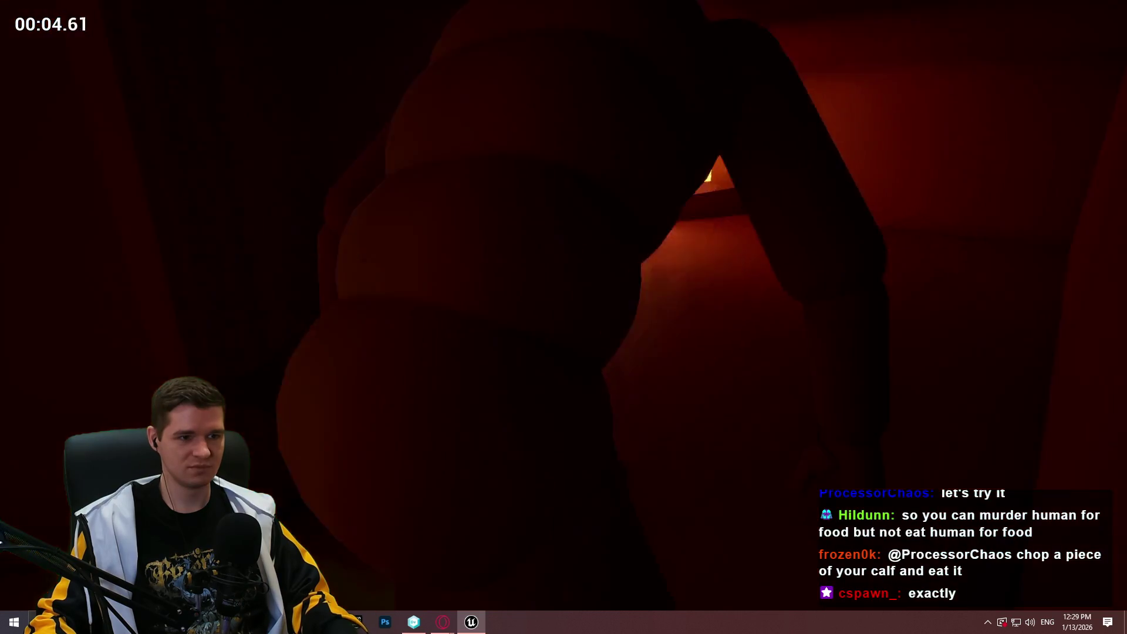
{"action": "key", "text": "w"}
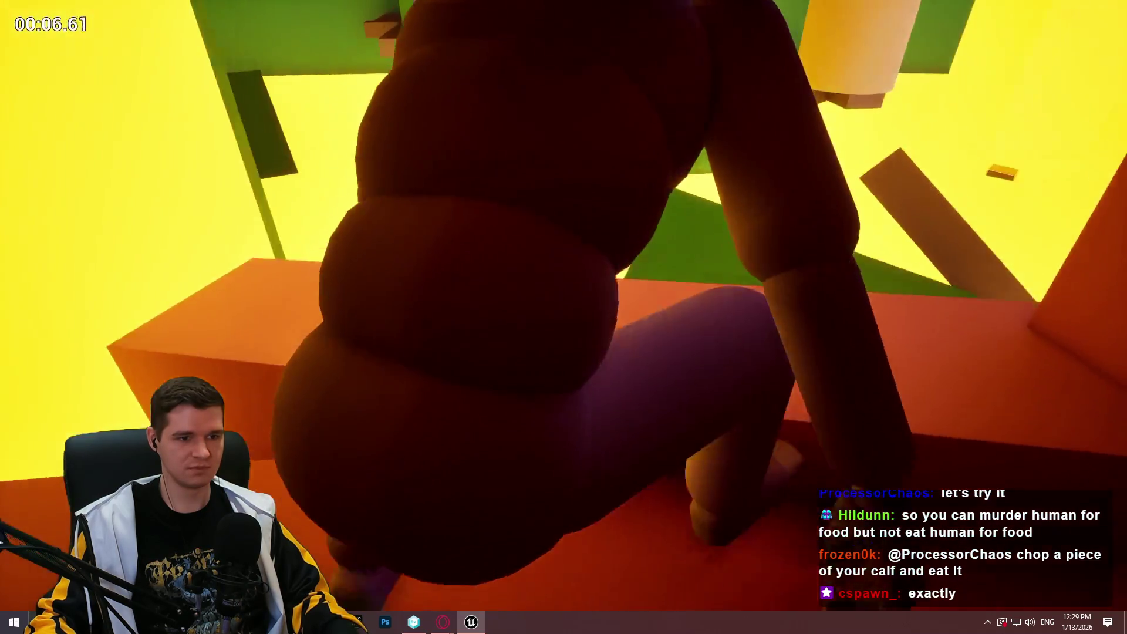
{"action": "key", "text": "w"}
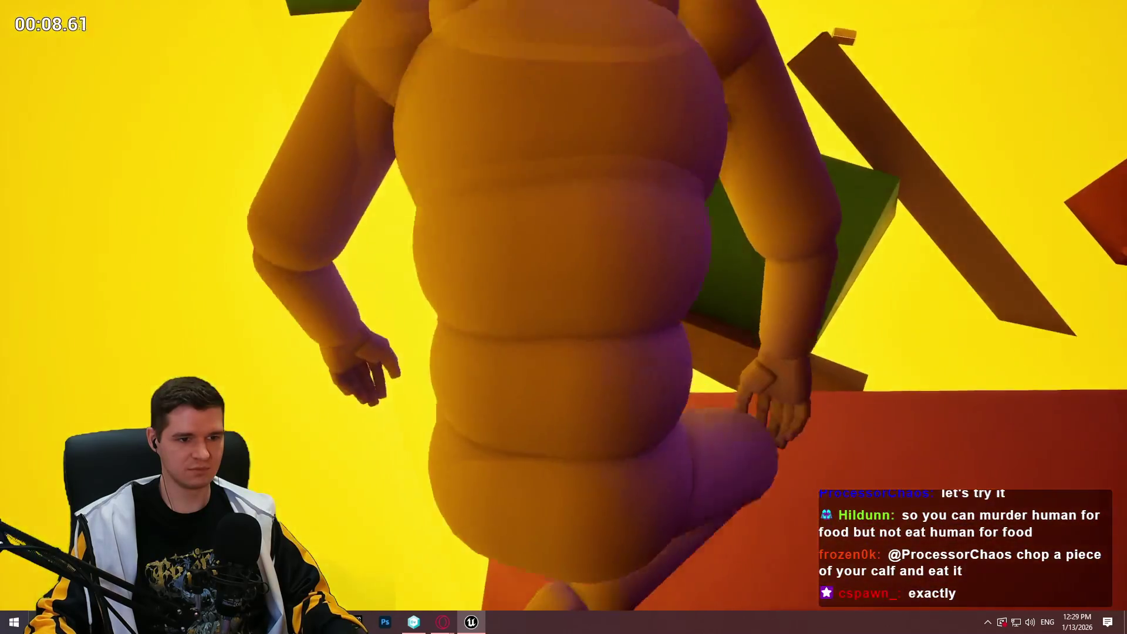
{"action": "key", "text": "w"}
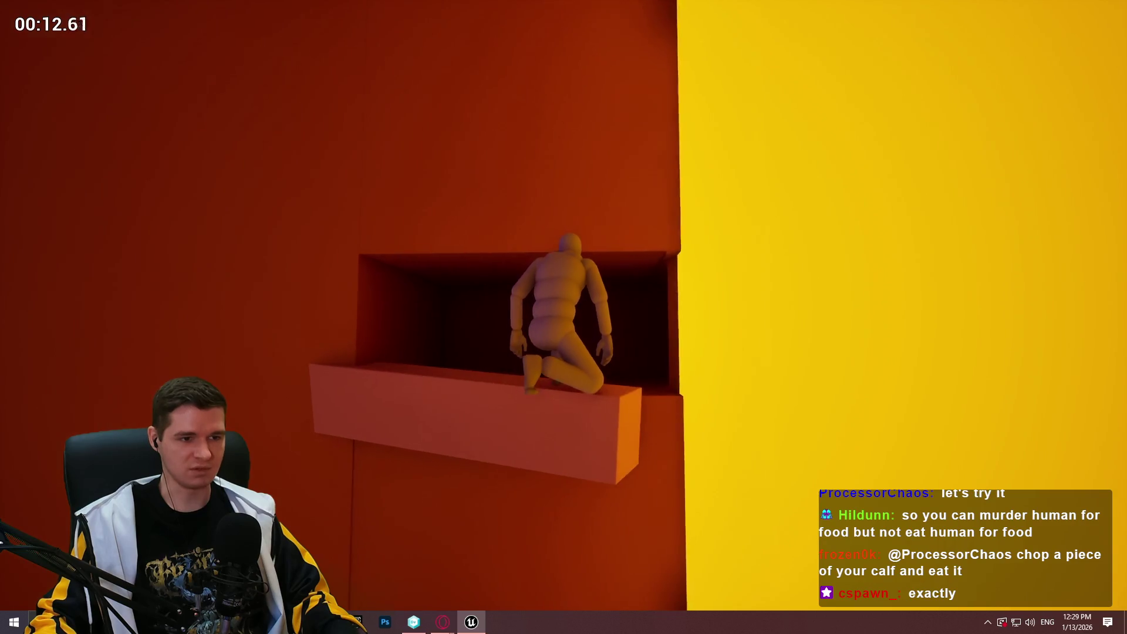
{"action": "key", "text": "w"}
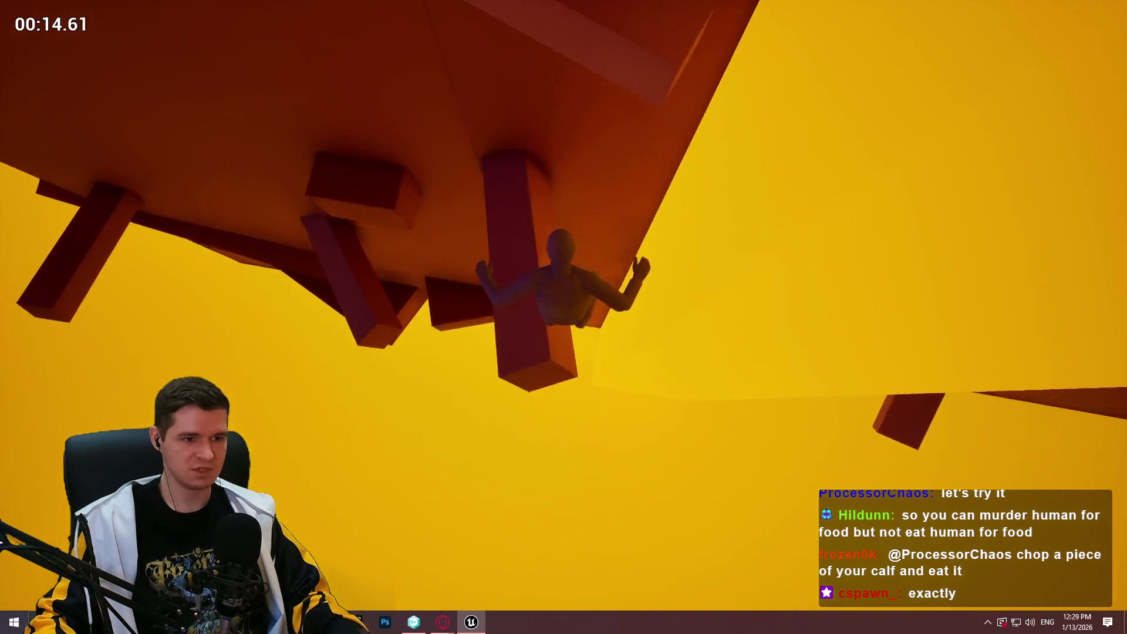
{"action": "key", "text": "w"}
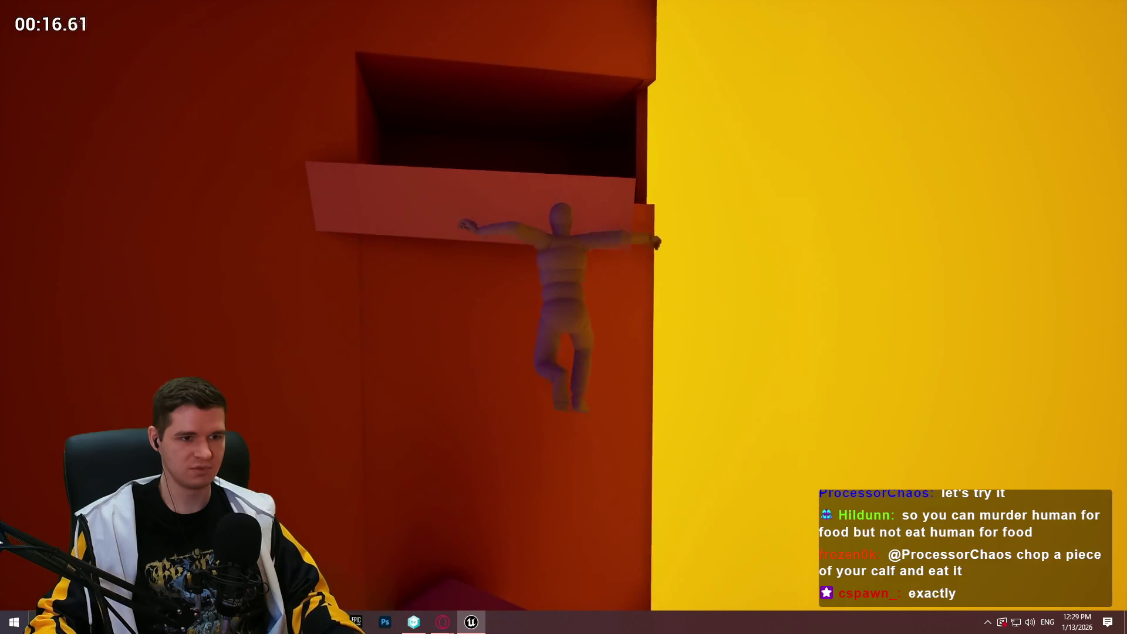
{"action": "key", "text": "w"}
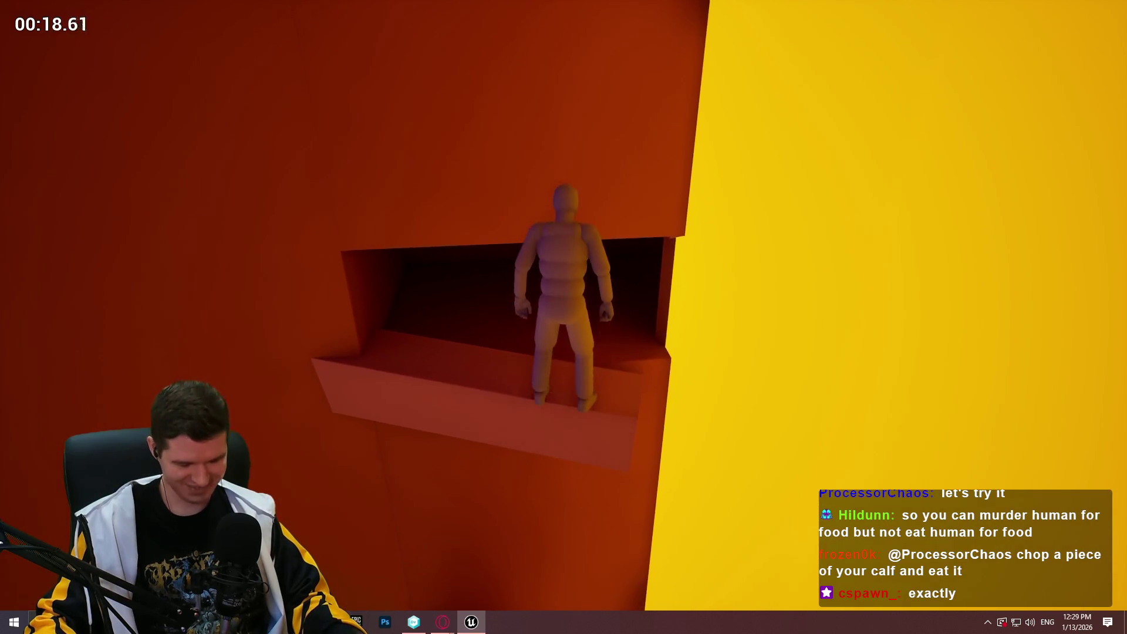
{"action": "key", "text": "Escape"}
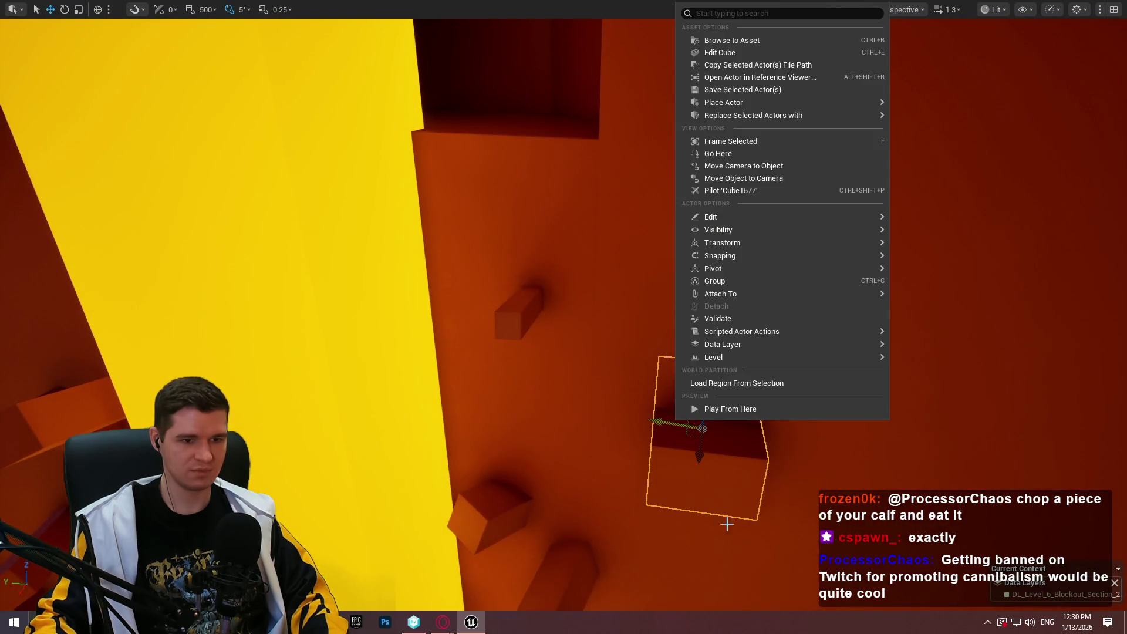
Start a playtest from the block on the canyon wall with Alt+P
{"action": "key", "text": "alt+p"}
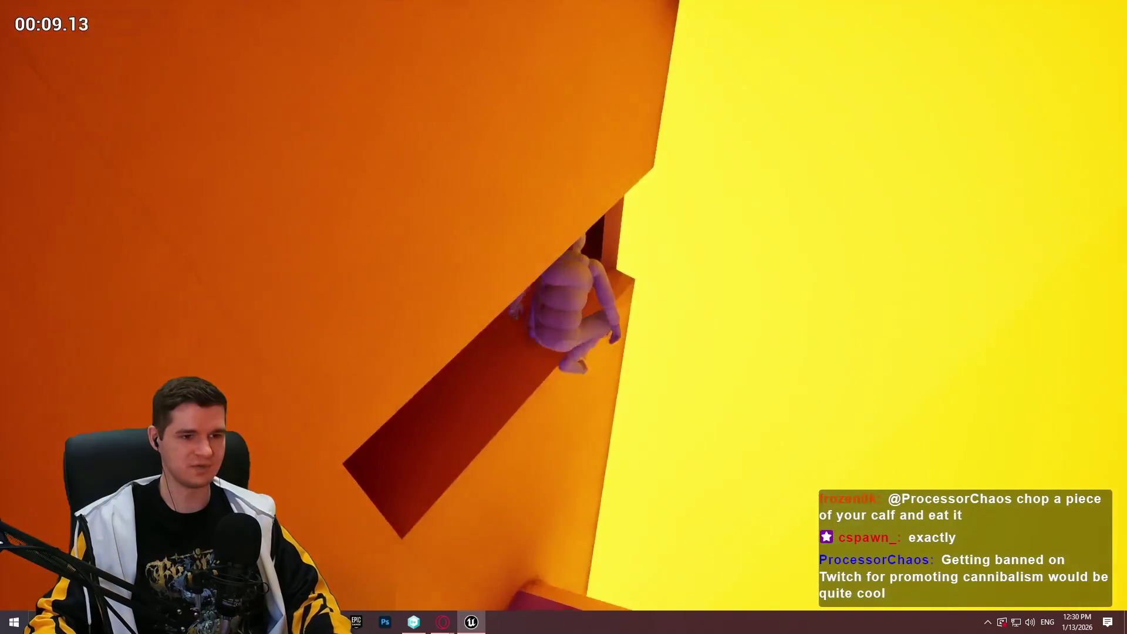
Stop the playtest, drag the long ceiling beam up and right, then playtest again and stop
{"action": "key", "text": "Escape"}
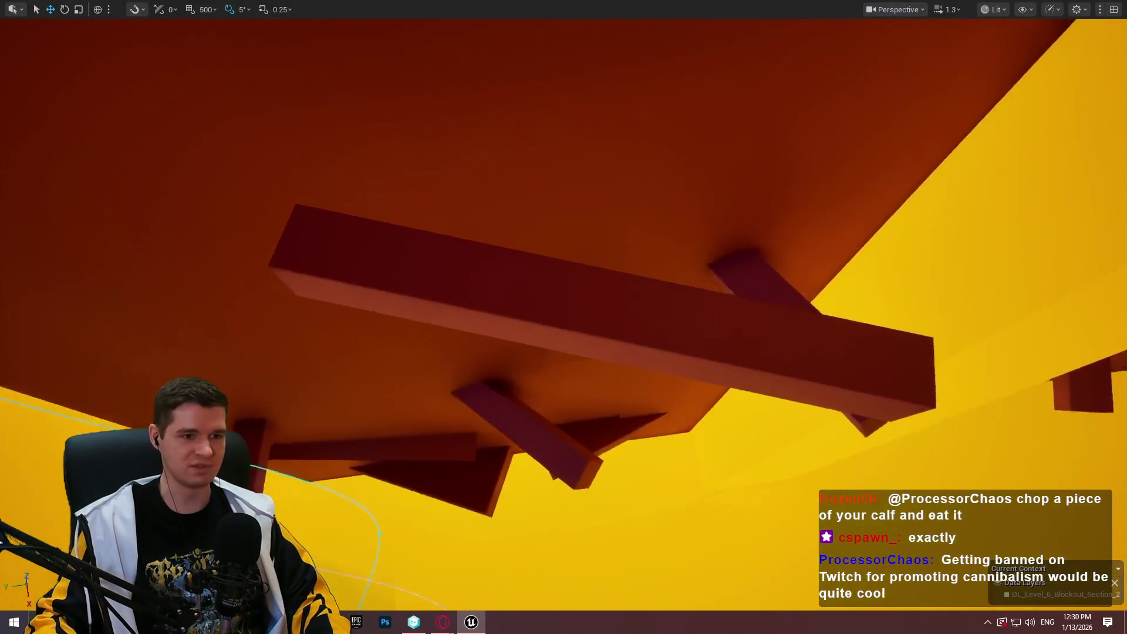
{"action": "left_click", "coordinate": [618, 319]}
{"action": "left_click_drag", "start_coordinate": [564, 348], "coordinate": [746, 94]}
{"action": "key", "text": "alt+p"}
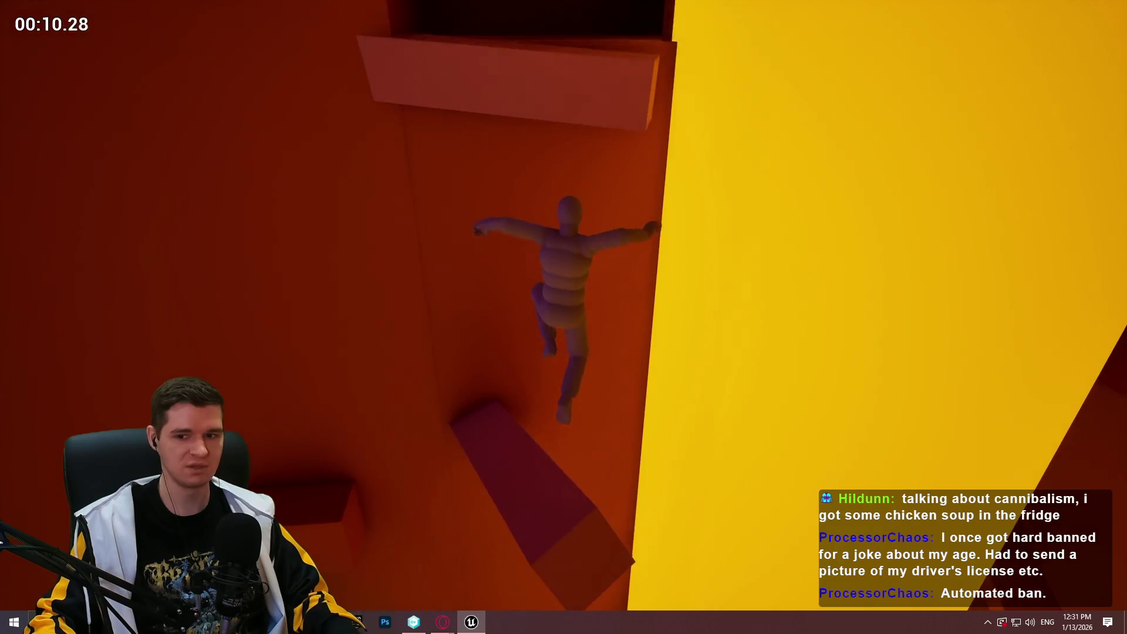
{"action": "key", "text": "Escape"}
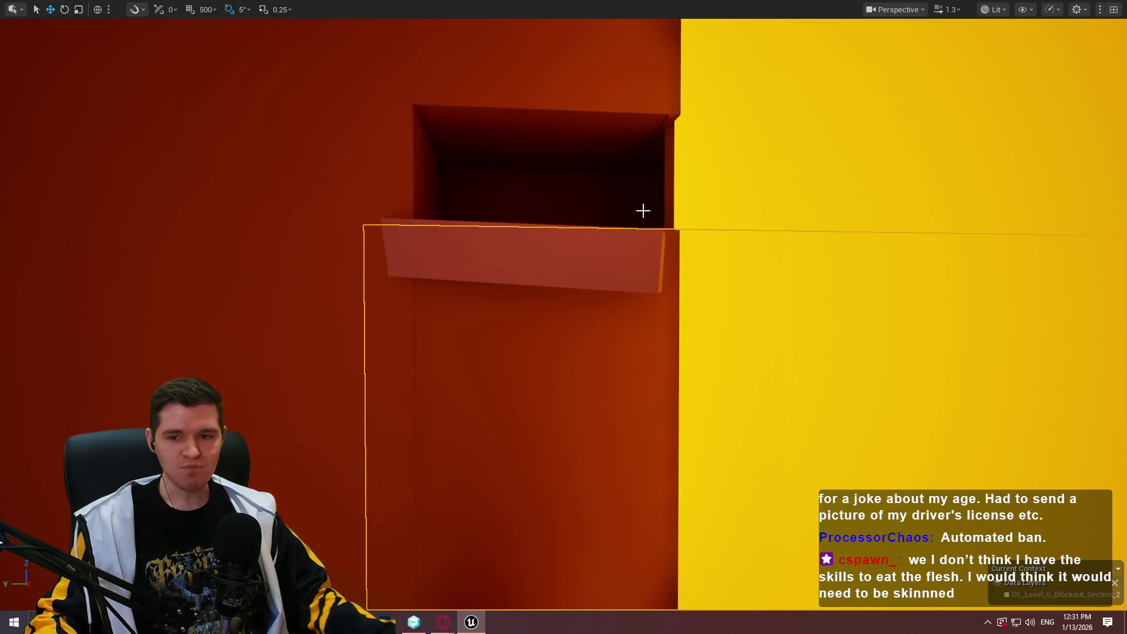
Fly the view up between the orange and yellow canyon walls to the diagonal beams
{"action": "left_click_drag", "start_coordinate": [643, 210], "coordinate": [642, 226]}
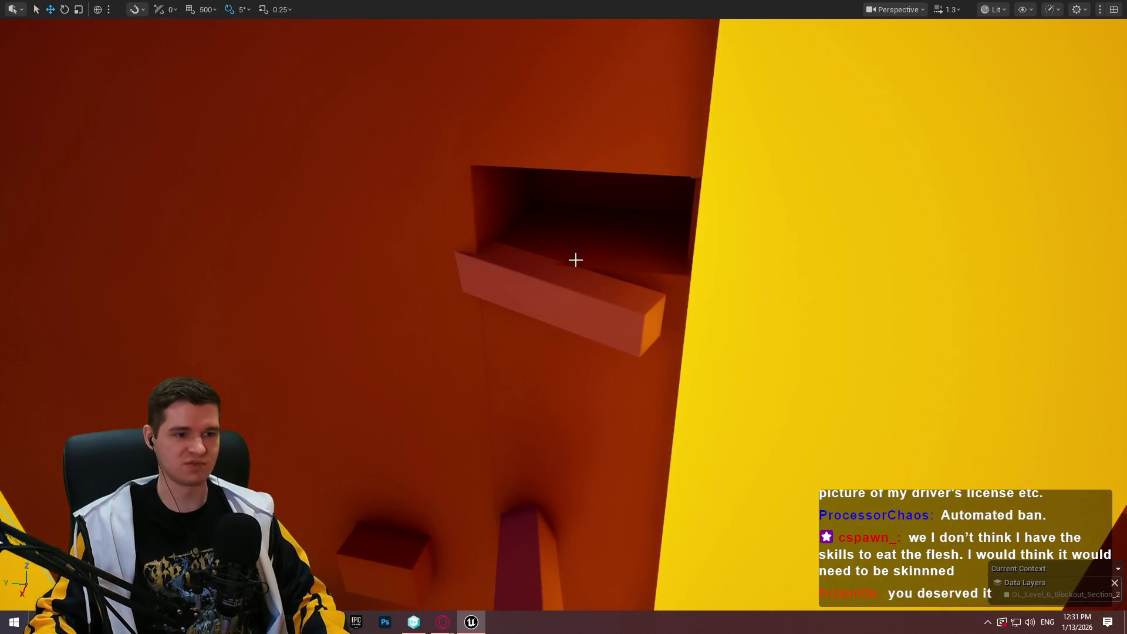
{"action": "left_click_drag", "start_coordinate": [575, 260], "coordinate": [575, 259]}
{"action": "scroll", "coordinate": [575, 259], "scroll_direction": "down", "scroll_amount": 3}
{"action": "key", "text": "w"}
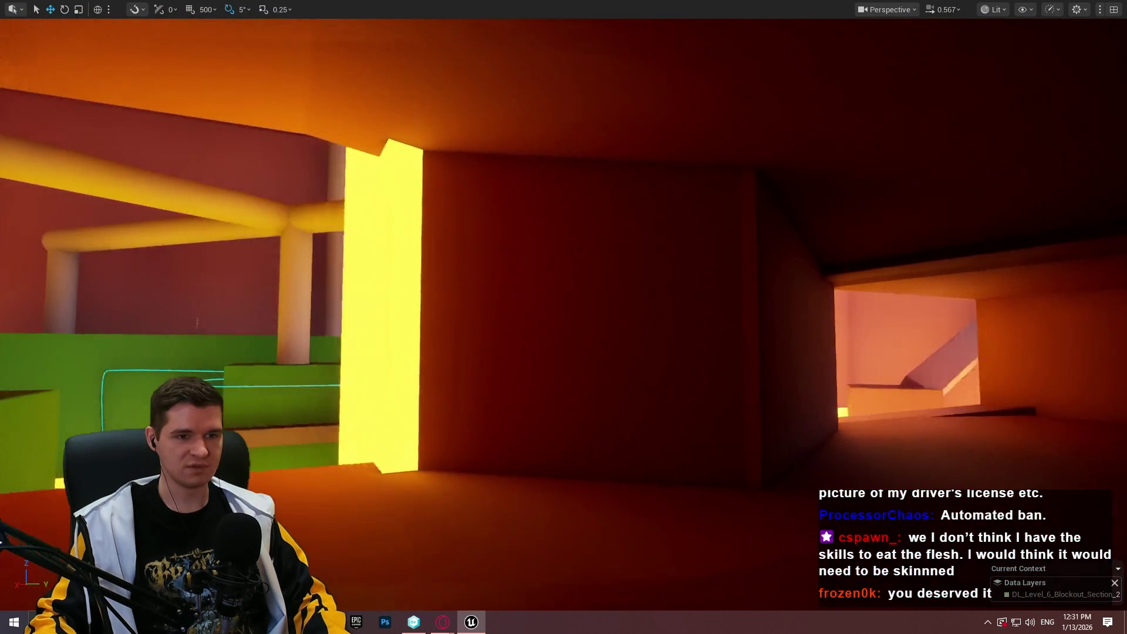
{"action": "key", "text": "w"}
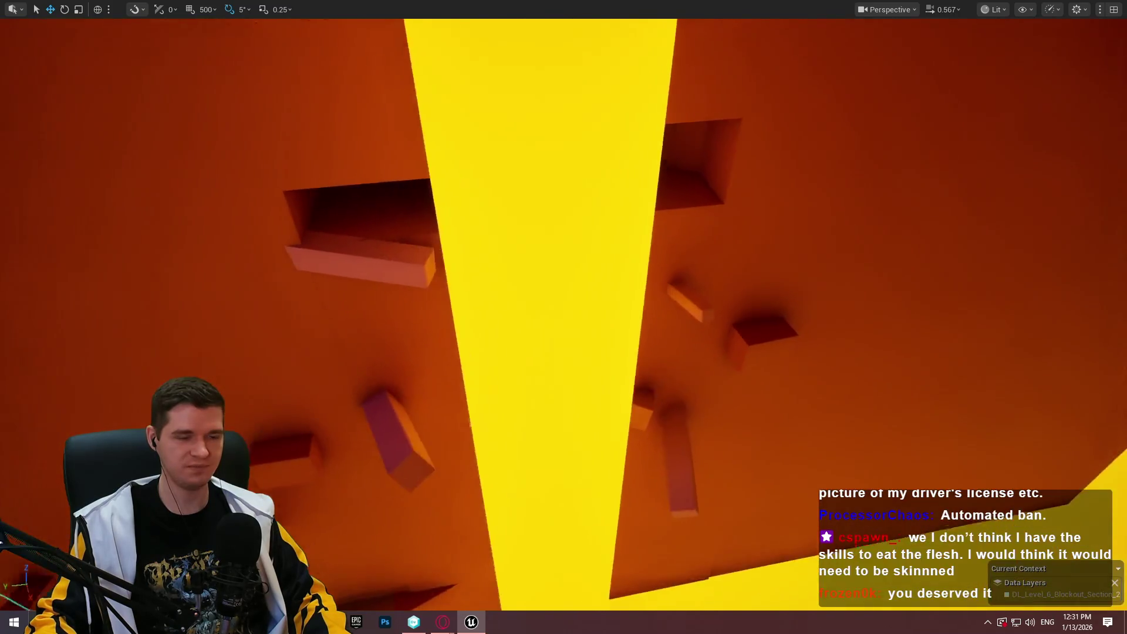
{"action": "key", "text": "w"}
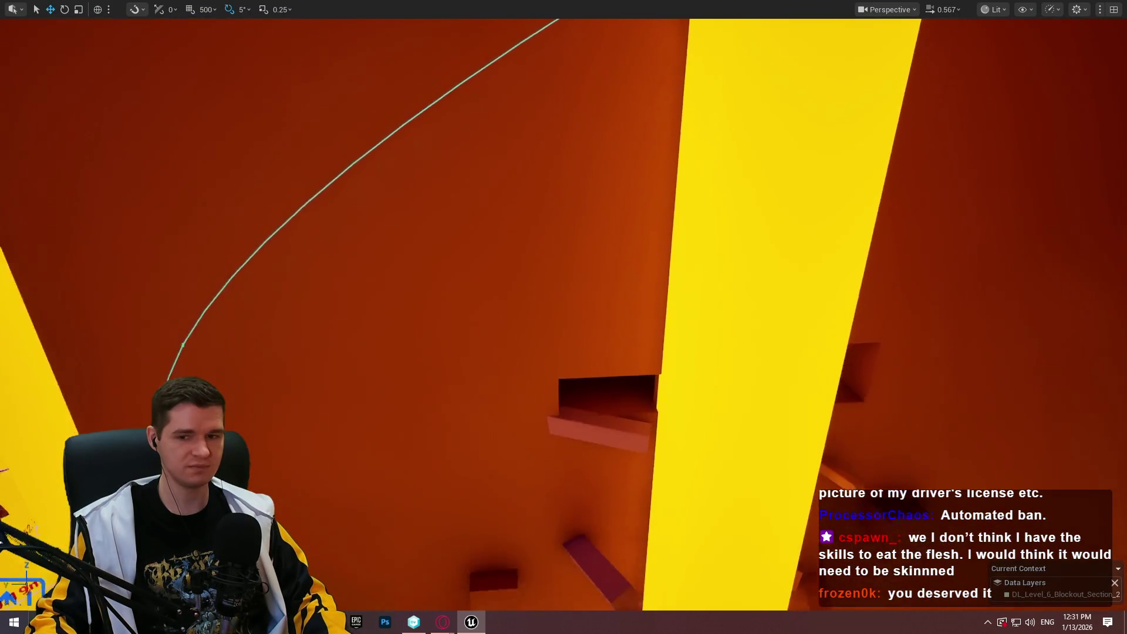
{"action": "key", "text": "w"}
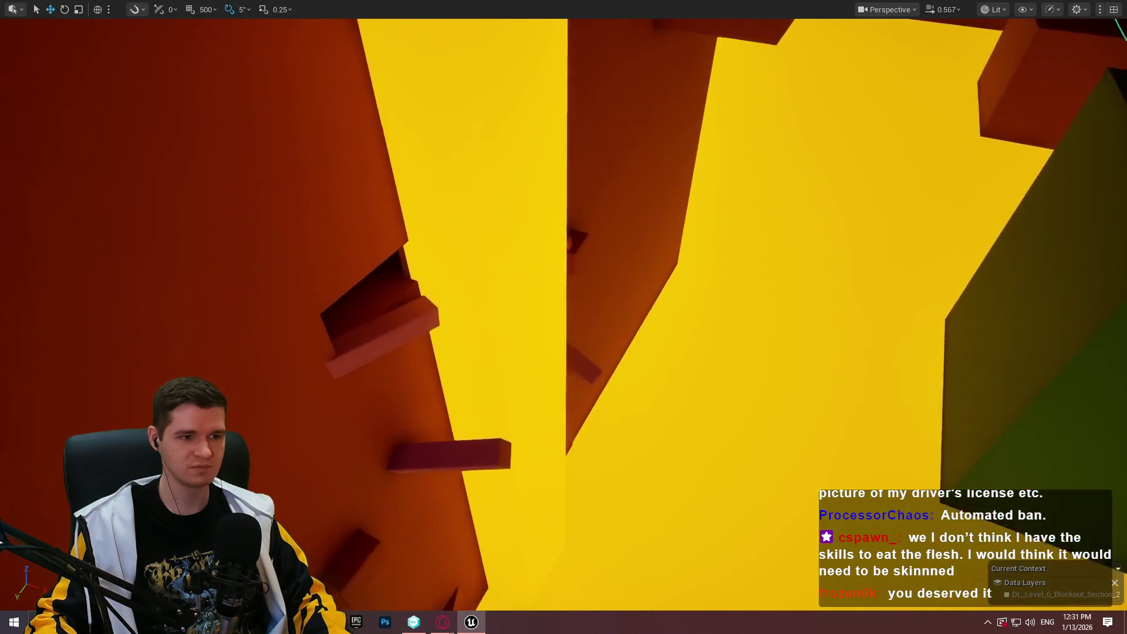
{"action": "key", "text": "w"}
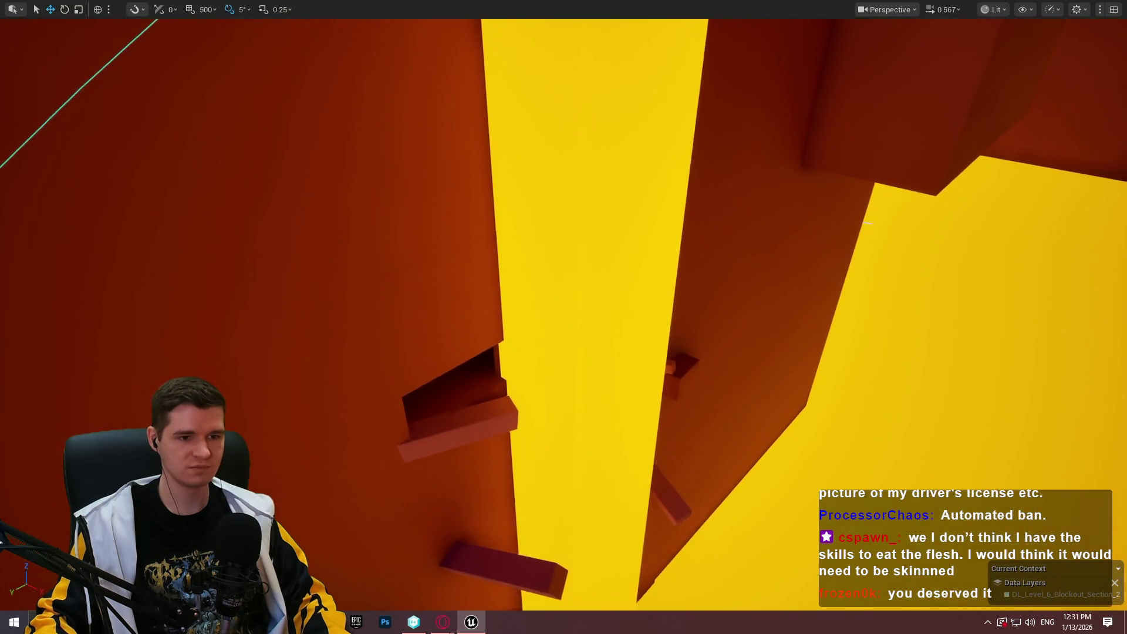
{"action": "key", "text": "w"}
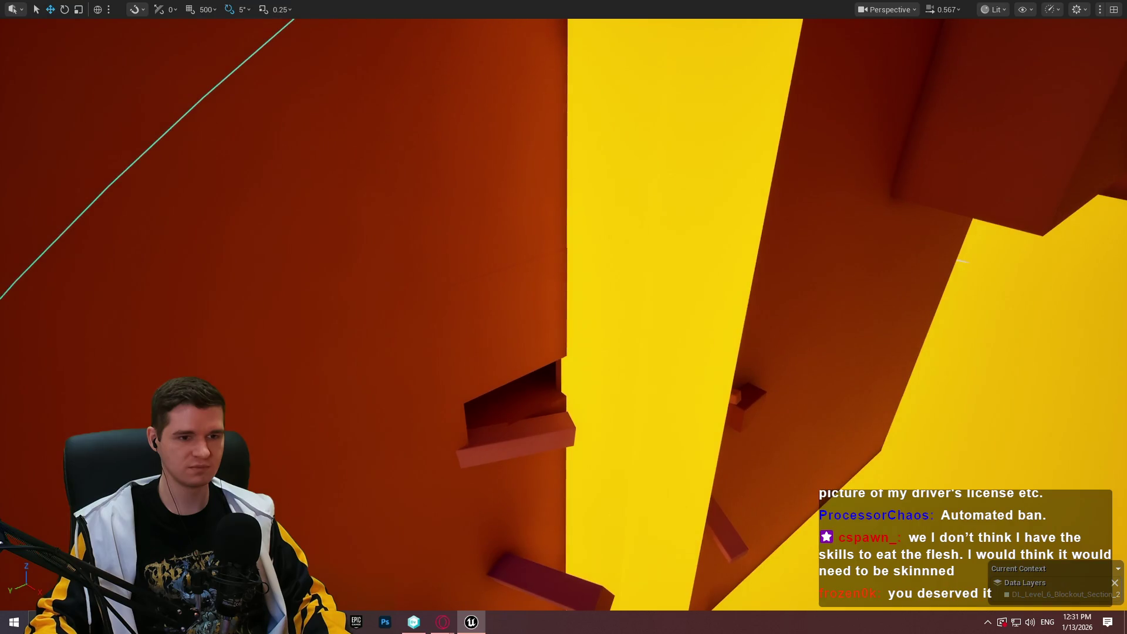
{"action": "key", "text": "w"}
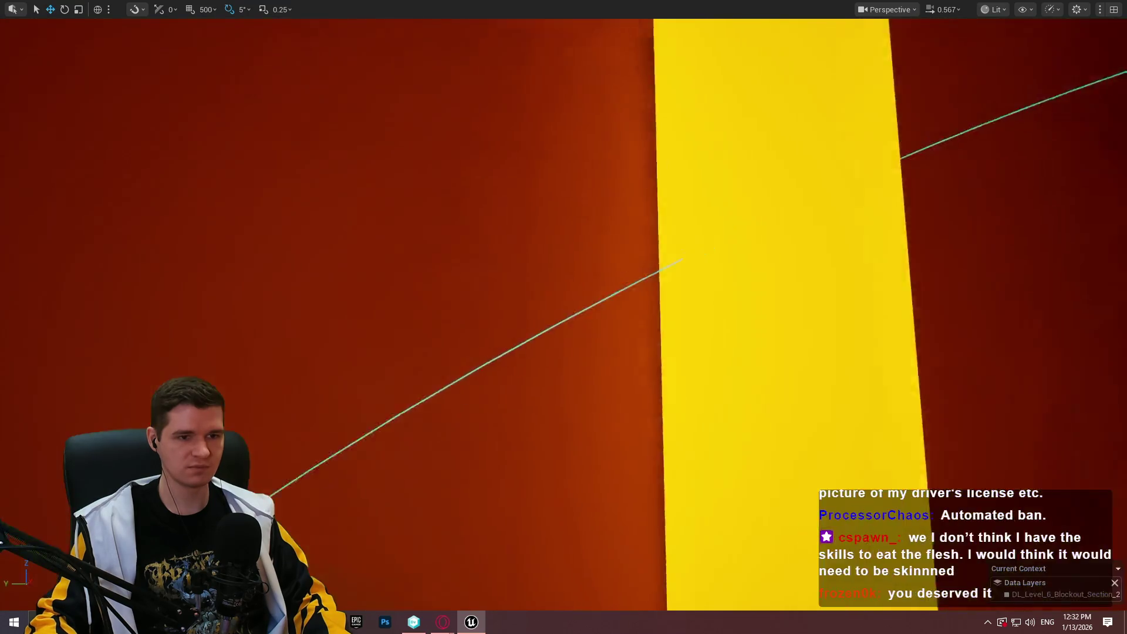
{"action": "key", "text": "w"}
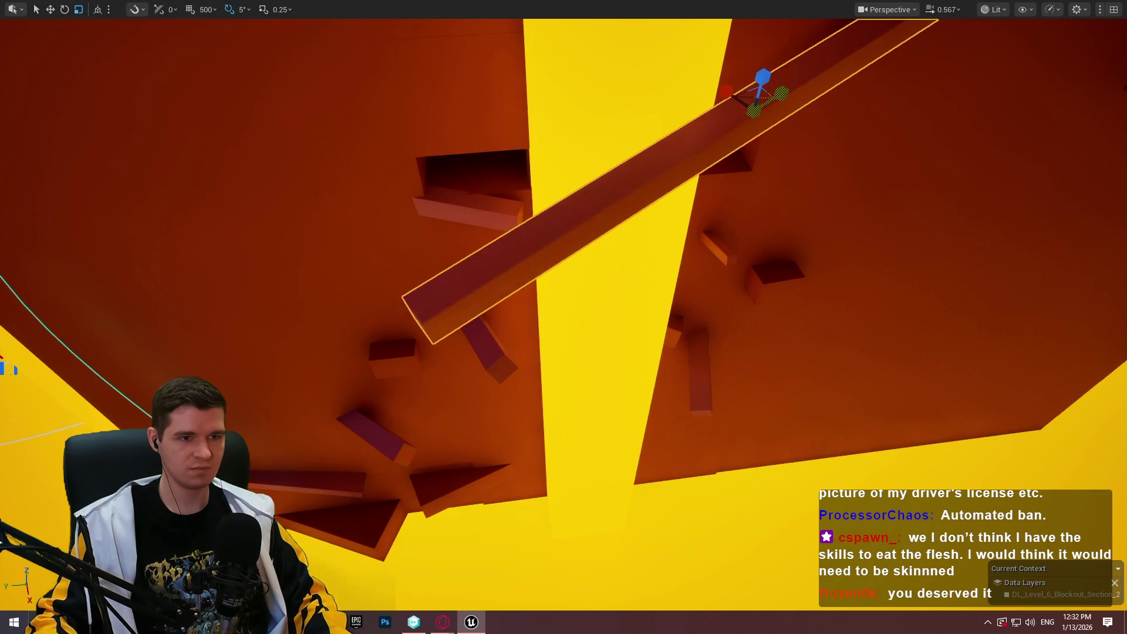
Frame the selected diagonal beam, raise it, and nudge it slightly to the right
{"action": "key", "text": "f"}
{"action": "key", "text": "w"}
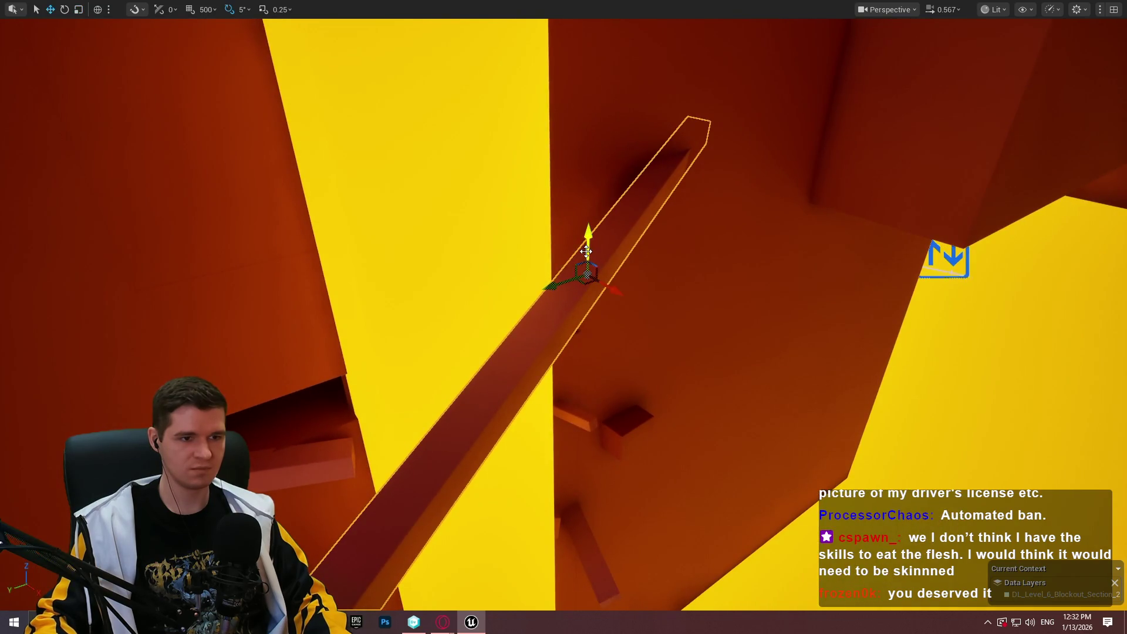
{"action": "left_click_drag", "start_coordinate": [586, 251], "coordinate": [602, 191]}
{"action": "left_click_drag", "start_coordinate": [589, 249], "coordinate": [651, 232]}
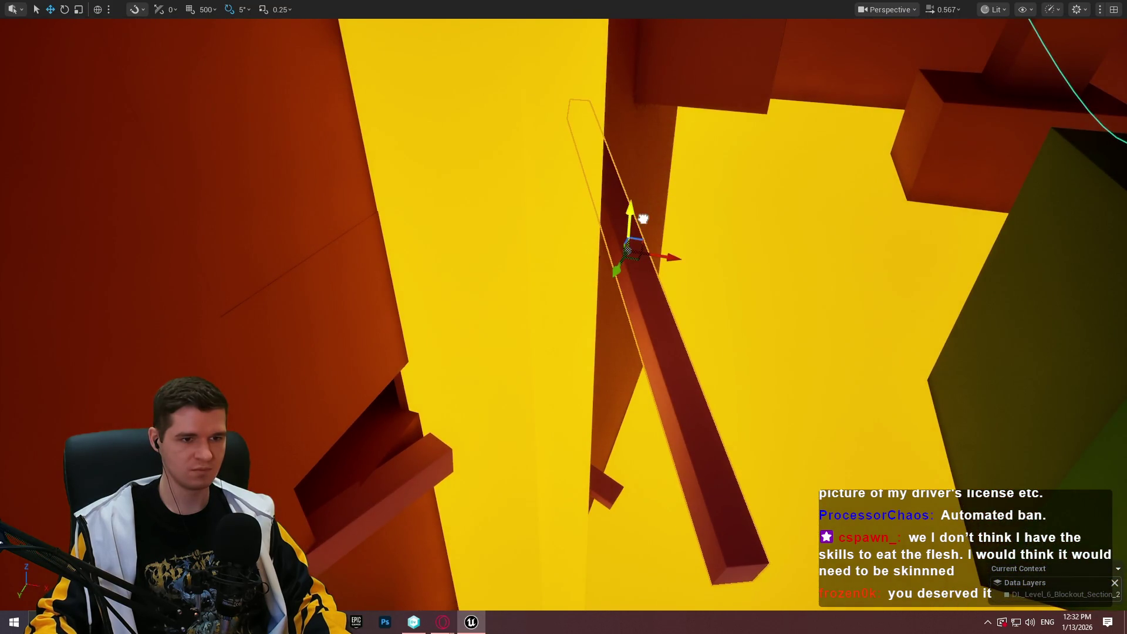
{"action": "left_click_drag", "start_coordinate": [519, 306], "coordinate": [519, 306]}
{"action": "right_click", "coordinate": [519, 306]}
{"action": "left_click", "coordinate": [603, 592]}
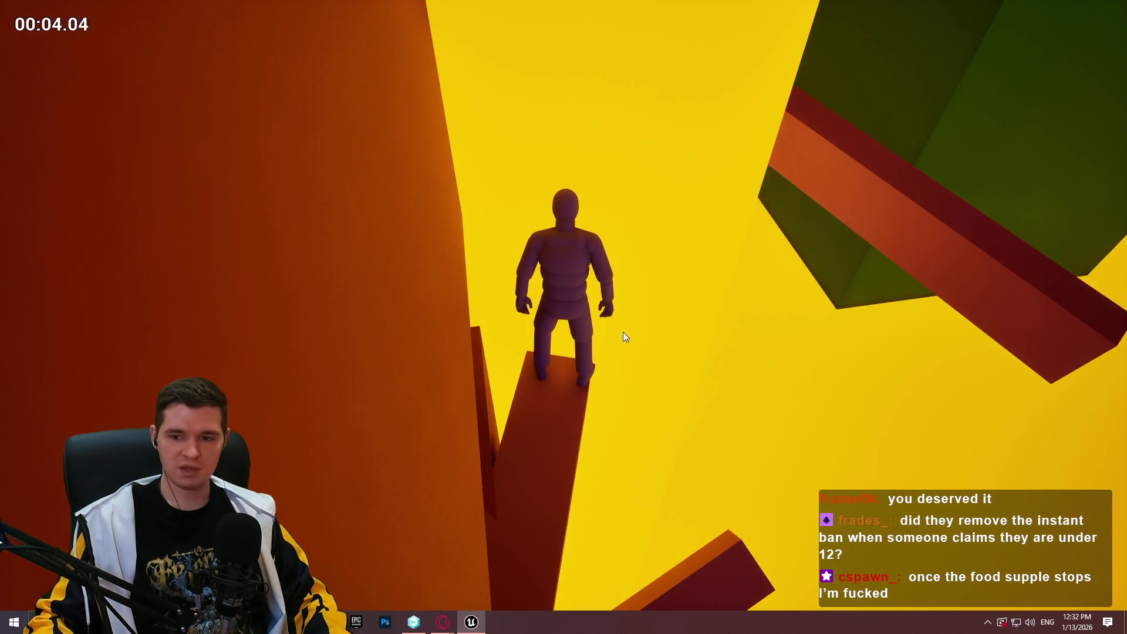
{"action": "left_click", "coordinate": [622, 331]}
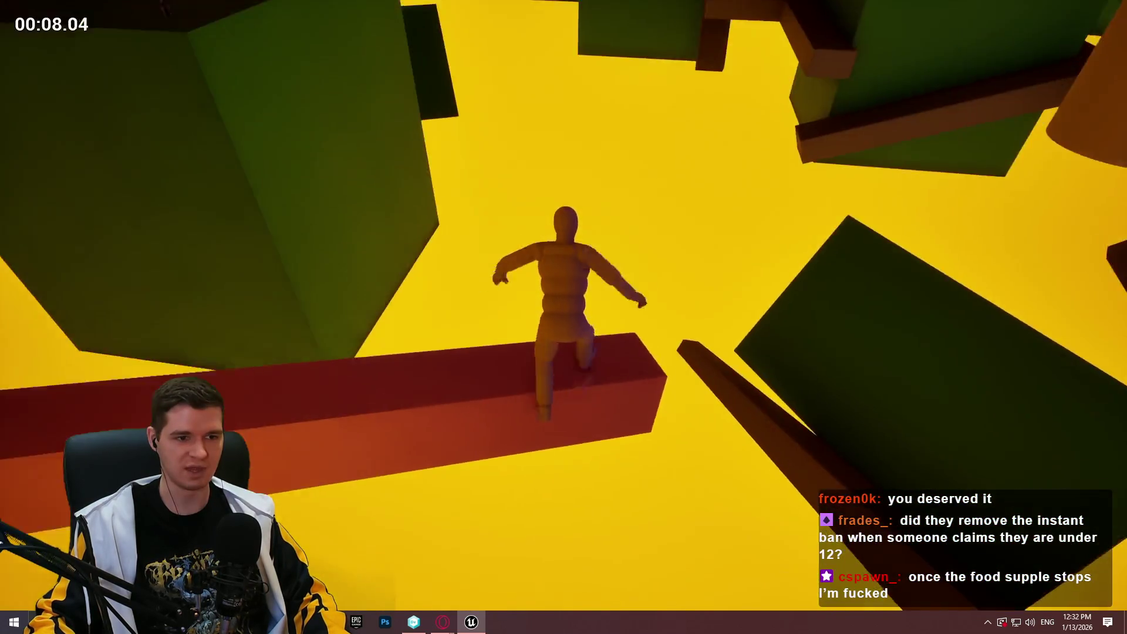
{"action": "key", "text": "Escape"}
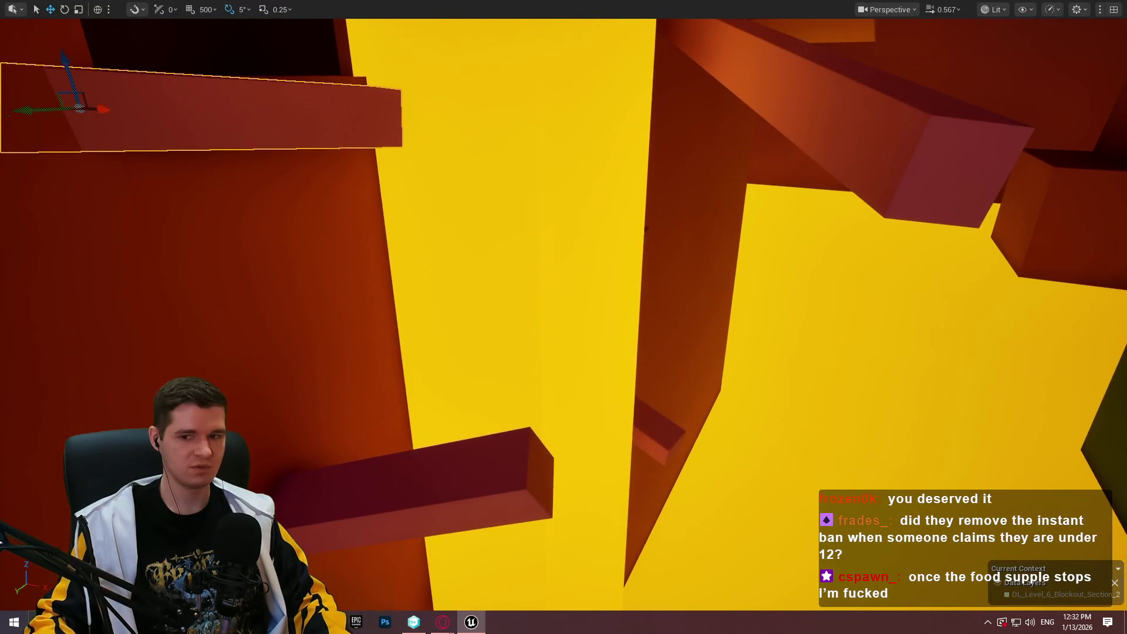
{"action": "right_click", "coordinate": [471, 40]}
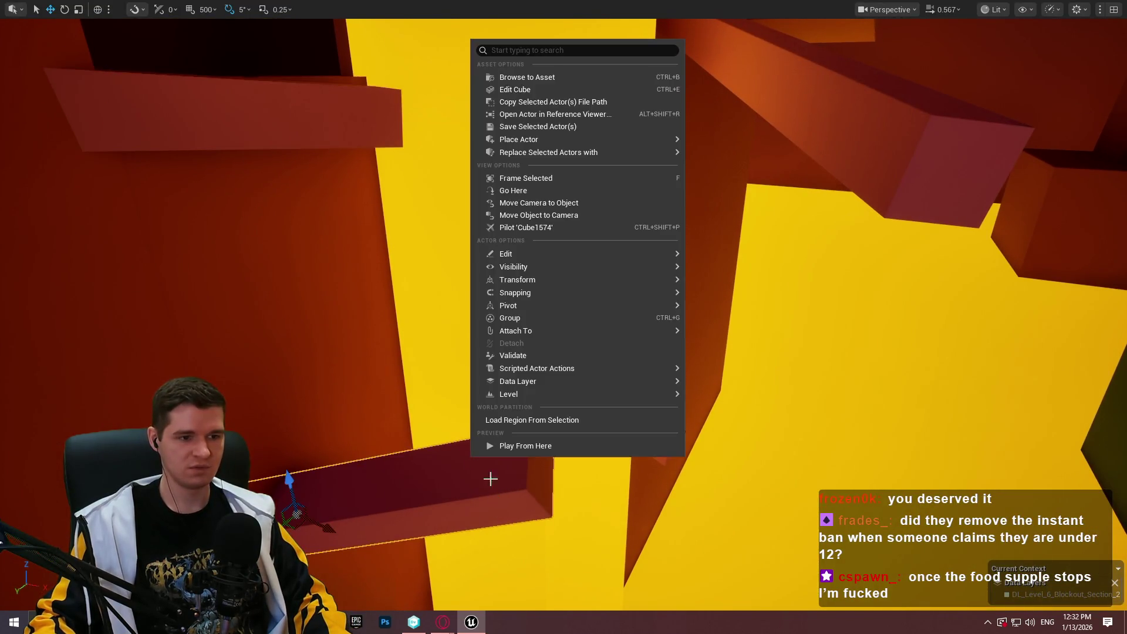
{"action": "left_click", "coordinate": [517, 452]}
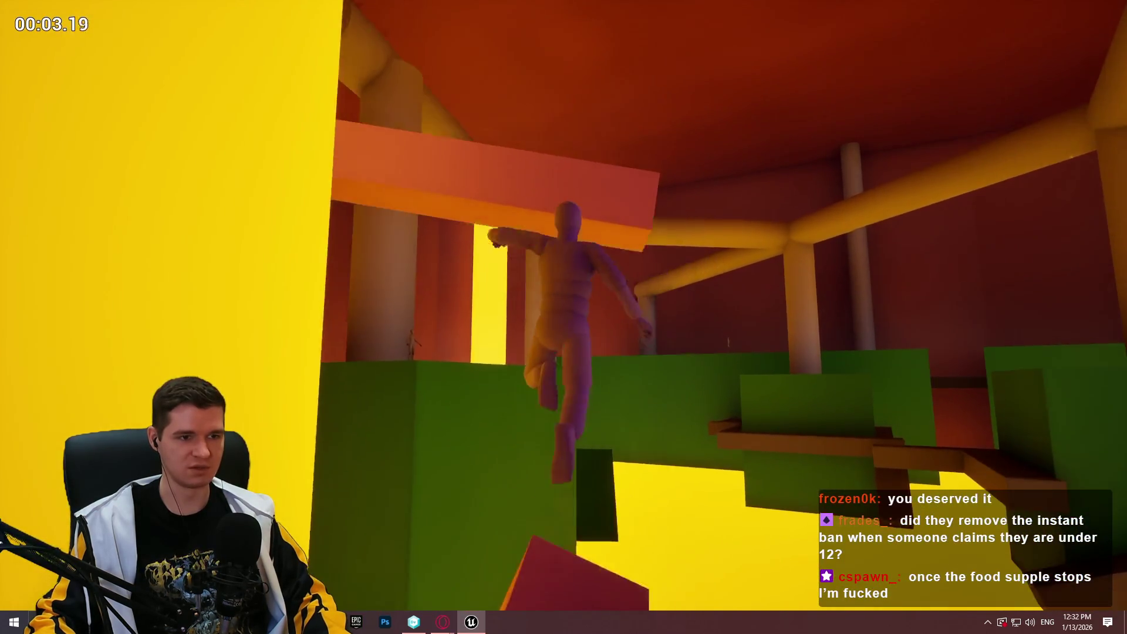
{"action": "key", "text": "Escape"}
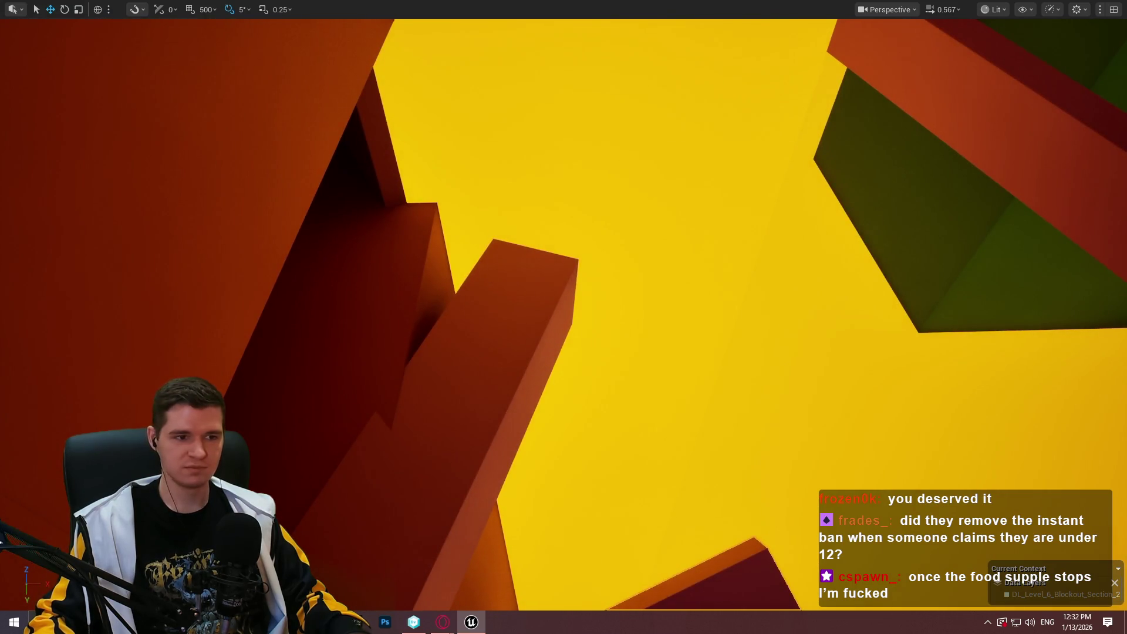
{"action": "right_click", "coordinate": [578, 584]}
{"action": "left_click", "coordinate": [588, 605]}
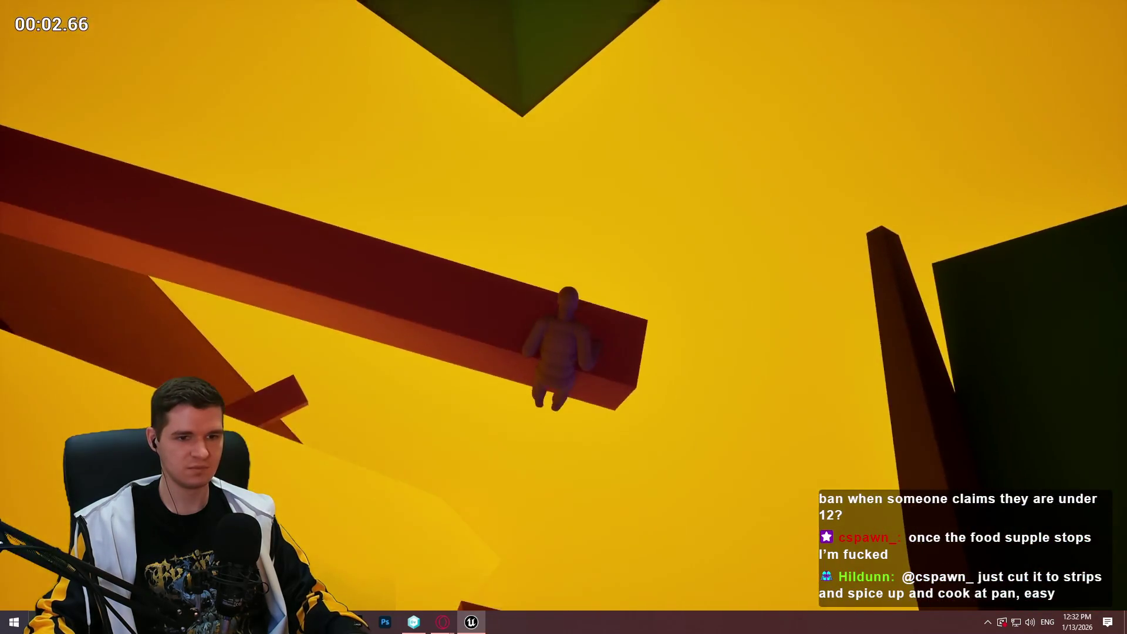
{"action": "key", "text": "w"}
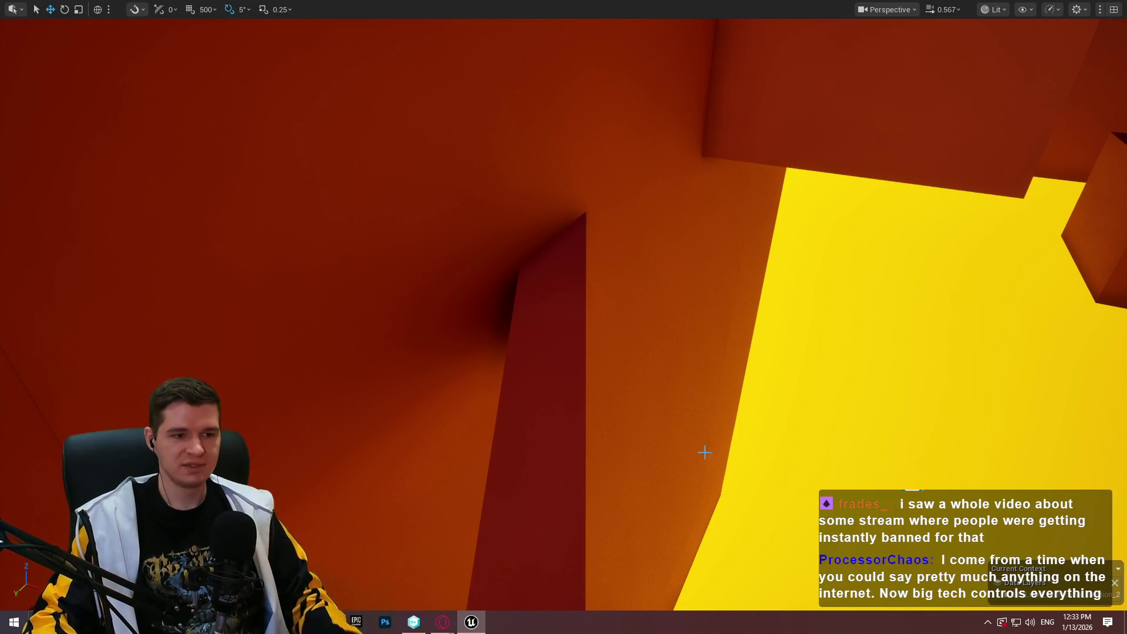
Fly through the canyon and run a quick playtest from this spot
{"action": "mouse_move", "coordinate": [705, 452]}
{"action": "left_mouse_down"}
{"action": "mouse_move", "coordinate": [645, 411]}
{"action": "mouse_move", "coordinate": [611, 435]}
{"action": "mouse_move", "coordinate": [587, 423]}
{"action": "mouse_move", "coordinate": [546, 429]}
{"action": "mouse_move", "coordinate": [405, 370]}
{"action": "left_mouse_up"}
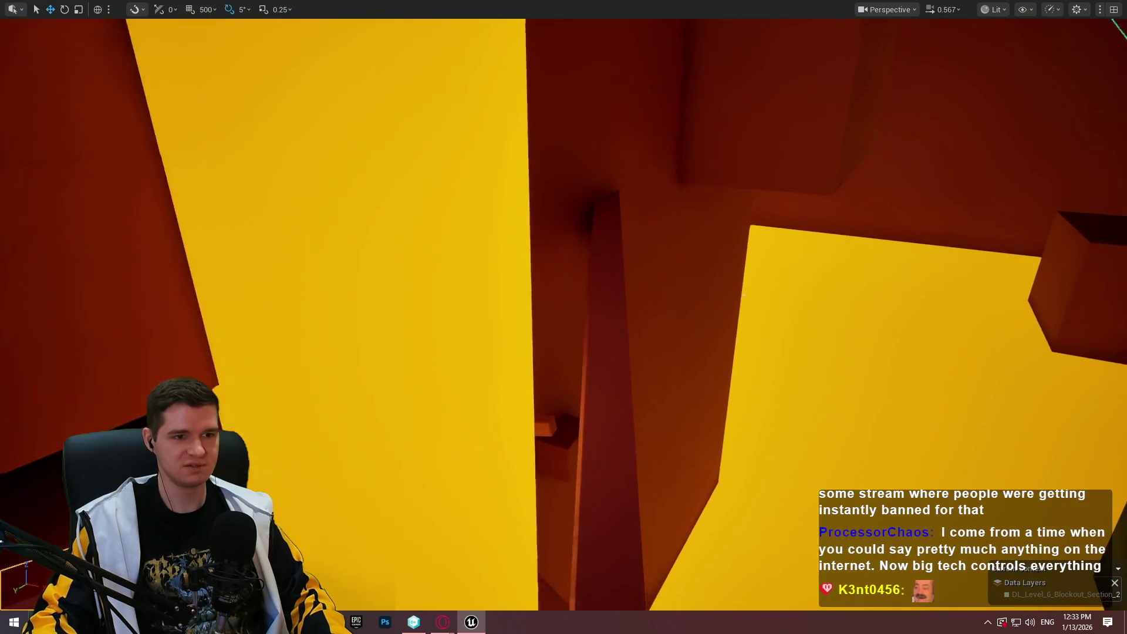
{"action": "mouse_move", "coordinate": [618, 389]}
{"action": "left_mouse_down"}
{"action": "mouse_move", "coordinate": [586, 388]}
{"action": "mouse_move", "coordinate": [676, 353]}
{"action": "mouse_move", "coordinate": [628, 282]}
{"action": "left_mouse_up"}
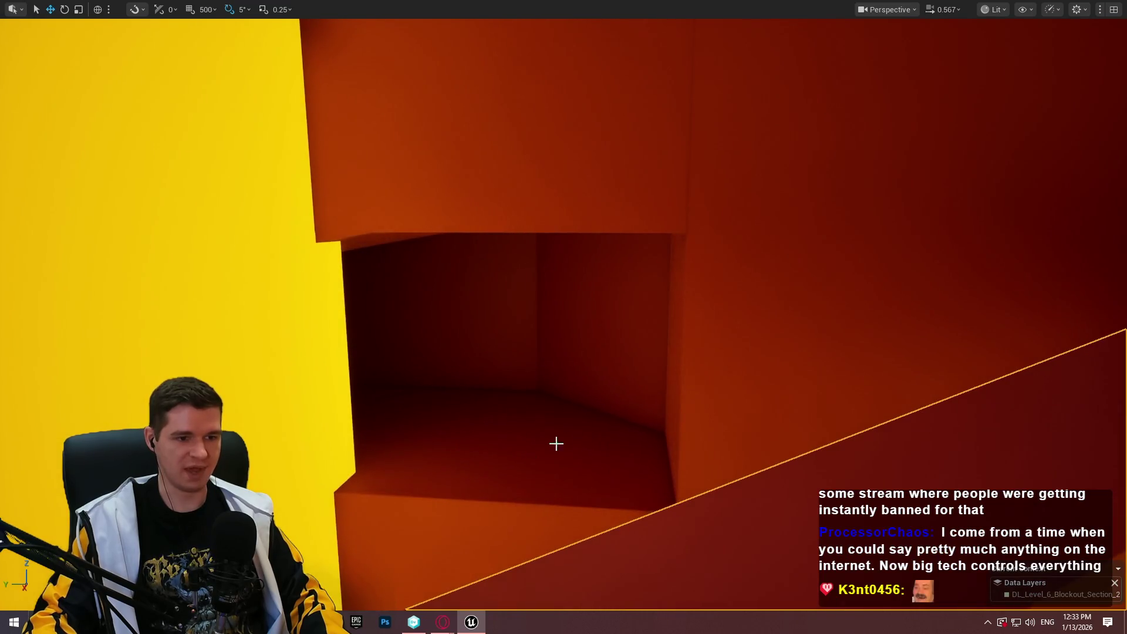
{"action": "left_click", "coordinate": [603, 465]}
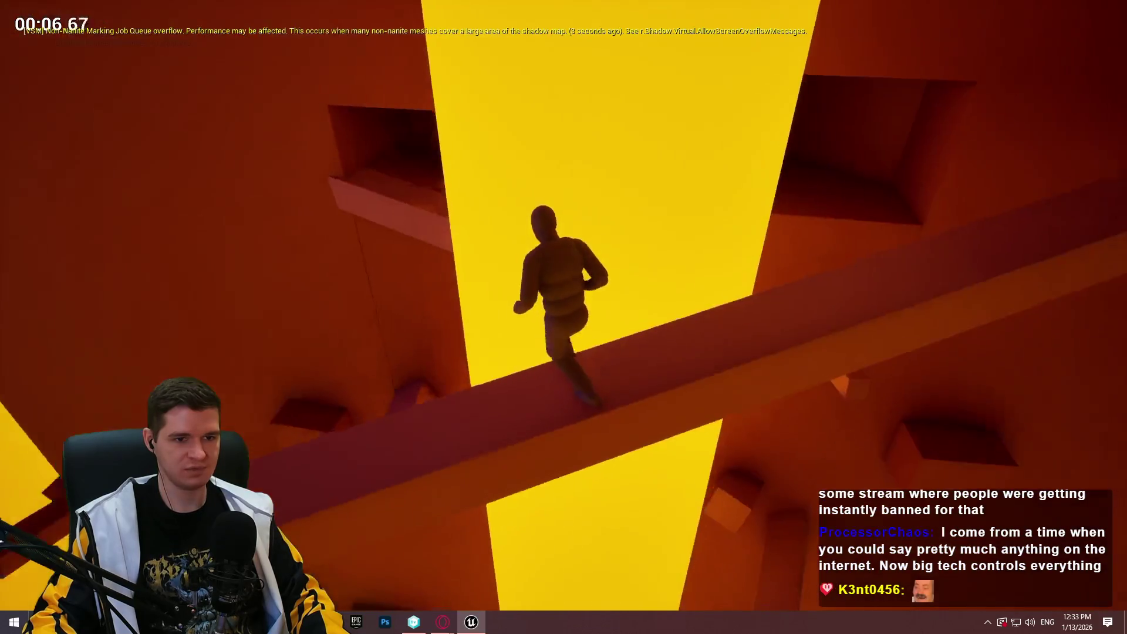
{"action": "key", "text": "Escape"}
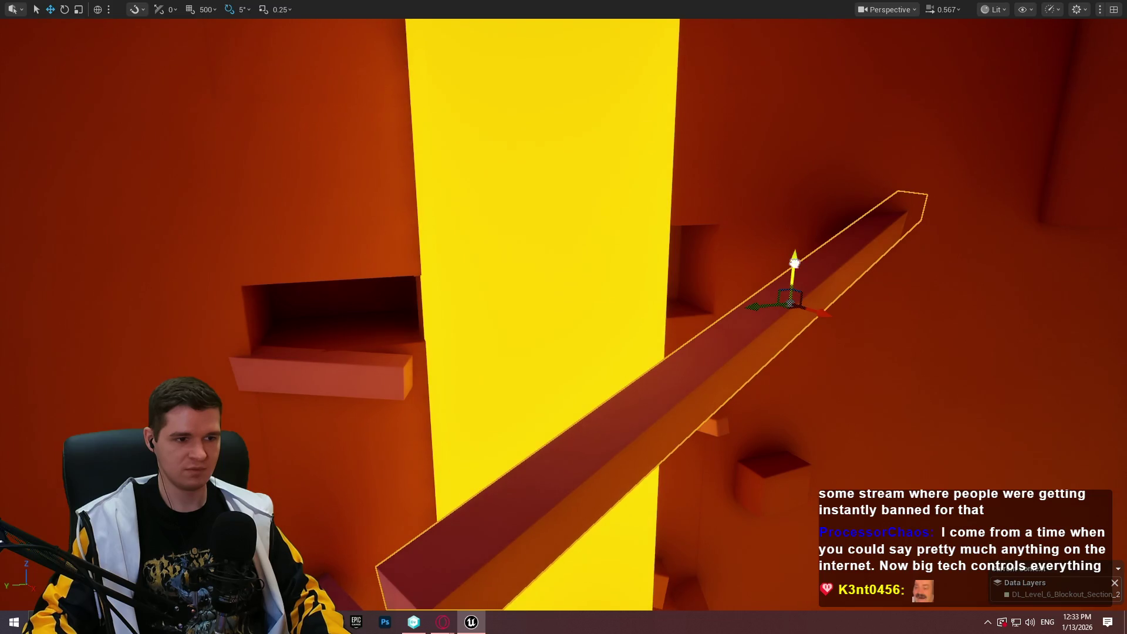
Playtest again from the beam with Alt+P, climbing the mannequin onto it, then stop
{"action": "scroll", "coordinate": [804, 210], "scroll_direction": "up", "scroll_amount": 10}
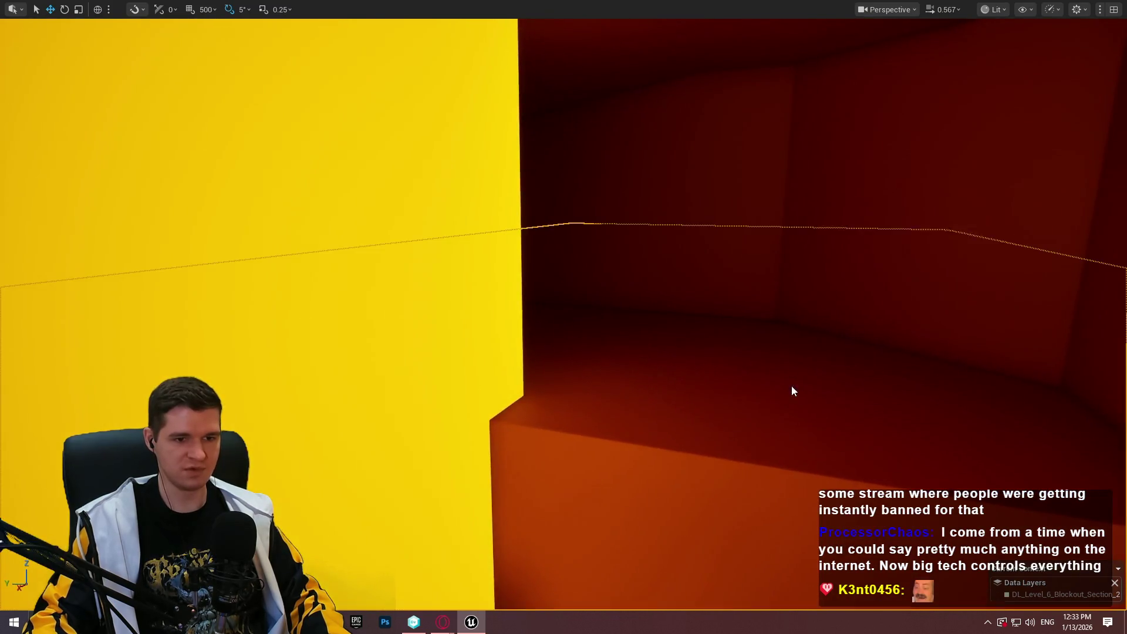
{"action": "right_click", "coordinate": [791, 391]}
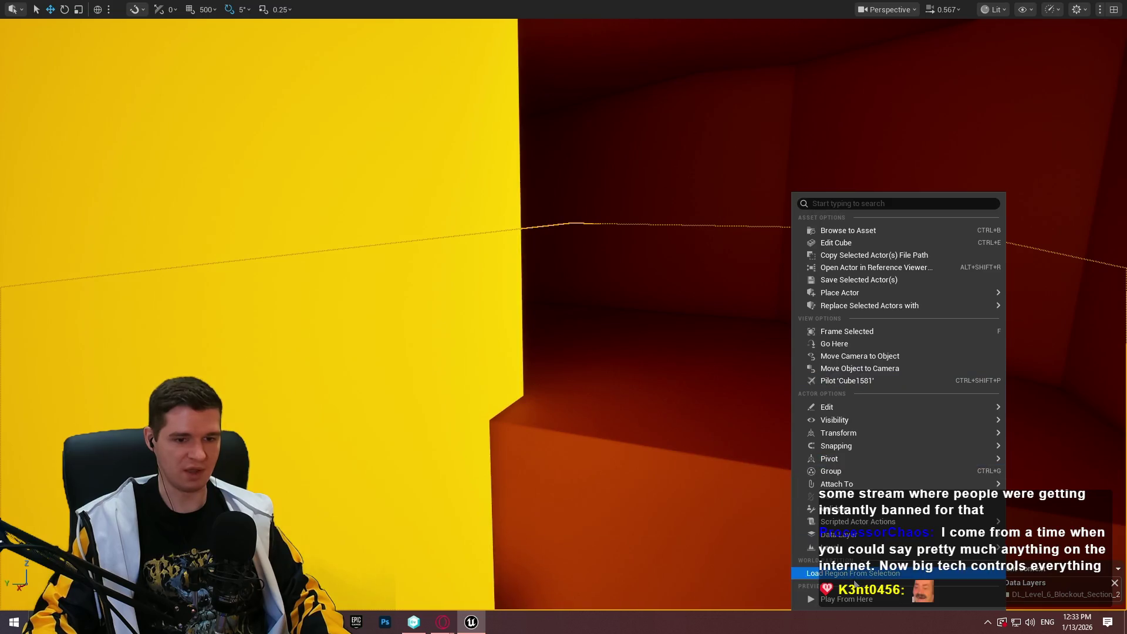
{"action": "key", "text": "Escape"}
{"action": "key", "text": "alt+p"}
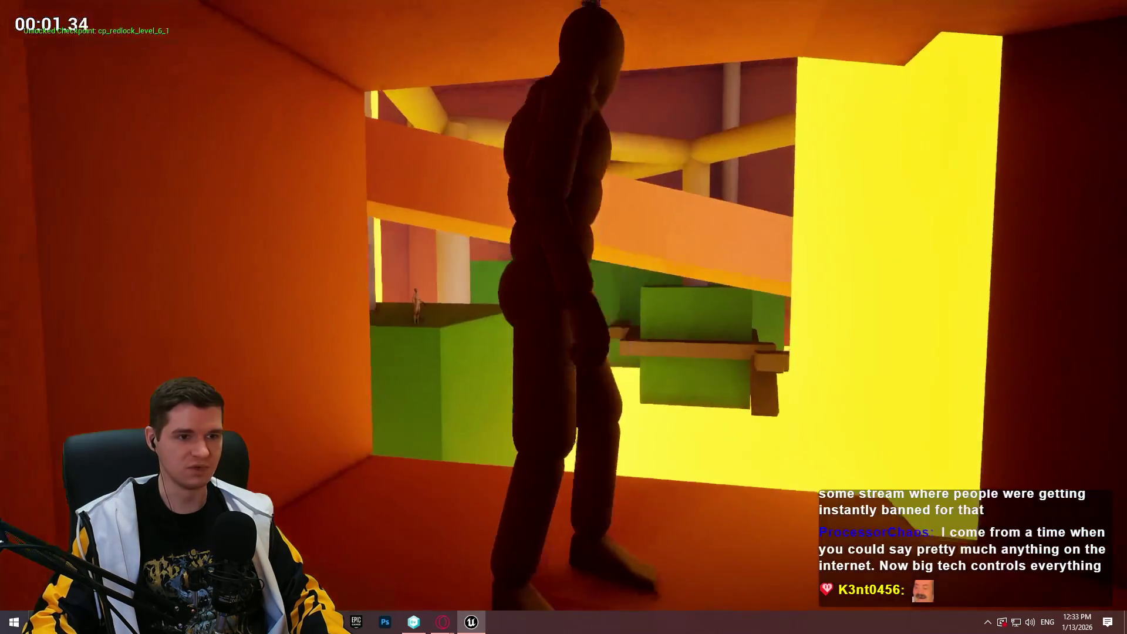
{"action": "key", "text": "w"}
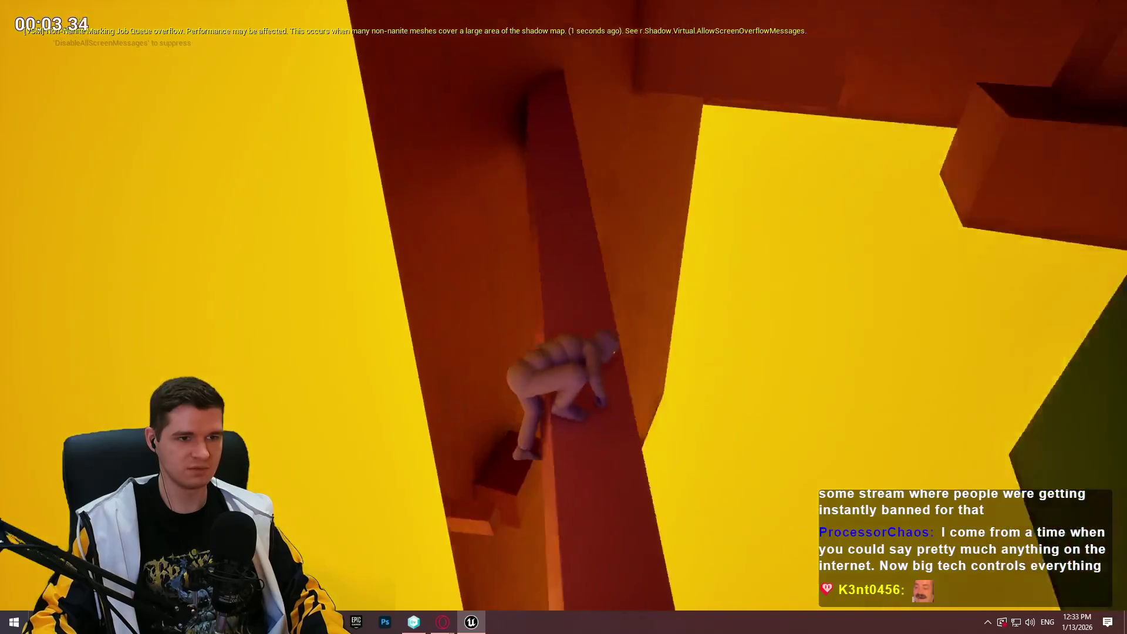
{"action": "key", "text": "Escape"}
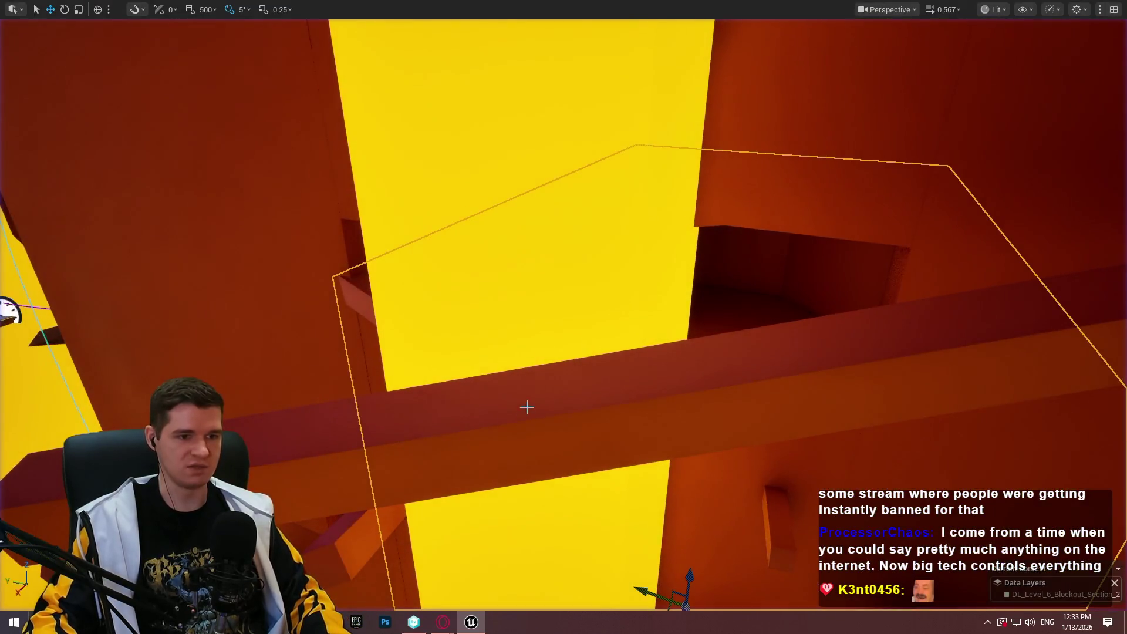
Tilt the beam 20 degrees with the rotate tool and orbit to look along it
{"action": "scroll", "coordinate": [526, 403], "scroll_direction": "up", "scroll_amount": 5}
{"action": "key", "text": "e"}
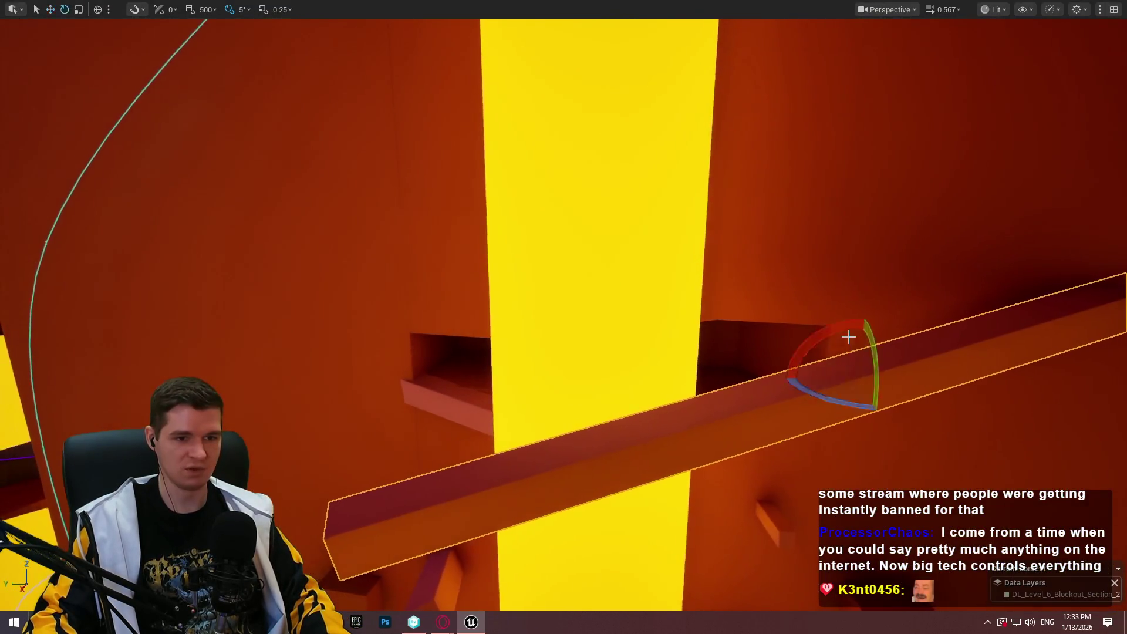
{"action": "mouse_move", "coordinate": [854, 321]}
{"action": "left_mouse_down"}
{"action": "mouse_move", "coordinate": [838, 317]}
{"action": "mouse_move", "coordinate": [879, 231]}
{"action": "mouse_move", "coordinate": [891, 250]}
{"action": "left_mouse_up"}
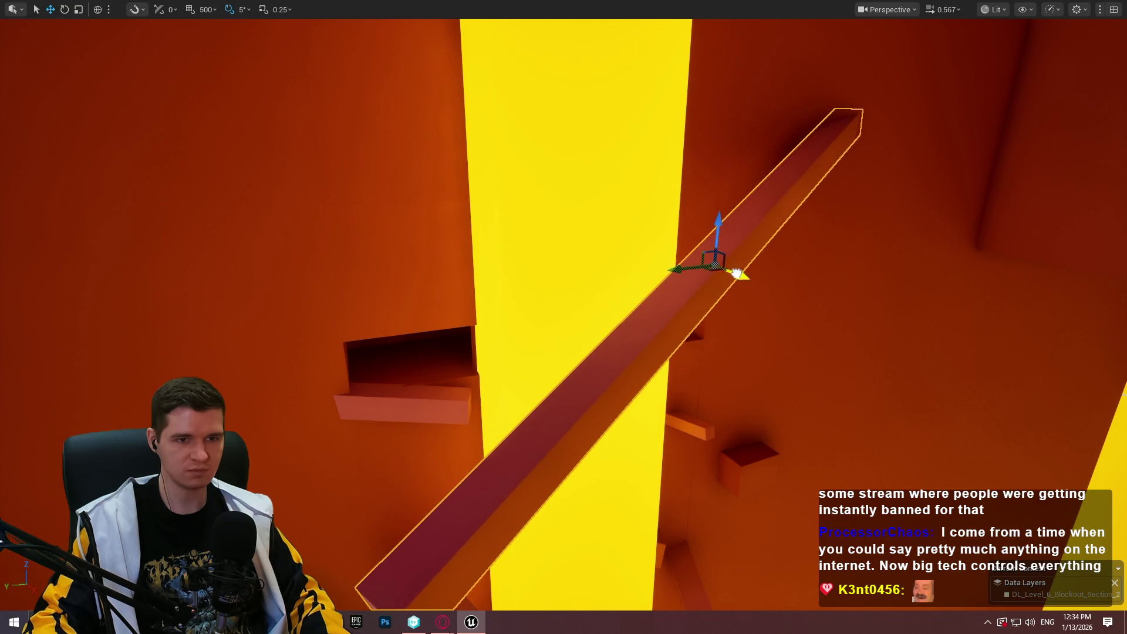
{"action": "mouse_move", "coordinate": [740, 273]}
{"action": "left_mouse_down"}
{"action": "mouse_move", "coordinate": [855, 213]}
{"action": "mouse_move", "coordinate": [539, 330]}
{"action": "left_mouse_up"}
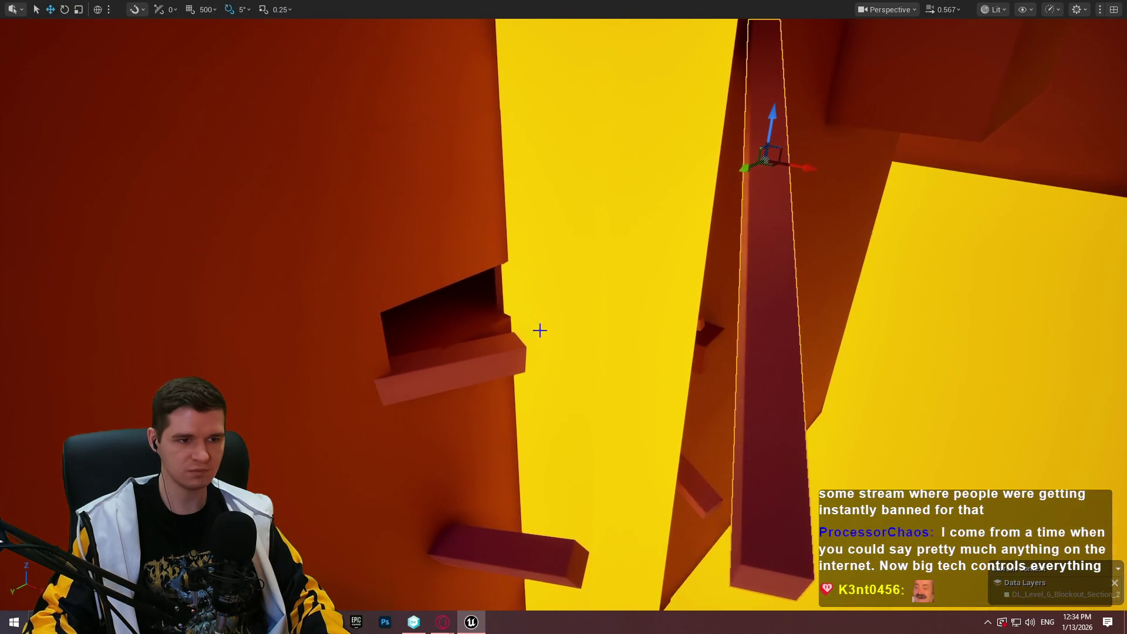
{"action": "right_click", "coordinate": [502, 352]}
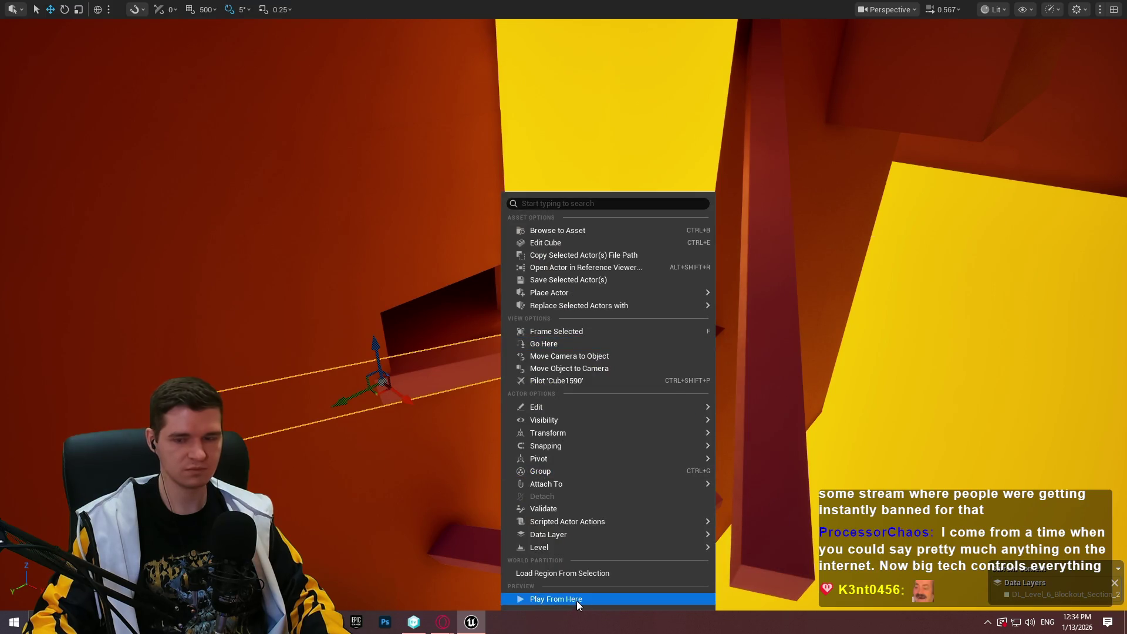
{"action": "left_click", "coordinate": [576, 600]}
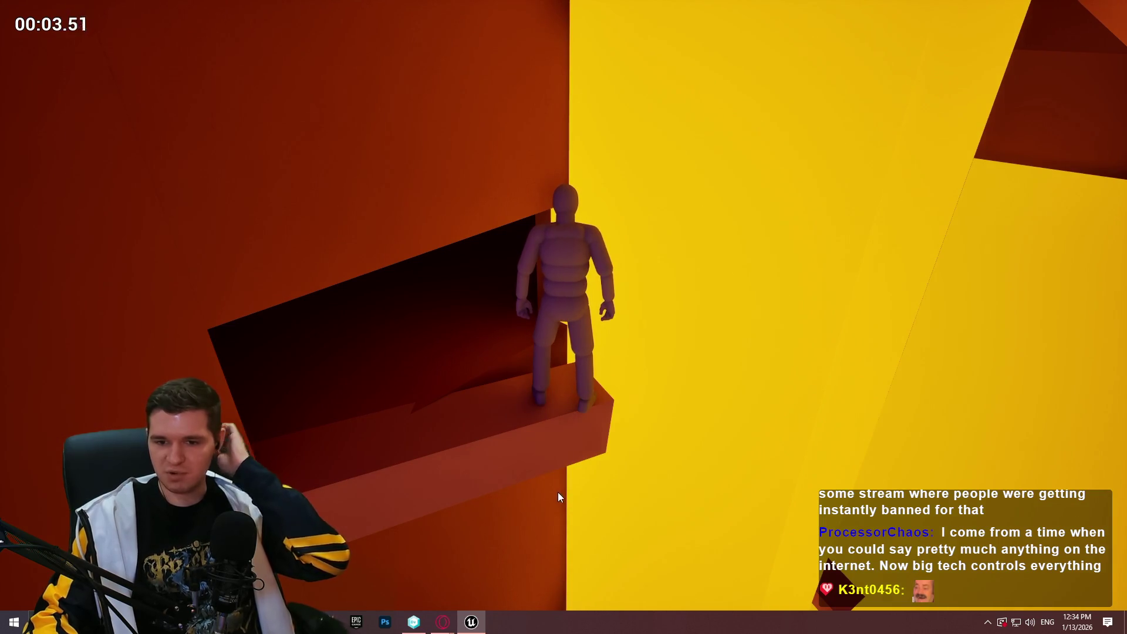
{"action": "left_click", "coordinate": [507, 486]}
{"action": "key", "text": "w"}
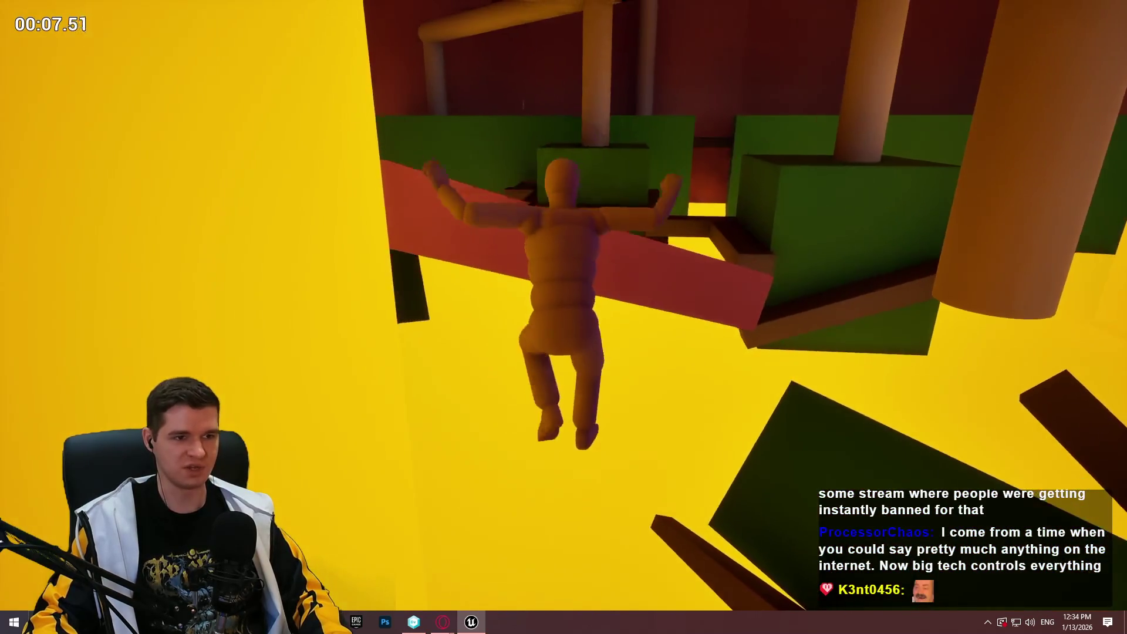
{"action": "key", "text": "Escape"}
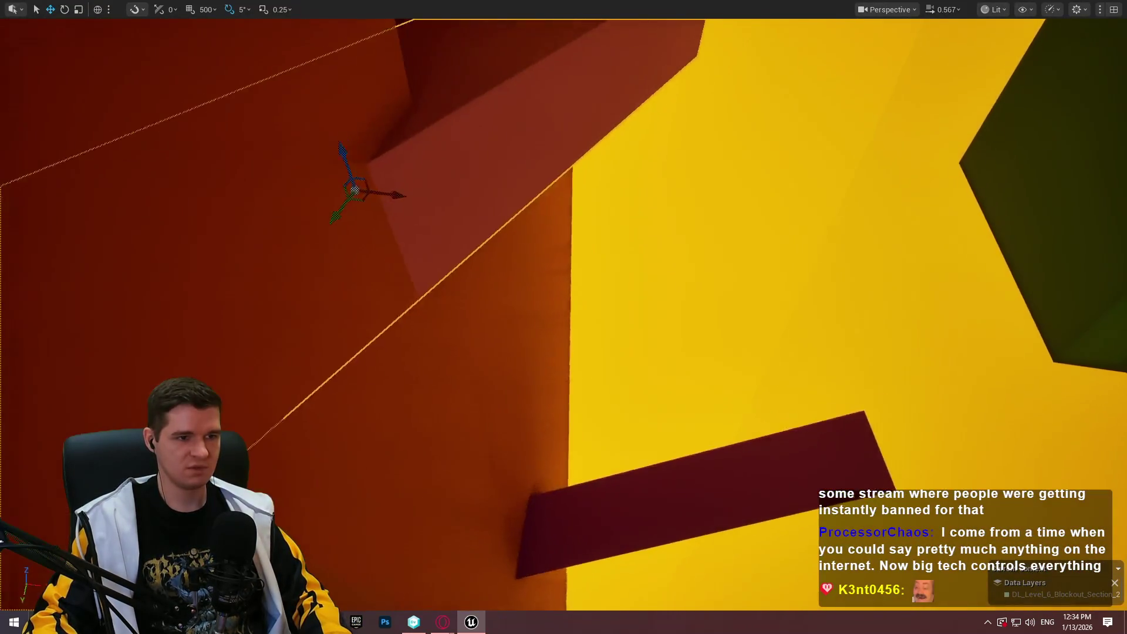
{"action": "left_click_drag", "start_coordinate": [704, 480], "coordinate": [704, 480]}
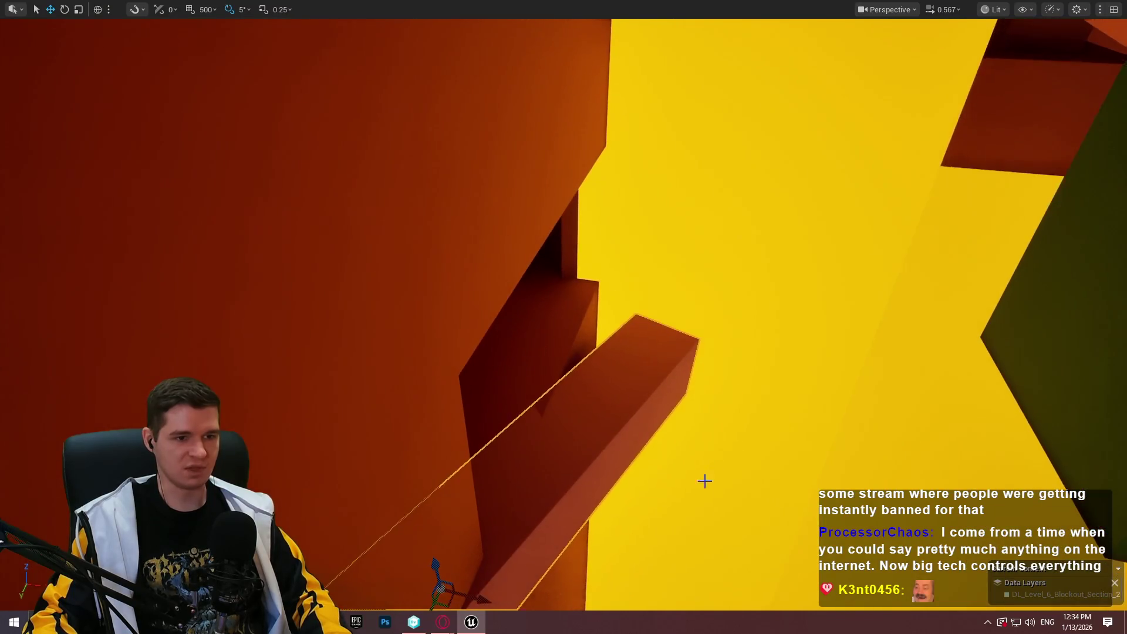
{"action": "right_click", "coordinate": [632, 411]}
{"action": "left_click", "coordinate": [718, 597]}
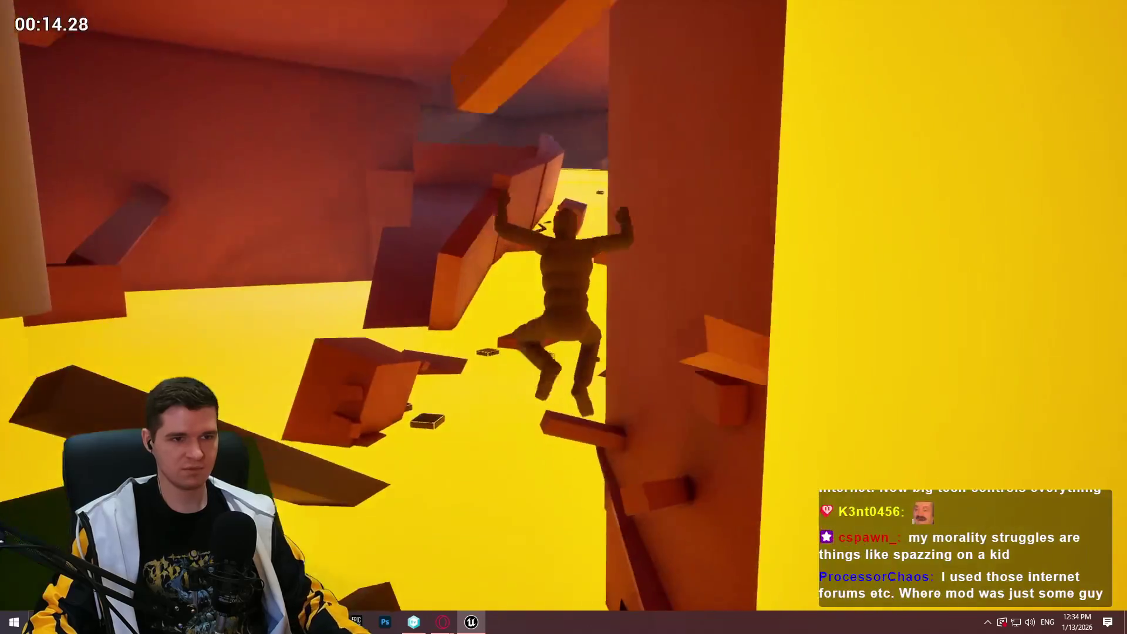
{"action": "key", "text": "Escape"}
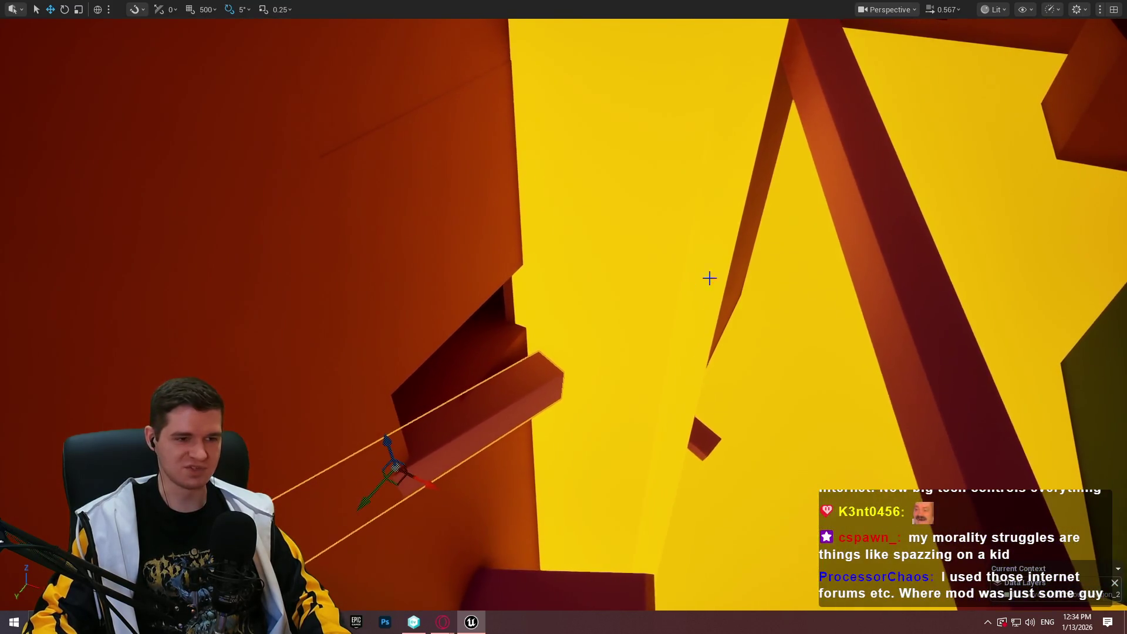
{"action": "right_click", "coordinate": [517, 384]}
{"action": "left_click", "coordinate": [607, 601]}
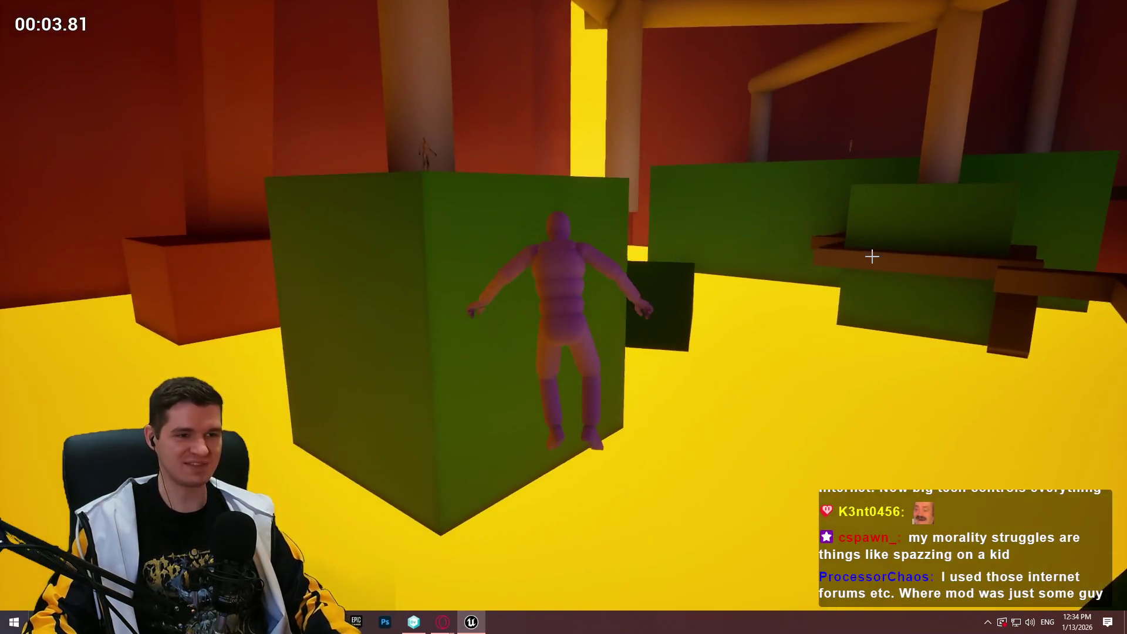
{"action": "key", "text": "Escape"}
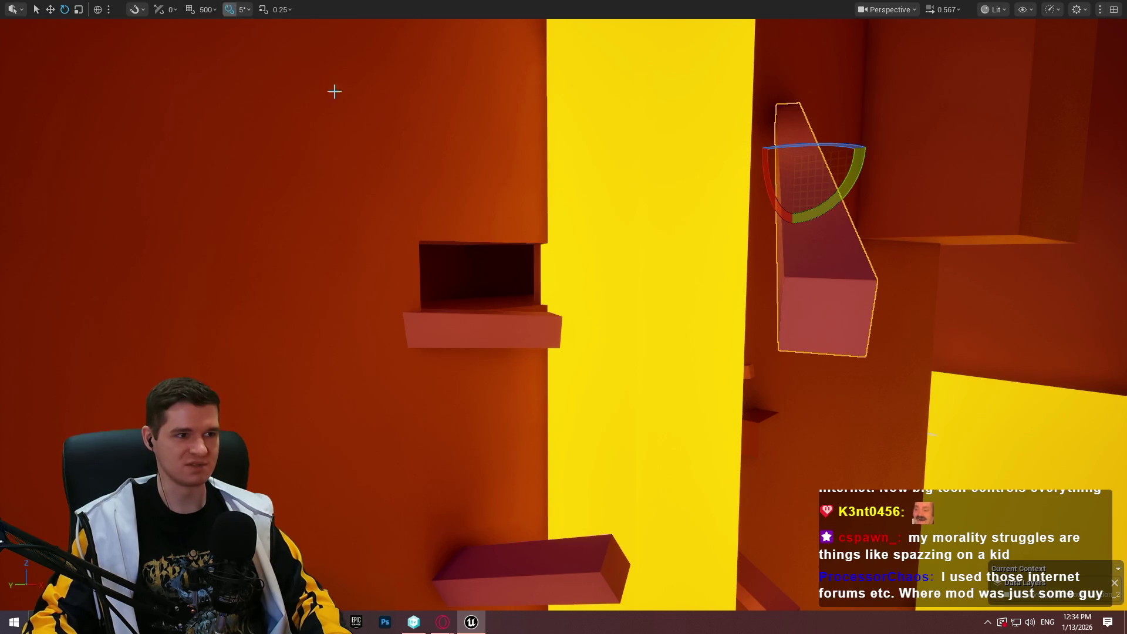
Play from the steep beam, climbing onto it and running down the red corridor
{"action": "left_click_drag", "start_coordinate": [334, 91], "coordinate": [465, 367]}
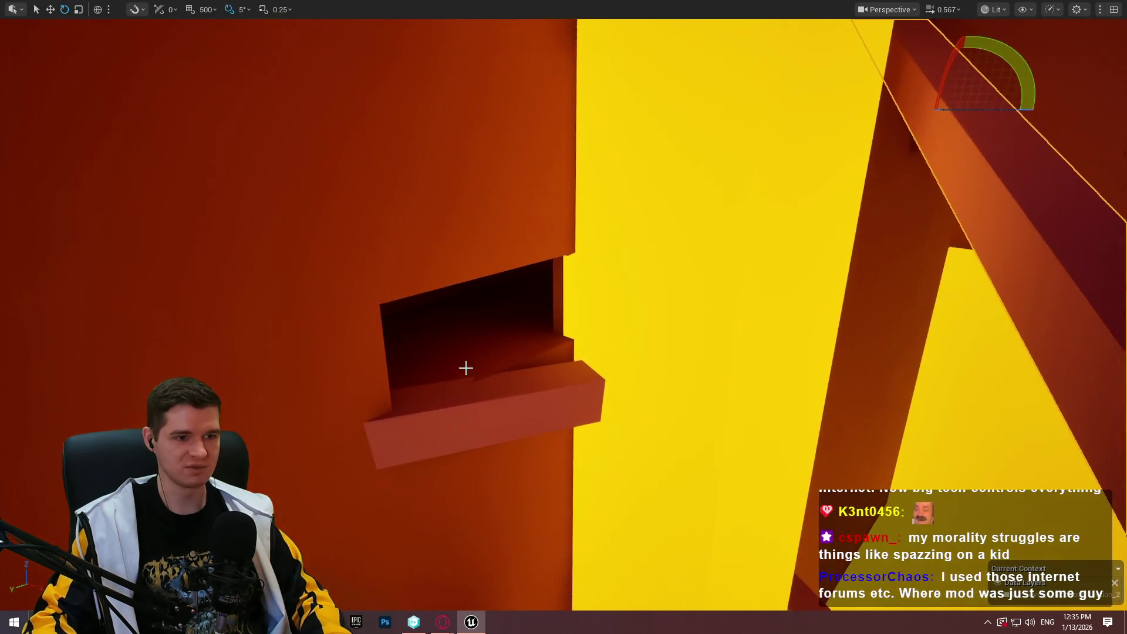
{"action": "right_click", "coordinate": [554, 383]}
{"action": "left_click", "coordinate": [671, 602]}
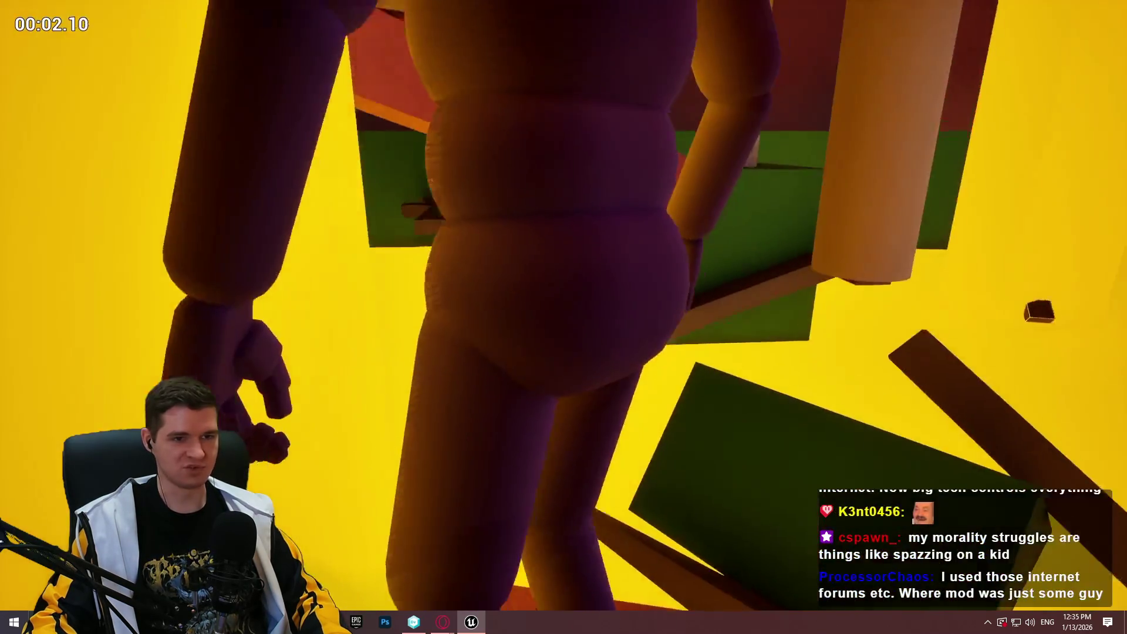
{"action": "key", "text": "w"}
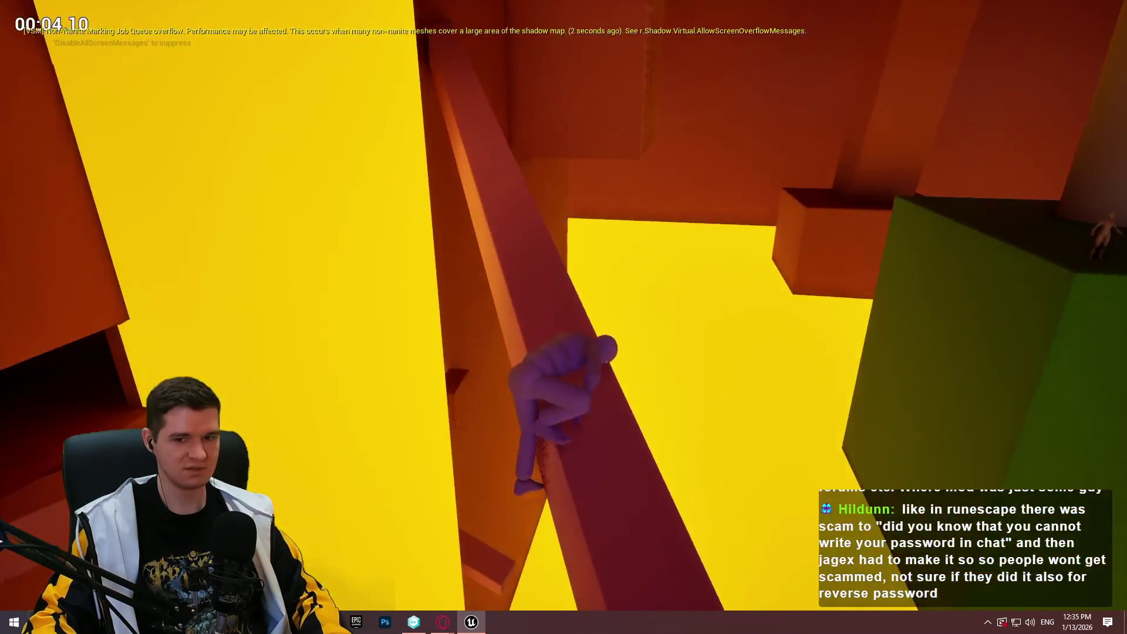
{"action": "key", "text": "w"}
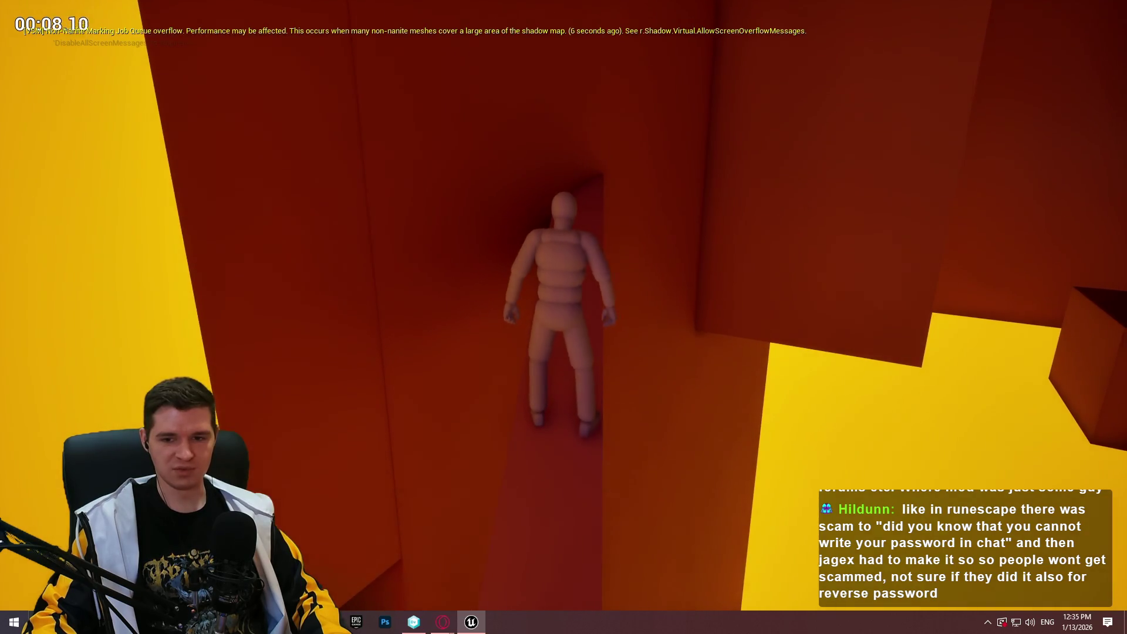
Walk the mannequin along the narrow beam, then stop and swing the view toward the red wall
{"action": "key", "text": "w"}
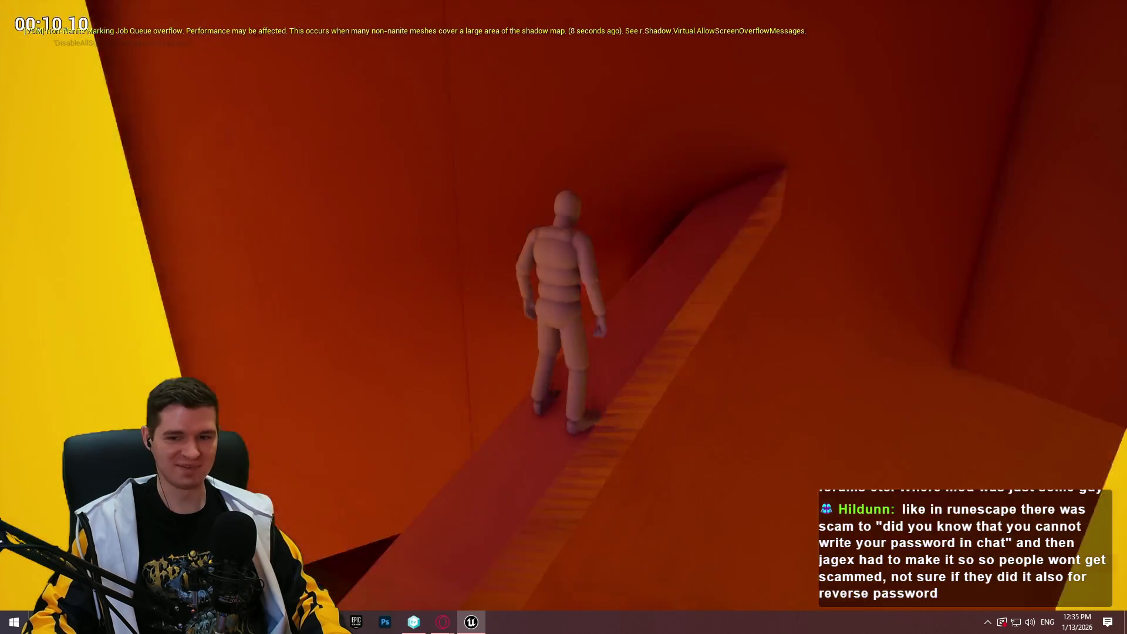
{"action": "key", "text": "w"}
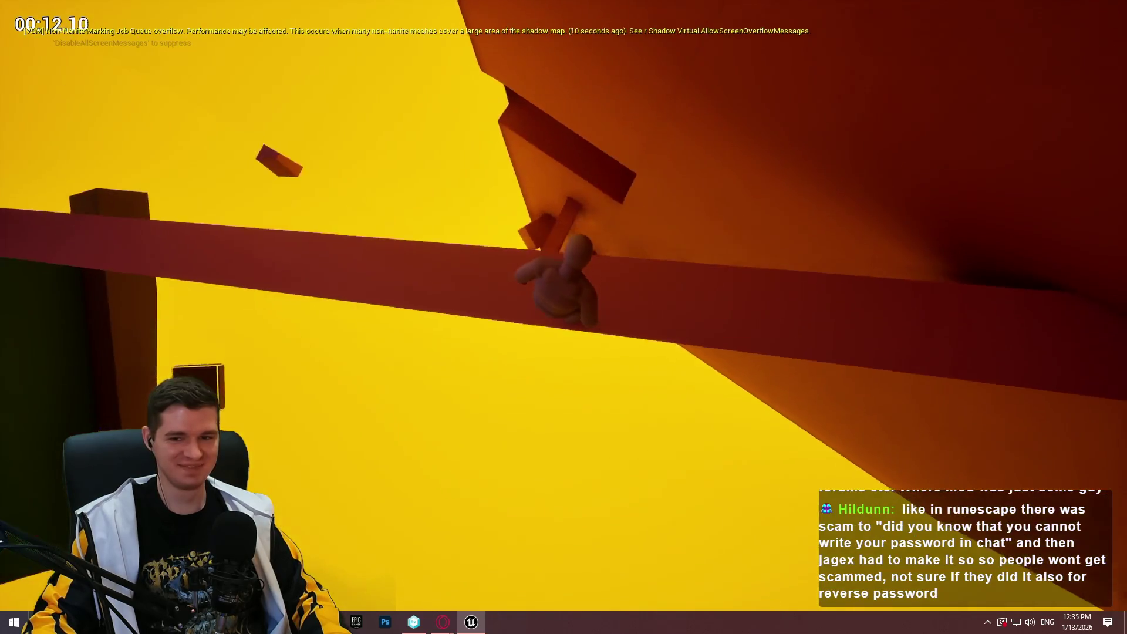
{"action": "key", "text": "w"}
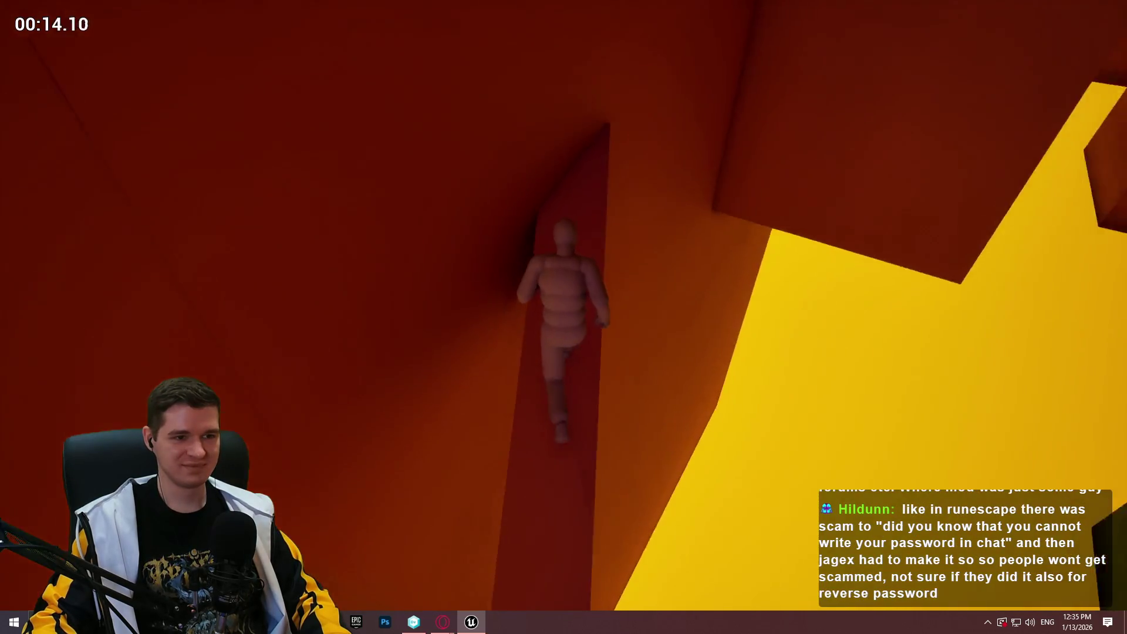
{"action": "key", "text": "w"}
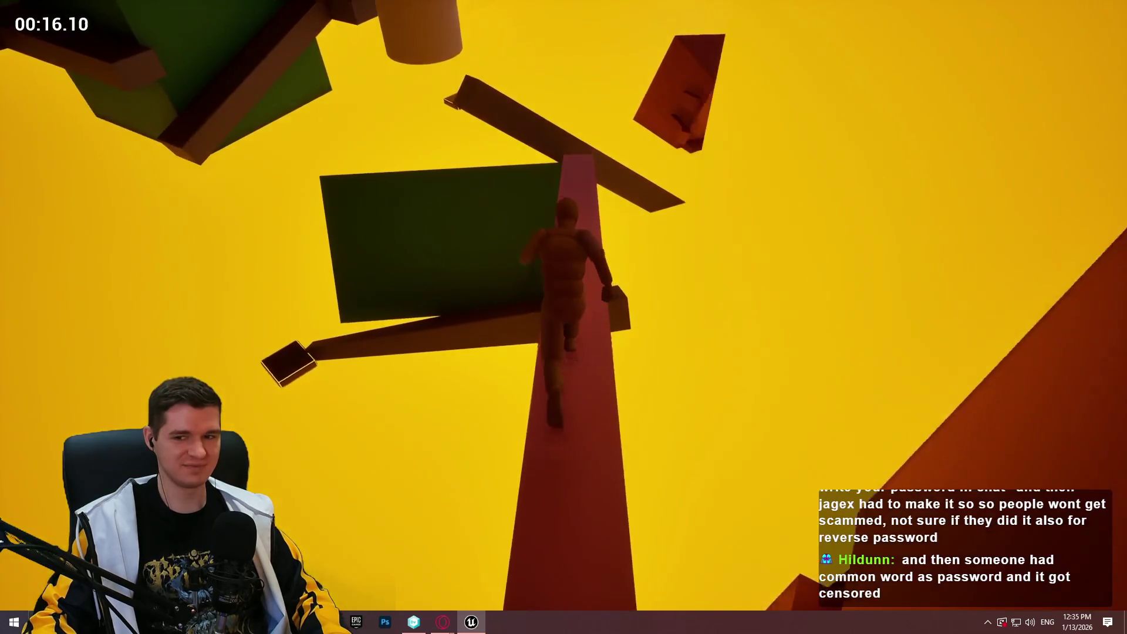
{"action": "key", "text": "w"}
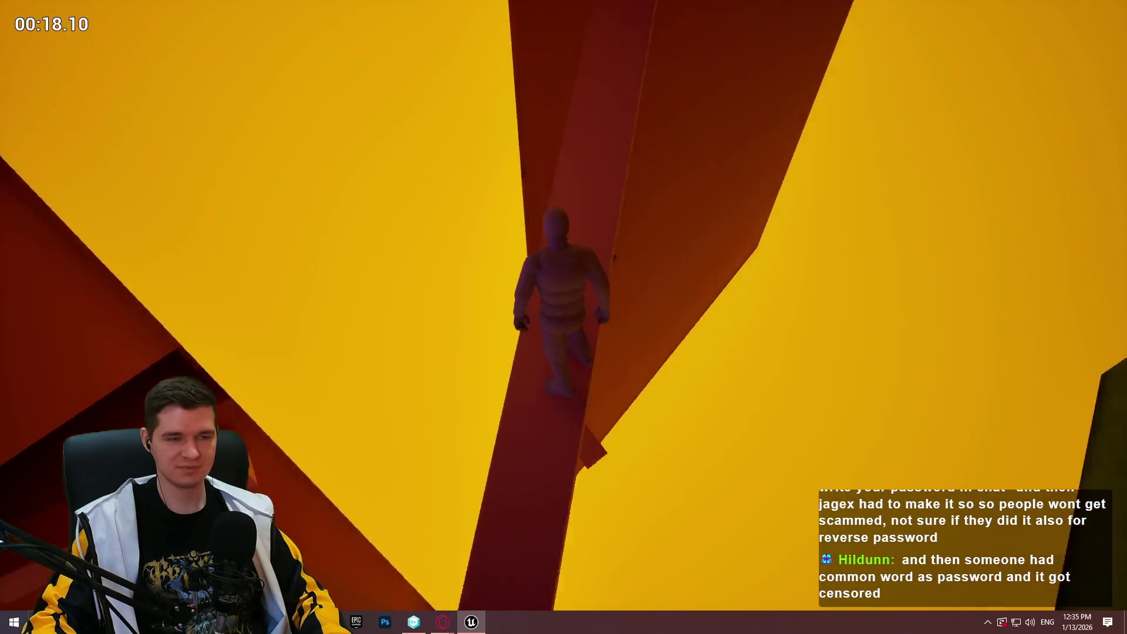
{"action": "key", "text": "w"}
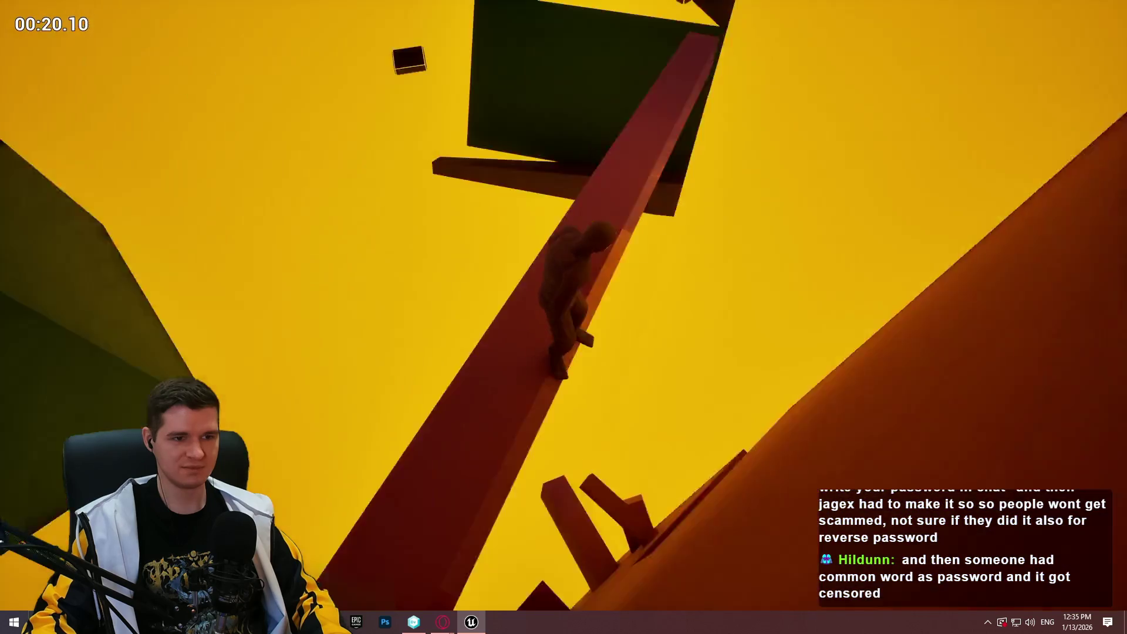
{"action": "key", "text": "w"}
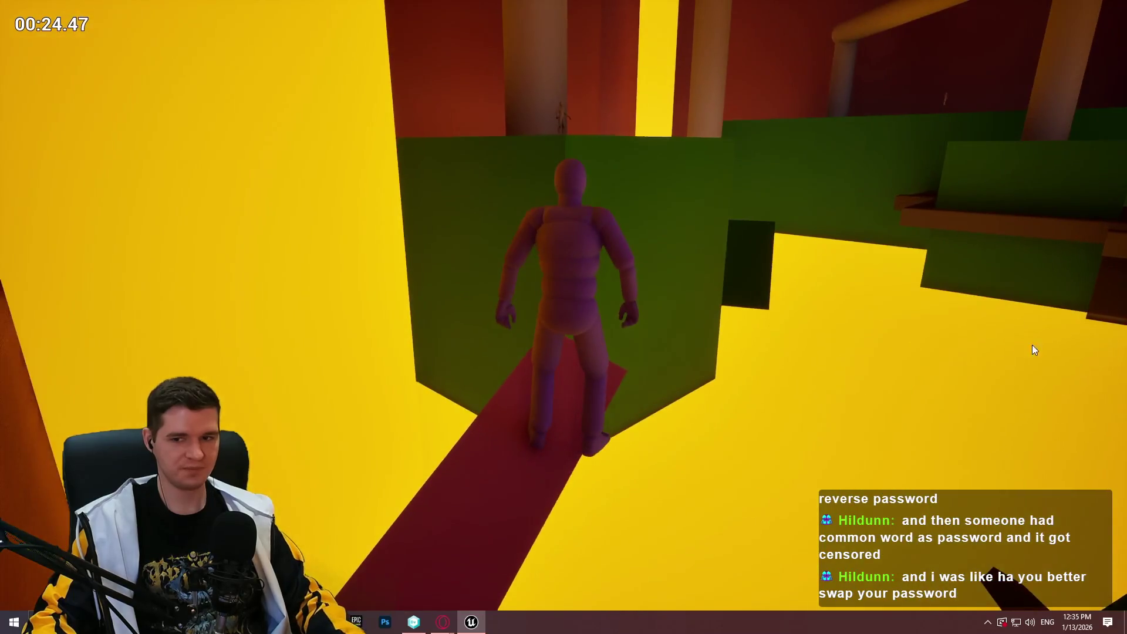
{"action": "key", "text": "Escape"}
{"action": "mouse_move", "coordinate": [563, 317]}
{"action": "left_mouse_down"}
{"action": "mouse_move", "coordinate": [822, 317]}
{"action": "mouse_move", "coordinate": [821, 188]}
{"action": "mouse_move", "coordinate": [1101, 440]}
{"action": "mouse_move", "coordinate": [663, 281]}
{"action": "mouse_move", "coordinate": [528, 328]}
{"action": "mouse_move", "coordinate": [646, 282]}
{"action": "mouse_move", "coordinate": [914, 482]}
{"action": "left_mouse_up"}
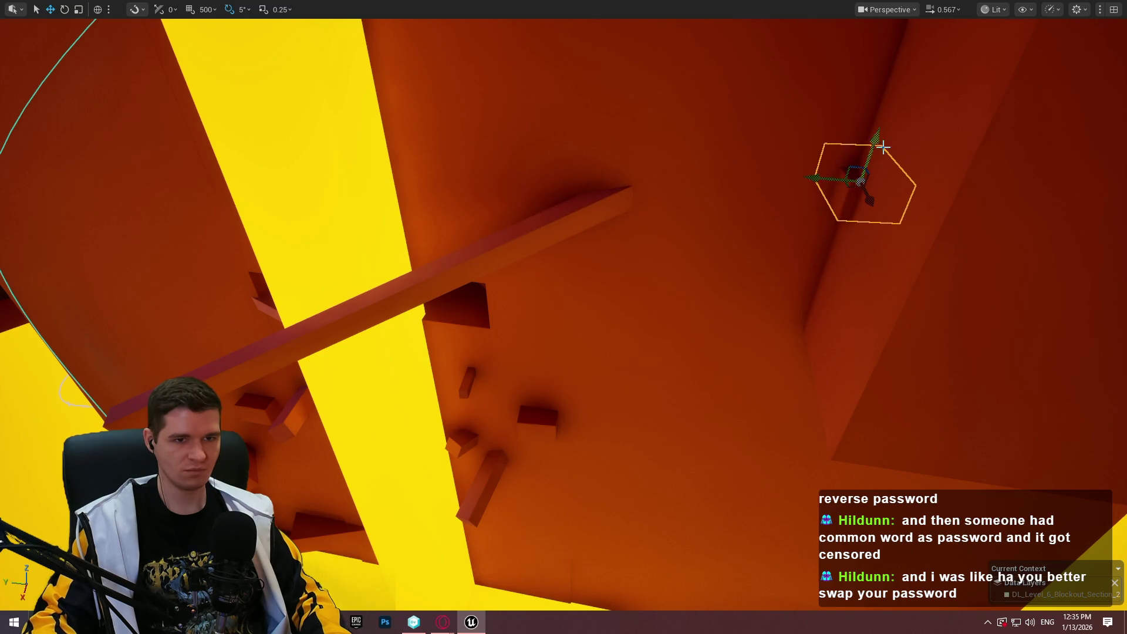
{"action": "left_click_drag", "start_coordinate": [875, 185], "coordinate": [933, 246]}
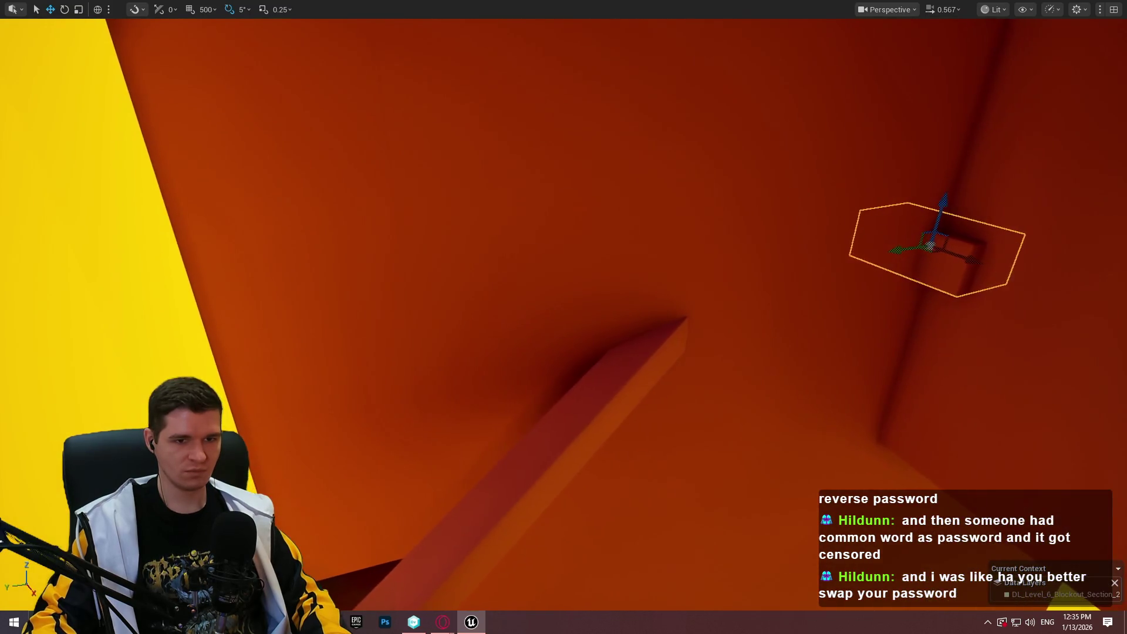
{"action": "right_click", "coordinate": [578, 391]}
{"action": "left_click", "coordinate": [664, 598]}
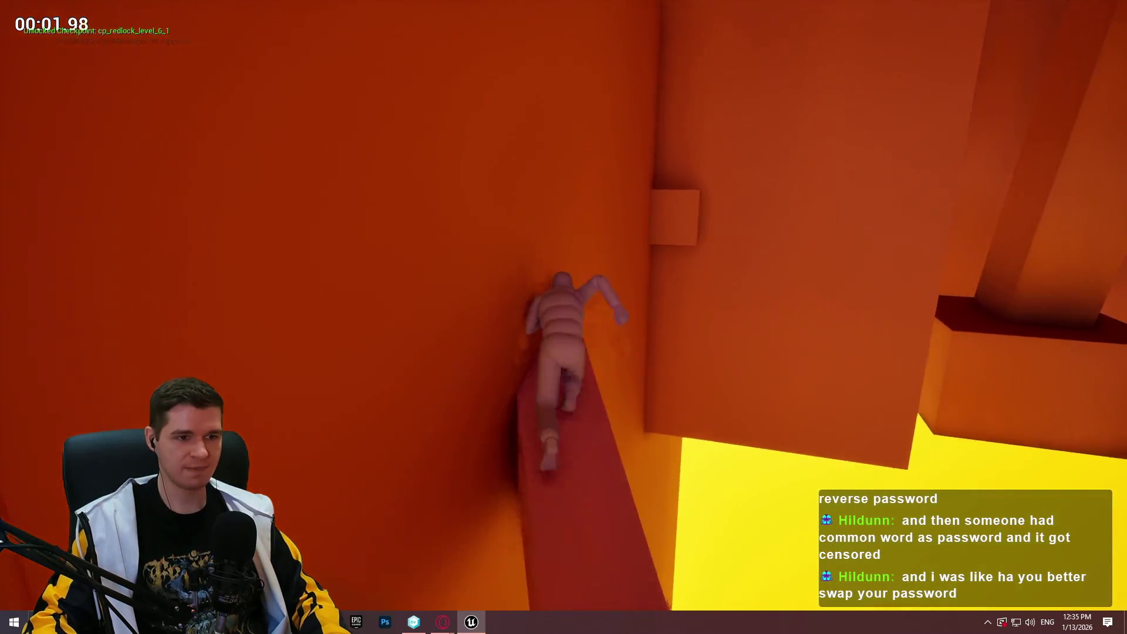
{"action": "key", "text": "Escape"}
{"action": "scroll", "coordinate": [908, 369], "scroll_direction": "down", "scroll_amount": 3}
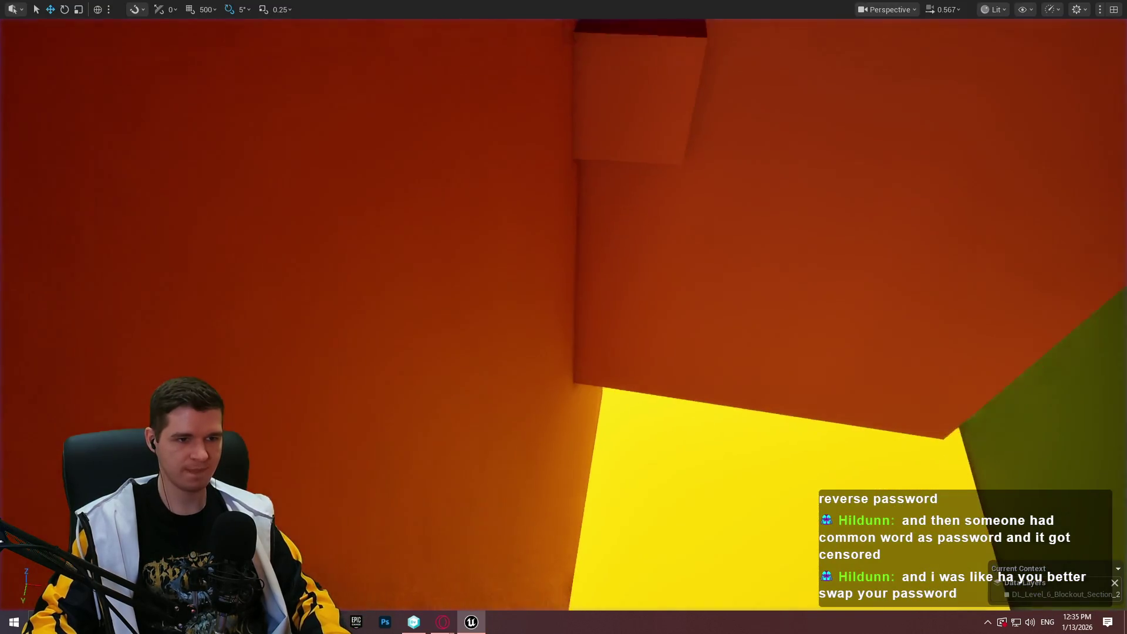
{"action": "left_click", "coordinate": [597, 141]}
{"action": "scroll", "coordinate": [564, 317], "scroll_direction": "down", "scroll_amount": 2}
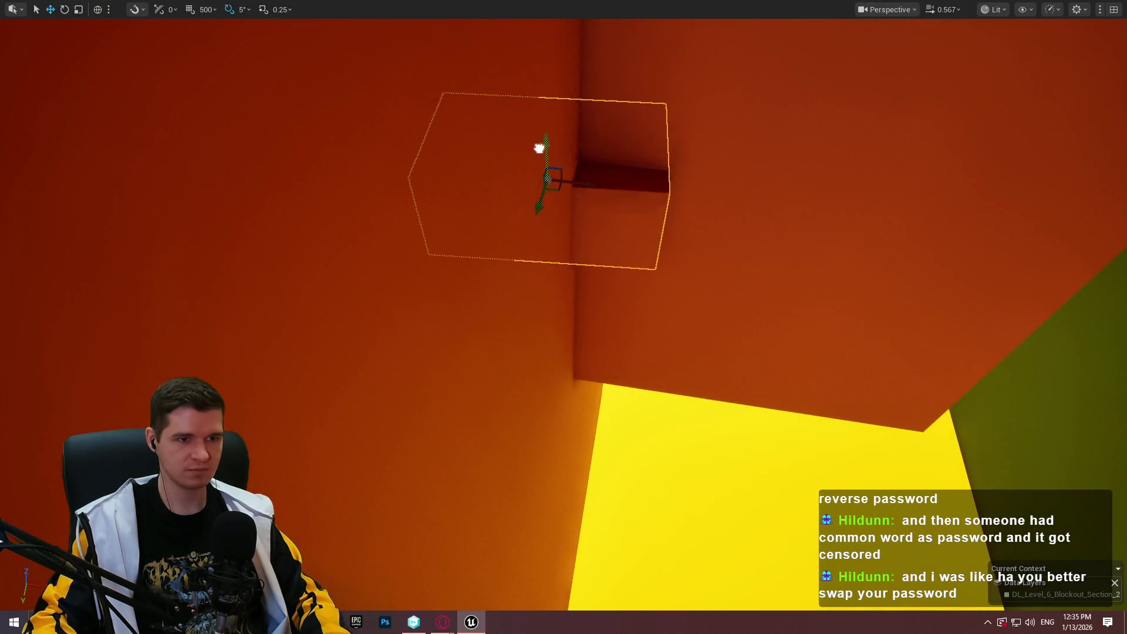
{"action": "mouse_move", "coordinate": [564, 317]}
{"action": "left_mouse_down"}
{"action": "mouse_move", "coordinate": [563, 247]}
{"action": "mouse_move", "coordinate": [587, 188]}
{"action": "left_mouse_up"}
{"action": "mouse_move", "coordinate": [669, 297]}
{"action": "left_mouse_down"}
{"action": "mouse_move", "coordinate": [587, 328]}
{"action": "mouse_move", "coordinate": [669, 297]}
{"action": "left_mouse_up"}
{"action": "right_click", "coordinate": [649, 306]}
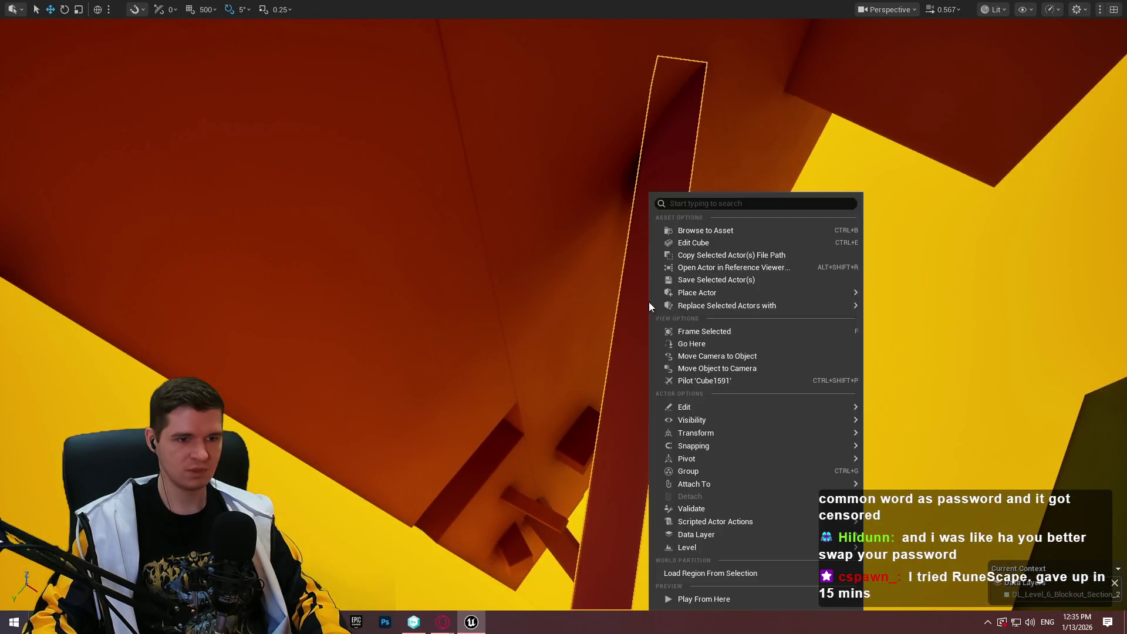
{"action": "left_click", "coordinate": [716, 604]}
{"action": "key", "text": "w"}
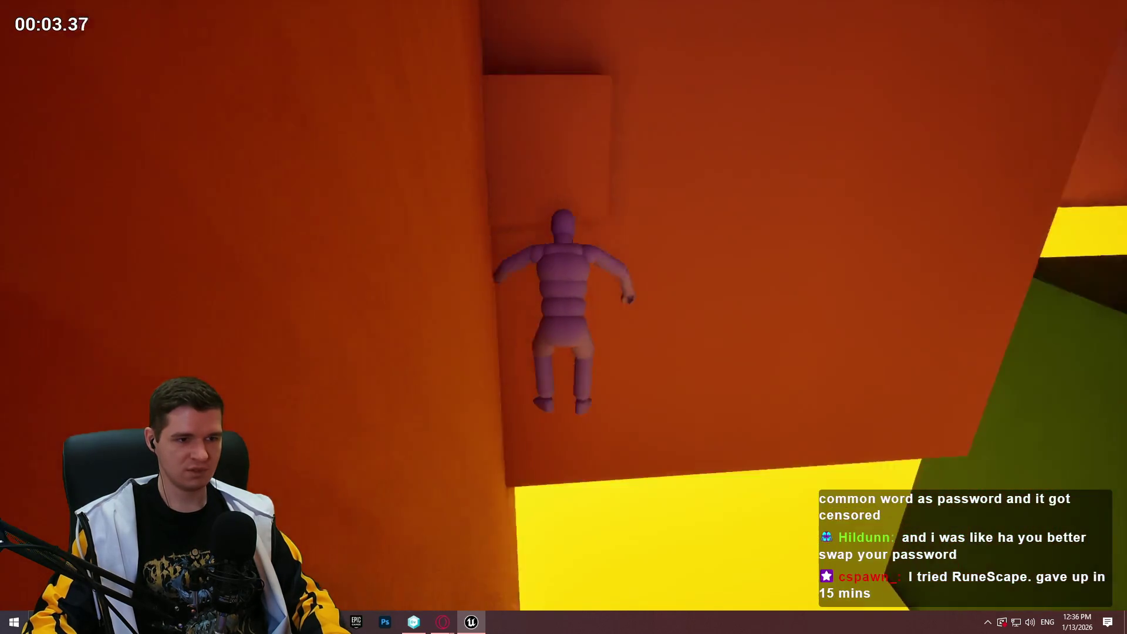
{"action": "key", "text": "Escape"}
{"action": "scroll", "coordinate": [563, 317], "scroll_direction": "down", "scroll_amount": 5}
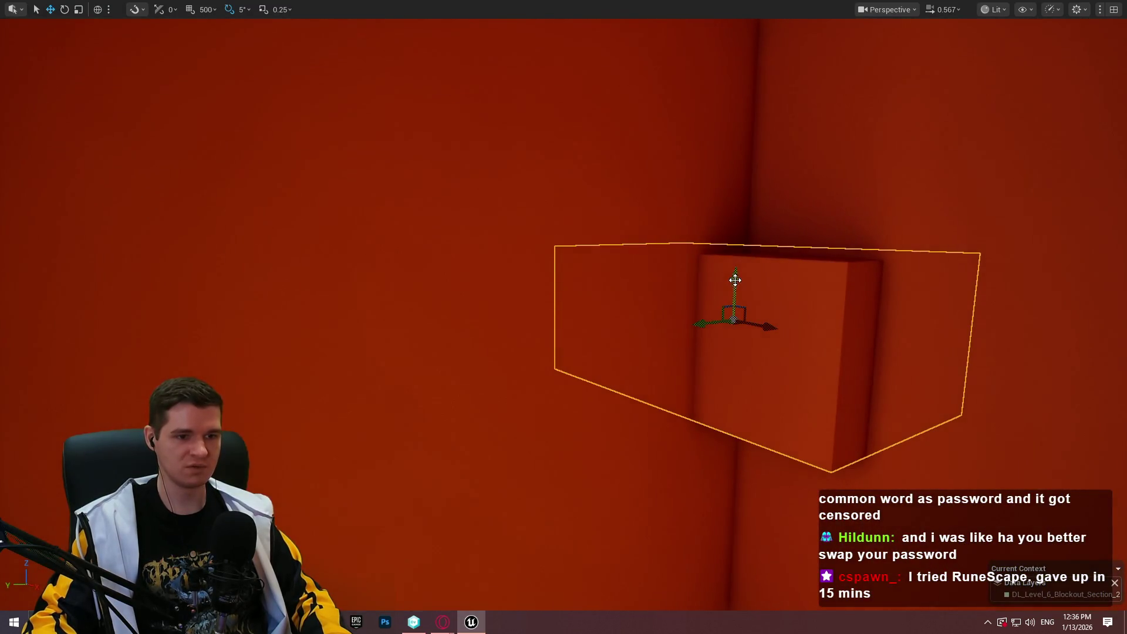
{"action": "scroll", "coordinate": [735, 280], "scroll_direction": "down", "scroll_amount": 2}
{"action": "mouse_move", "coordinate": [726, 388]}
{"action": "left_mouse_down"}
{"action": "mouse_move", "coordinate": [646, 446]}
{"action": "mouse_move", "coordinate": [617, 504]}
{"action": "left_mouse_up"}
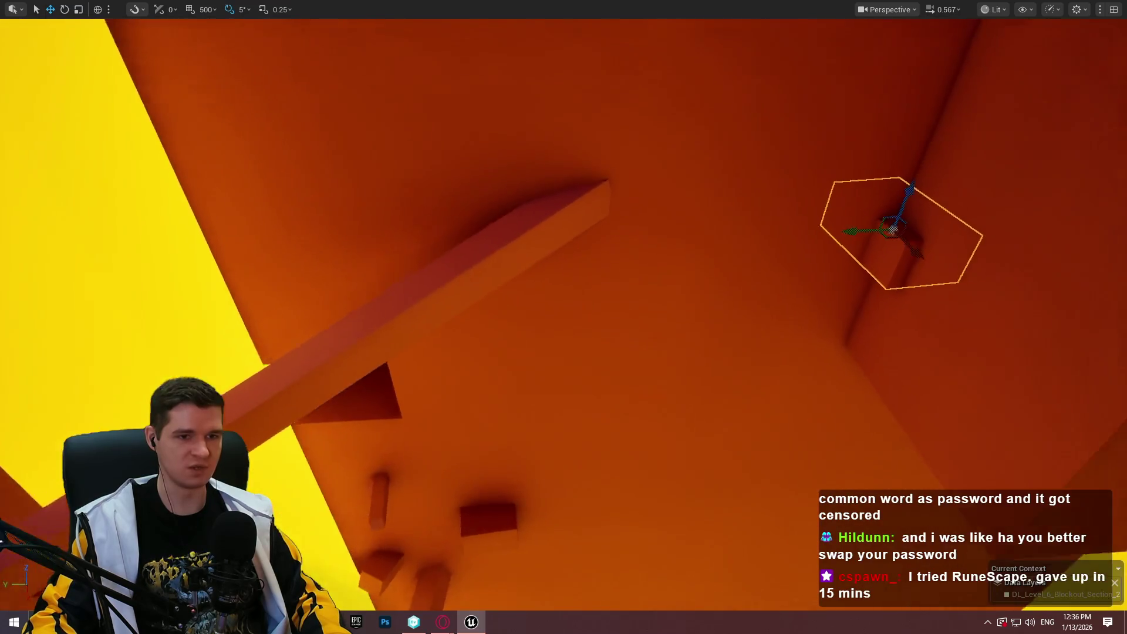
{"action": "mouse_move", "coordinate": [534, 216]}
{"action": "left_mouse_down"}
{"action": "mouse_move", "coordinate": [517, 247]}
{"action": "mouse_move", "coordinate": [534, 216]}
{"action": "left_mouse_up"}
{"action": "right_click", "coordinate": [533, 217]}
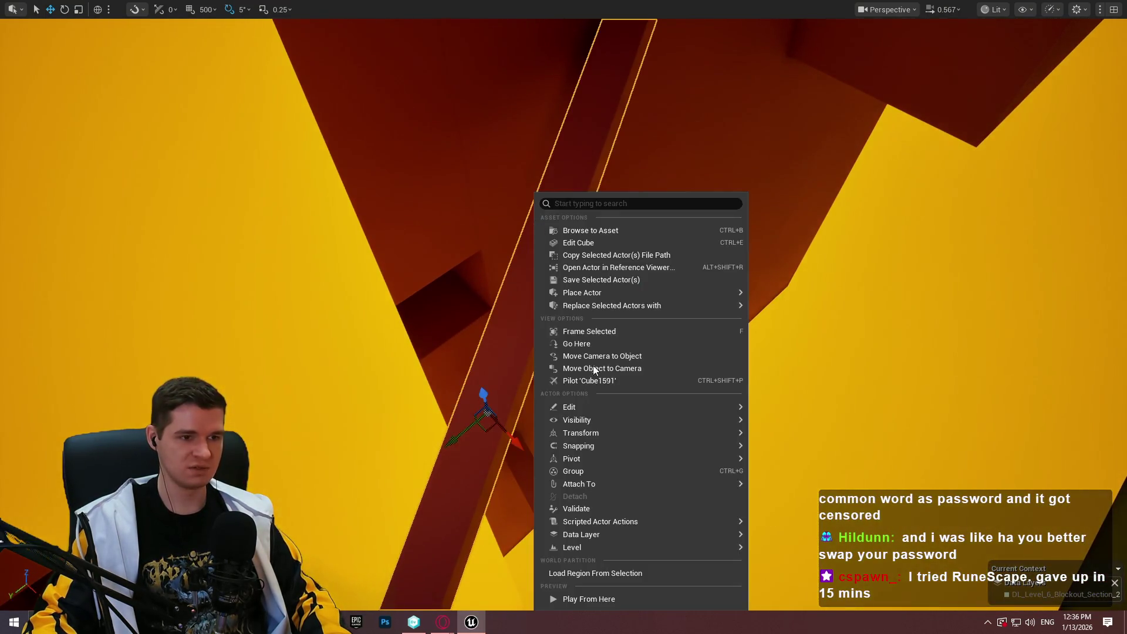
{"action": "left_click", "coordinate": [609, 598]}
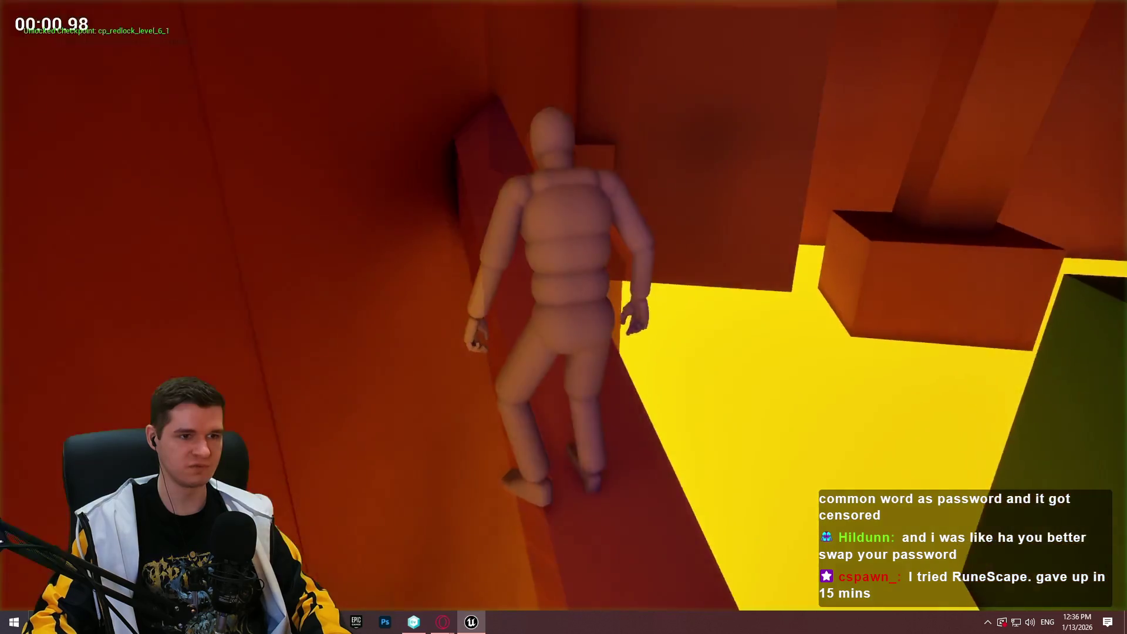
{"action": "key", "text": "space"}
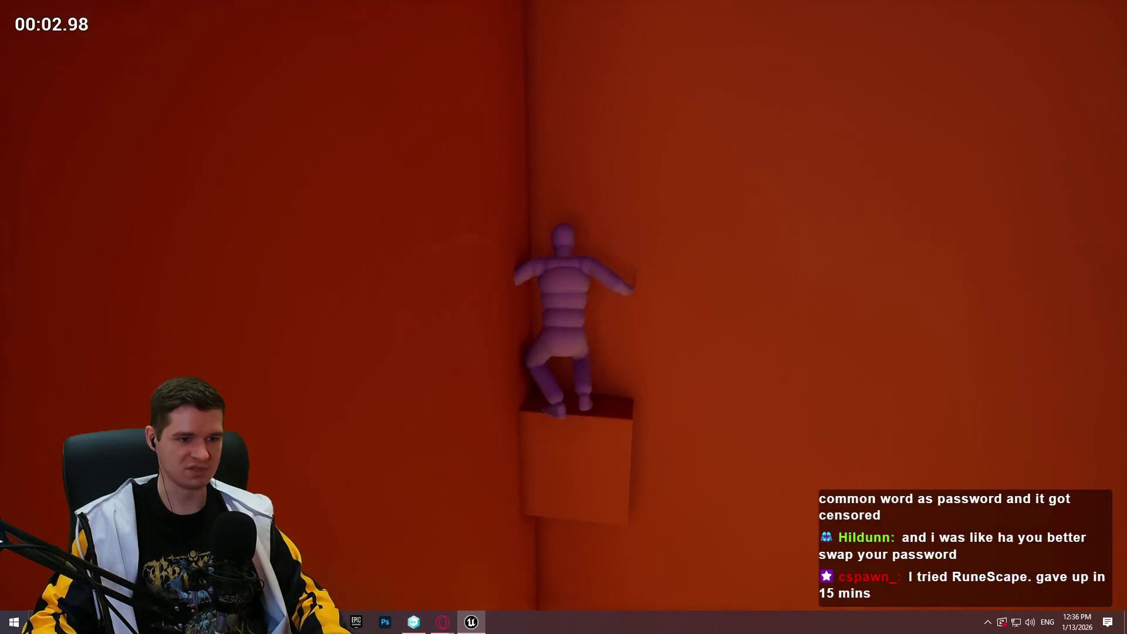
{"action": "key", "text": "Escape"}
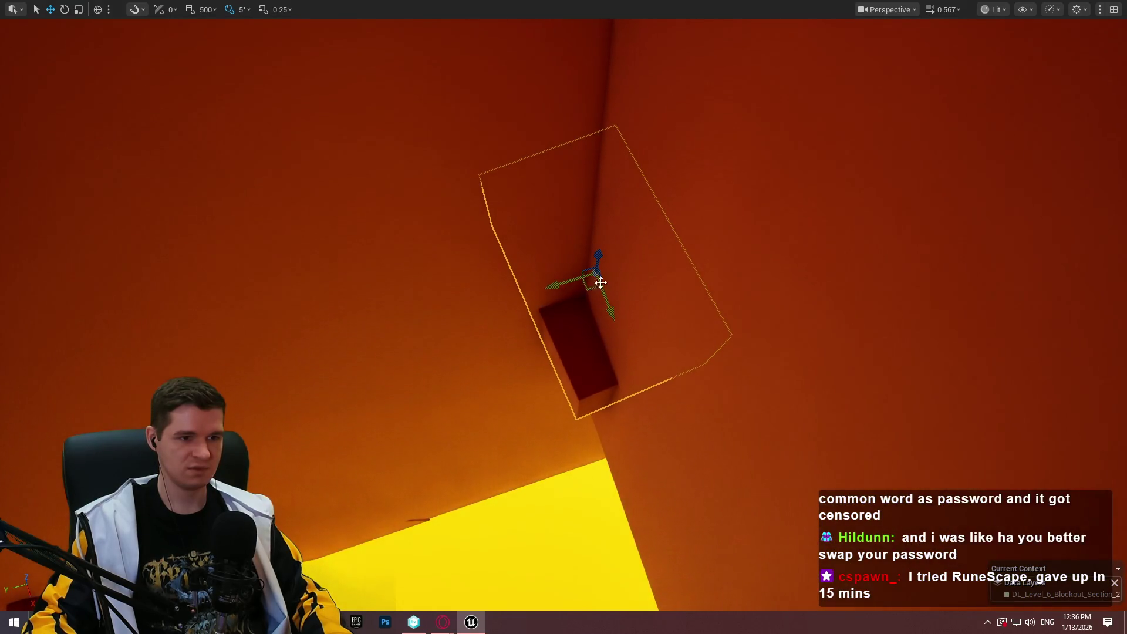
Playtest from the beam, jumping the mannequin onto the ledge and climbing up, then stop
{"action": "mouse_move", "coordinate": [597, 273]}
{"action": "left_mouse_down"}
{"action": "mouse_move", "coordinate": [563, 258]}
{"action": "mouse_move", "coordinate": [545, 276]}
{"action": "mouse_move", "coordinate": [575, 293]}
{"action": "mouse_move", "coordinate": [611, 282]}
{"action": "mouse_move", "coordinate": [545, 302]}
{"action": "left_mouse_up"}
{"action": "right_click", "coordinate": [634, 347]}
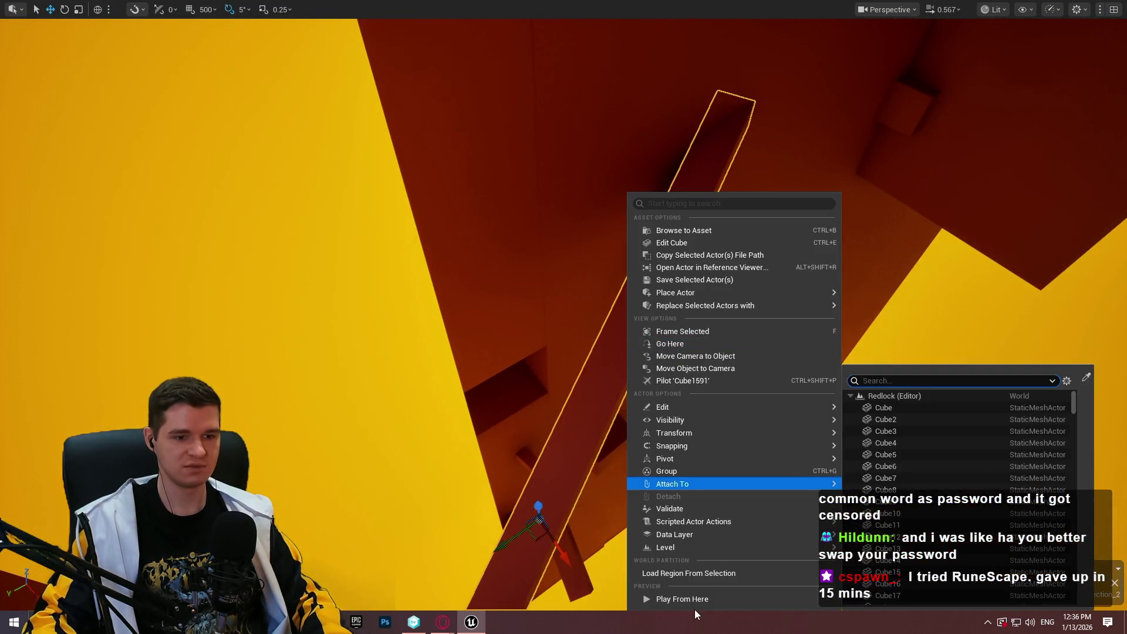
{"action": "key", "text": "Escape"}
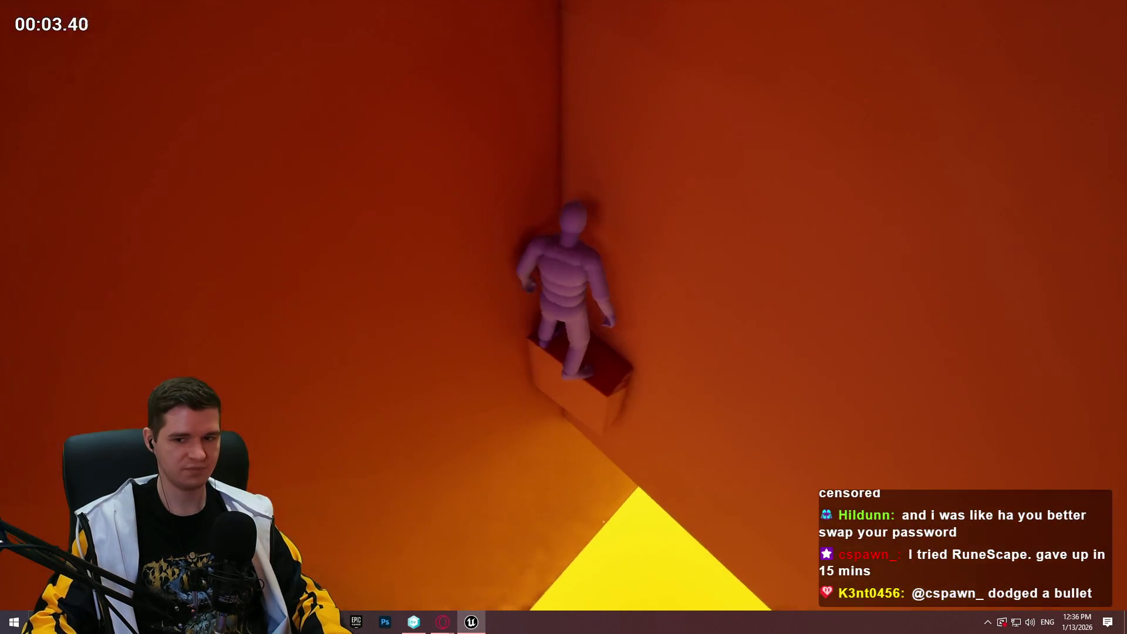
{"action": "key", "text": "Escape"}
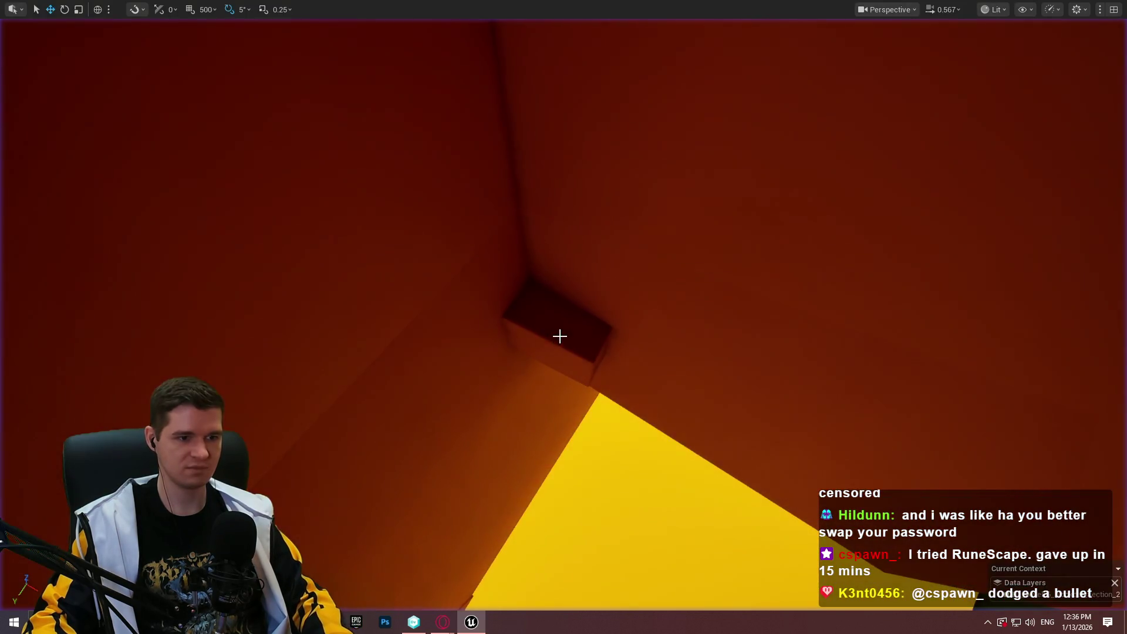
{"action": "mouse_move", "coordinate": [513, 280]}
{"action": "left_mouse_down"}
{"action": "mouse_move", "coordinate": [581, 258]}
{"action": "mouse_move", "coordinate": [593, 267]}
{"action": "left_mouse_up"}
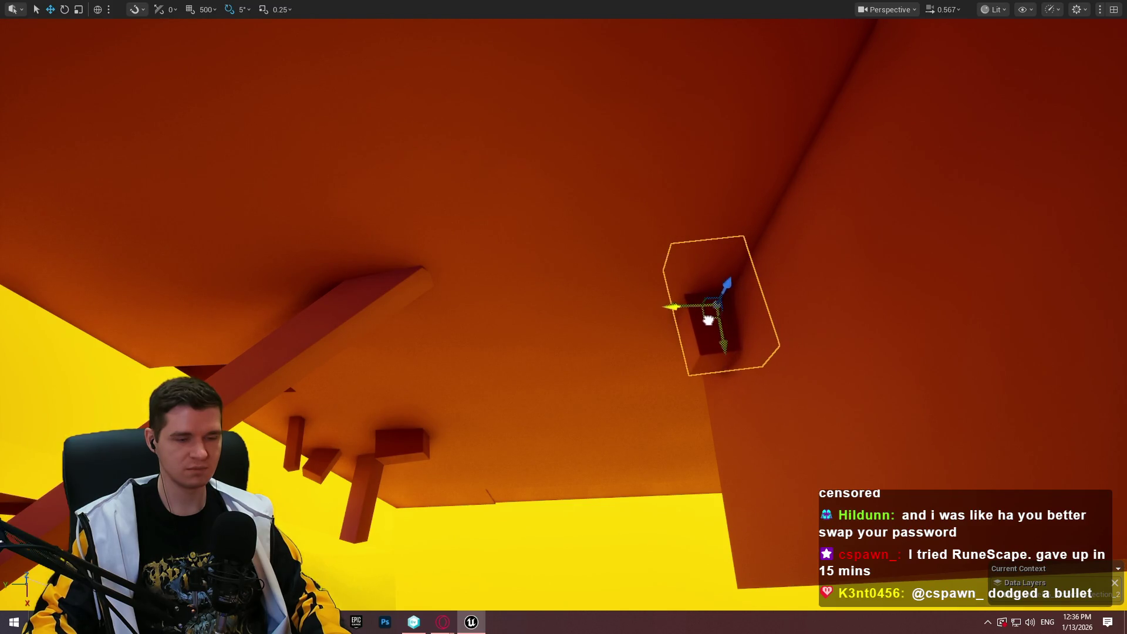
{"action": "left_click_drag", "start_coordinate": [767, 319], "coordinate": [460, 385]}
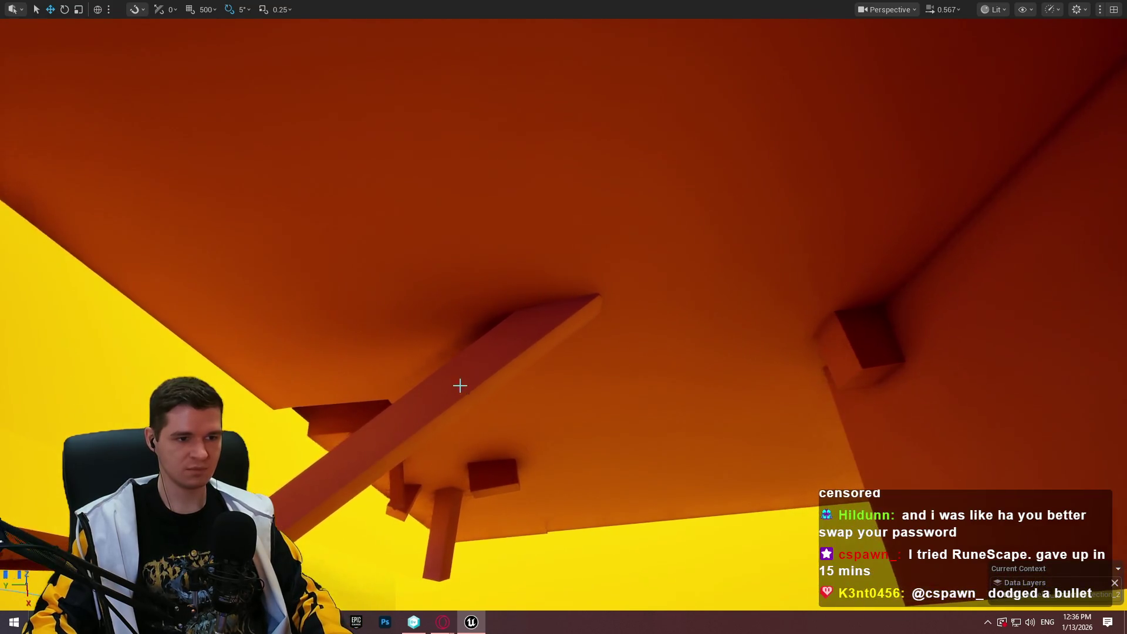
{"action": "right_click", "coordinate": [460, 385]}
{"action": "left_click", "coordinate": [556, 598]}
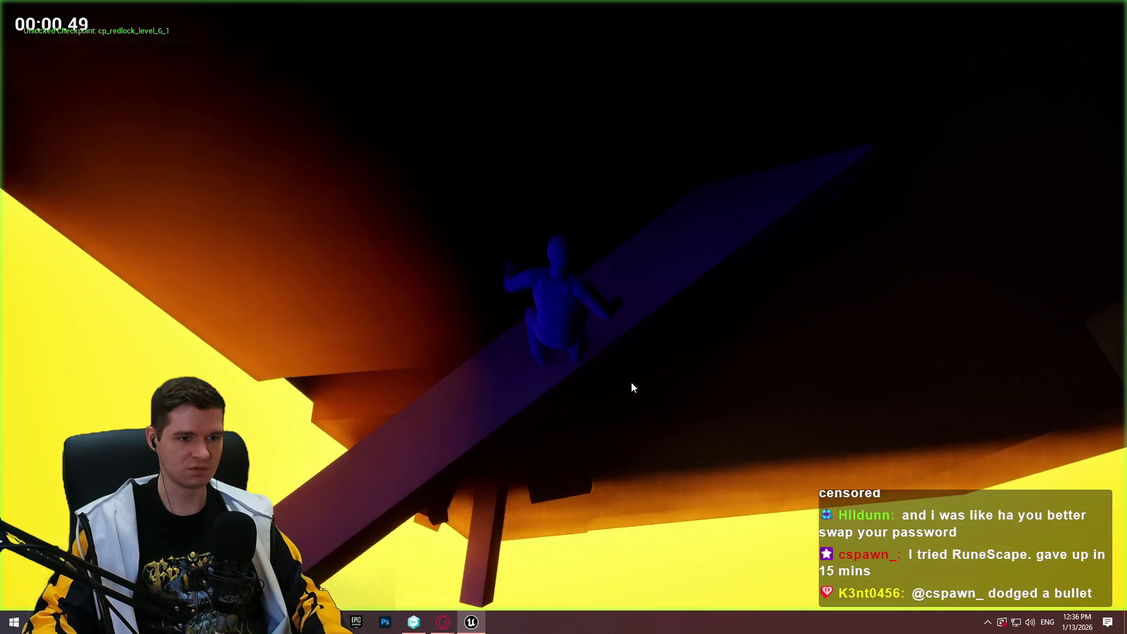
{"action": "key", "text": "space"}
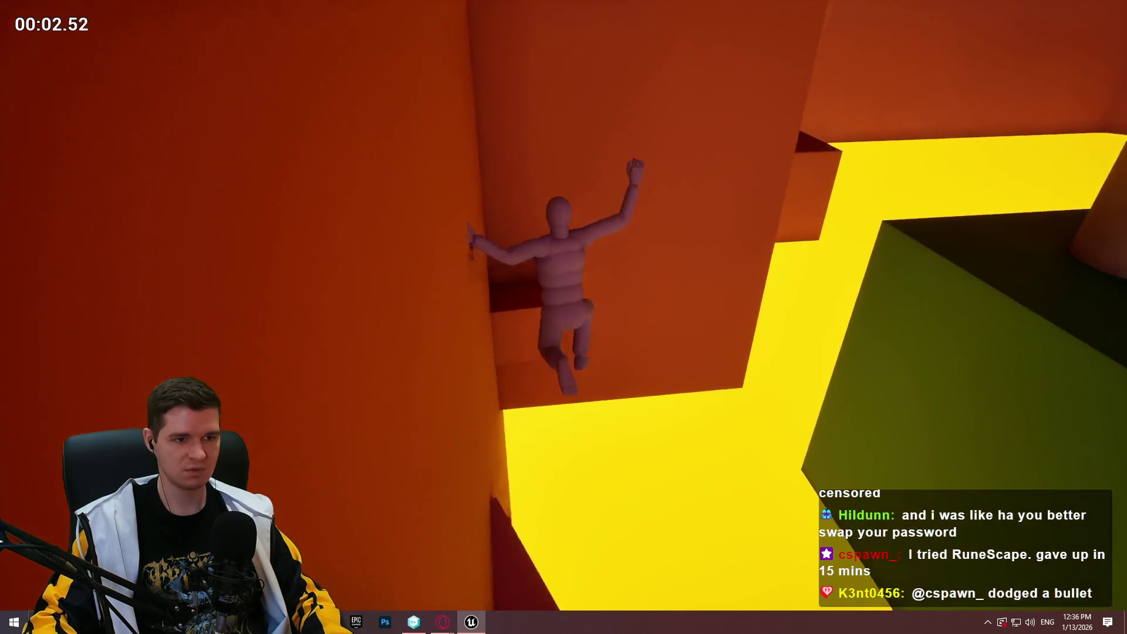
{"action": "key", "text": "space"}
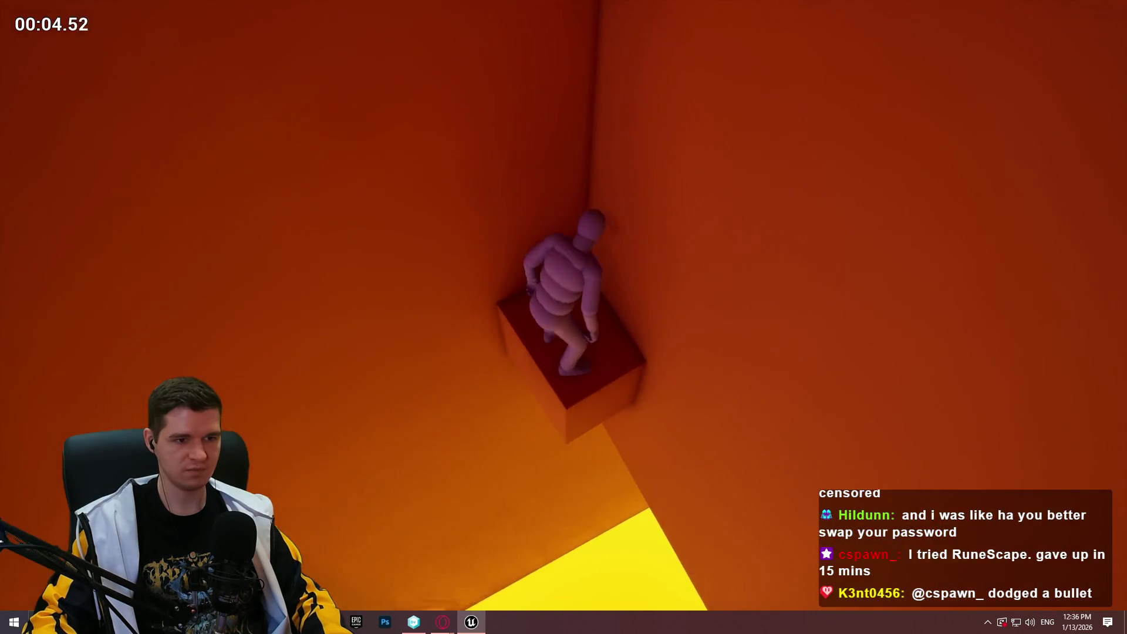
{"action": "key", "text": "Escape"}
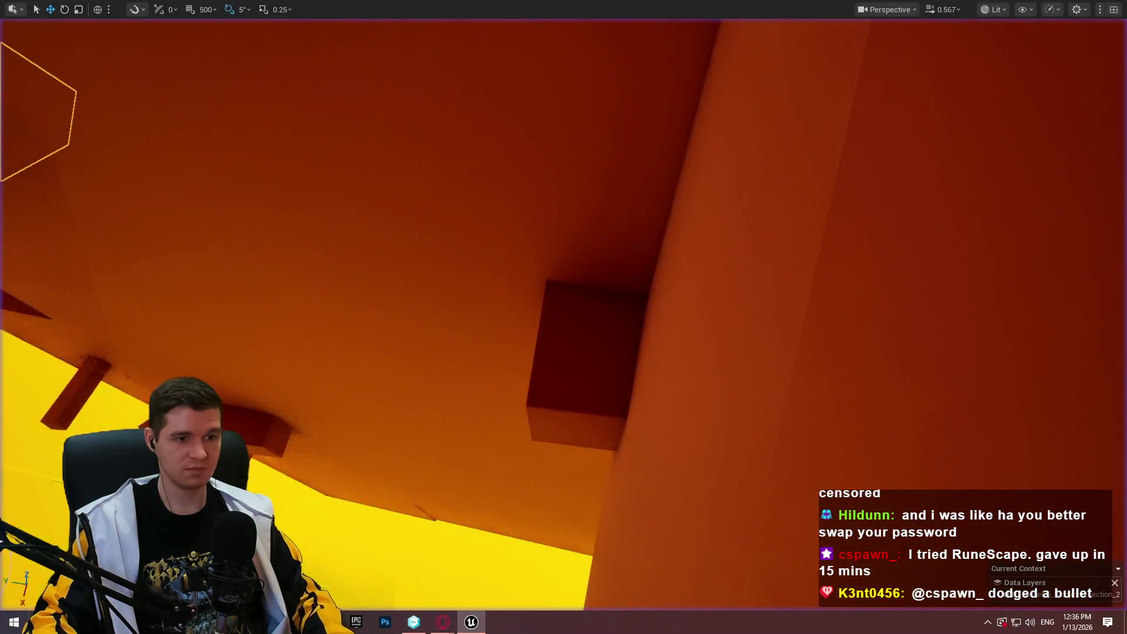
Move the extra block up the wall, then down toward the yellow floor corner
{"action": "mouse_move", "coordinate": [528, 379]}
{"action": "left_mouse_down"}
{"action": "mouse_move", "coordinate": [517, 352]}
{"action": "mouse_move", "coordinate": [529, 379]}
{"action": "left_mouse_up"}
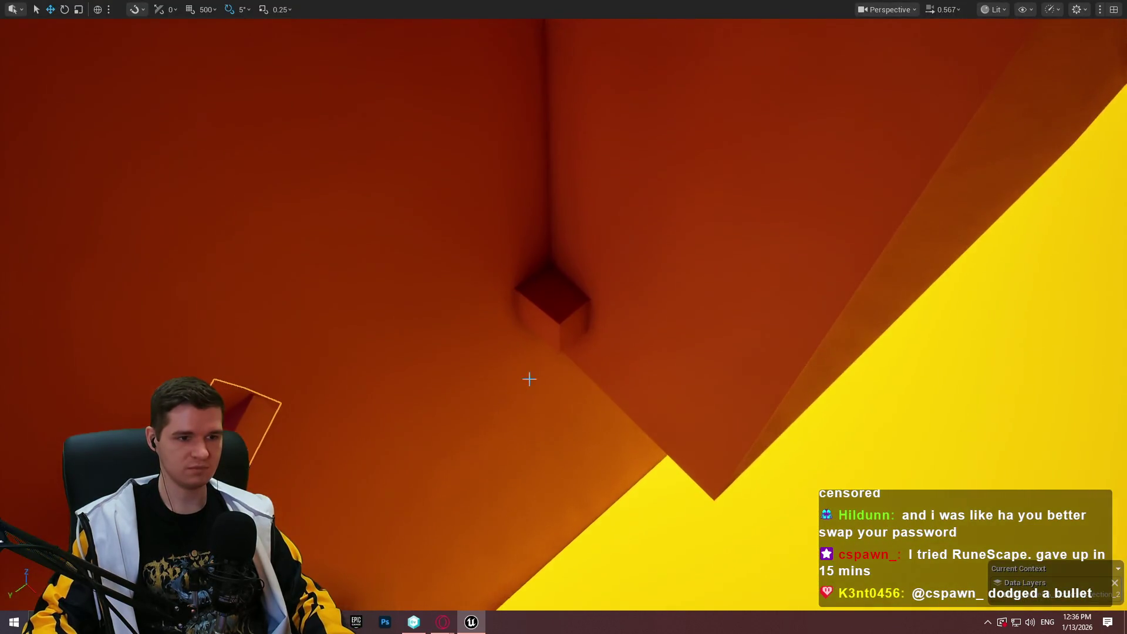
{"action": "left_click_drag", "start_coordinate": [528, 258], "coordinate": [521, 125]}
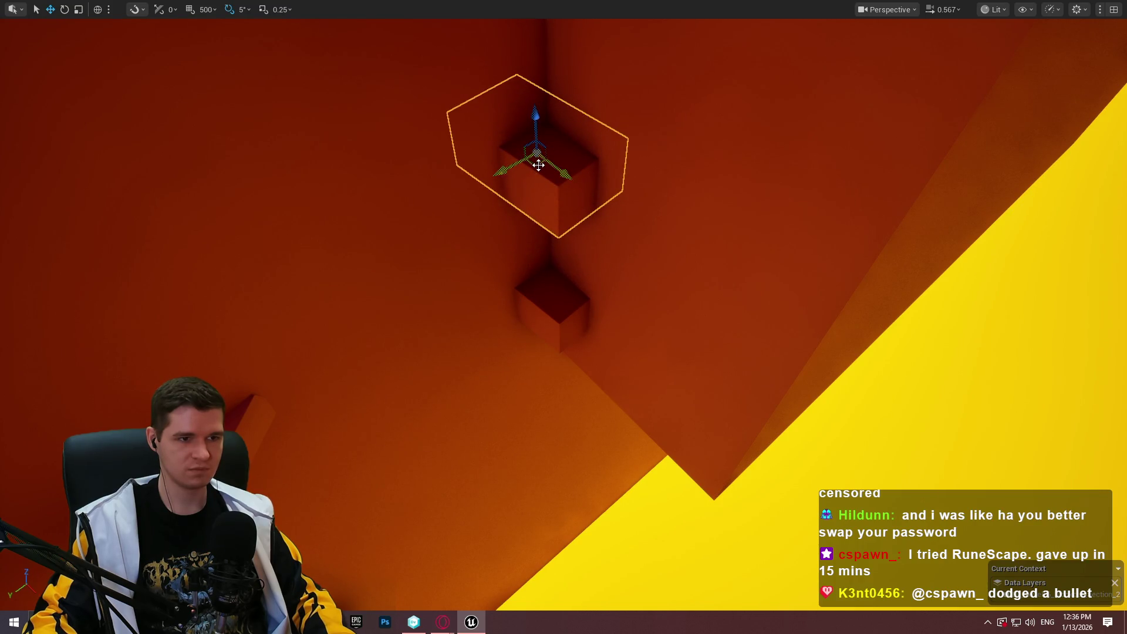
{"action": "mouse_move", "coordinate": [538, 165]}
{"action": "left_mouse_down"}
{"action": "mouse_move", "coordinate": [717, 327]}
{"action": "mouse_move", "coordinate": [913, 382]}
{"action": "mouse_move", "coordinate": [932, 369]}
{"action": "mouse_move", "coordinate": [940, 403]}
{"action": "left_mouse_up"}
Slide the new ledge cube up-left into the wall right of the corner, just below the first ledge
{"action": "mouse_move", "coordinate": [930, 361]}
{"action": "left_mouse_down"}
{"action": "mouse_move", "coordinate": [877, 335]}
{"action": "mouse_move", "coordinate": [855, 402]}
{"action": "mouse_move", "coordinate": [875, 317]}
{"action": "mouse_move", "coordinate": [862, 340]}
{"action": "mouse_move", "coordinate": [822, 329]}
{"action": "mouse_move", "coordinate": [845, 352]}
{"action": "mouse_move", "coordinate": [865, 347]}
{"action": "left_mouse_up"}
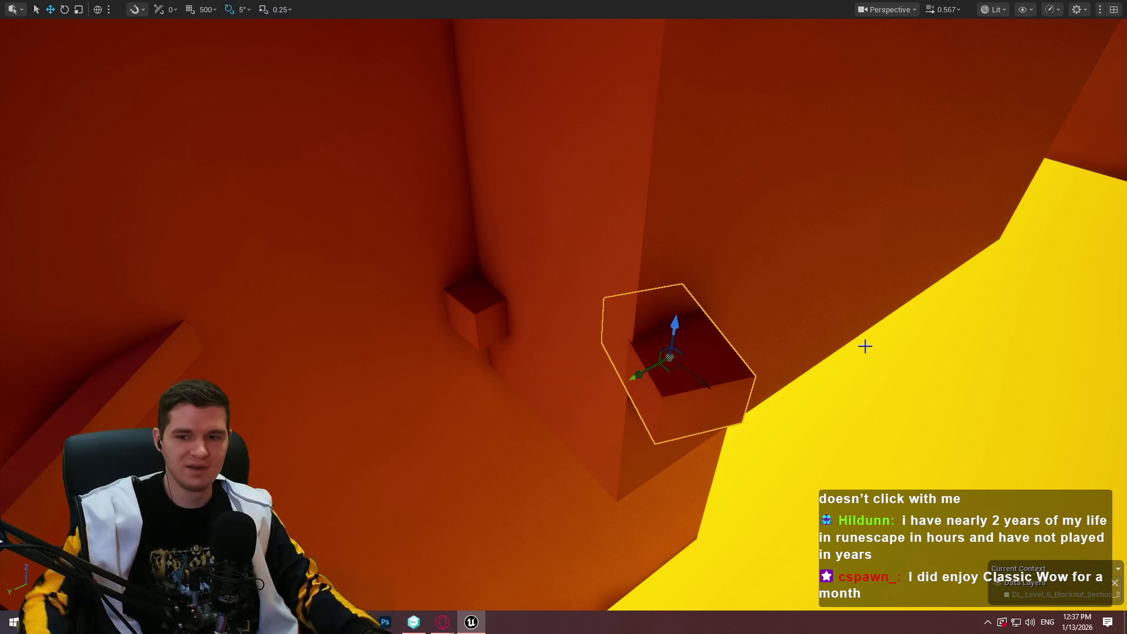
Playtest from the beam's spot, then stop the session
{"action": "left_click_drag", "start_coordinate": [885, 339], "coordinate": [704, 346]}
{"action": "mouse_move", "coordinate": [594, 365]}
{"action": "left_mouse_down"}
{"action": "mouse_move", "coordinate": [645, 352]}
{"action": "mouse_move", "coordinate": [594, 366]}
{"action": "left_mouse_up"}
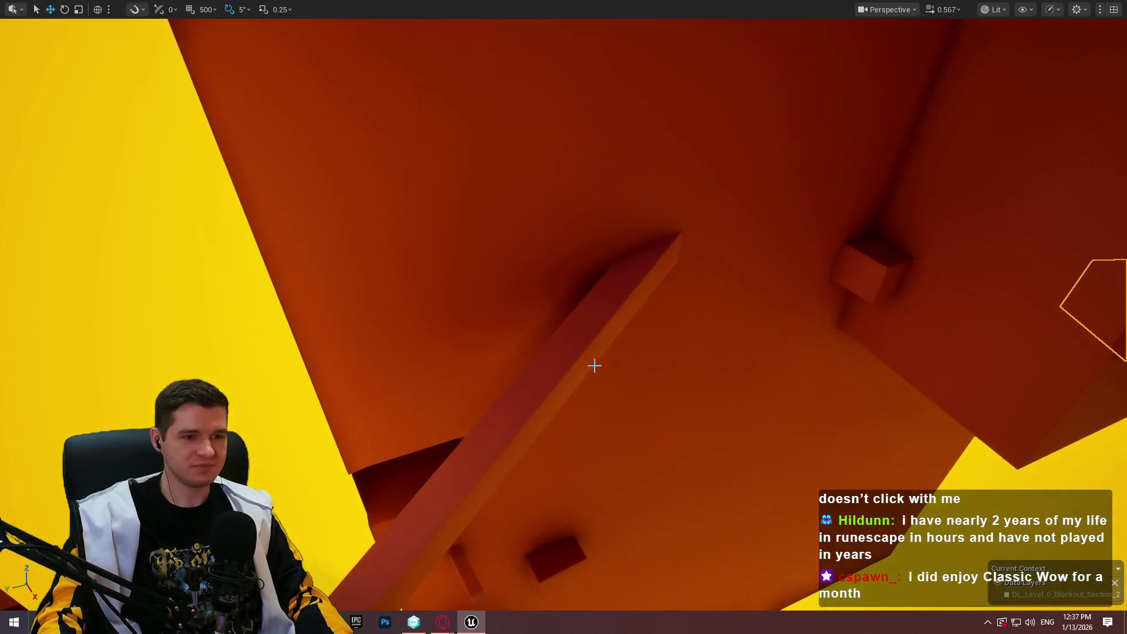
{"action": "right_click", "coordinate": [555, 350]}
{"action": "left_click", "coordinate": [634, 600]}
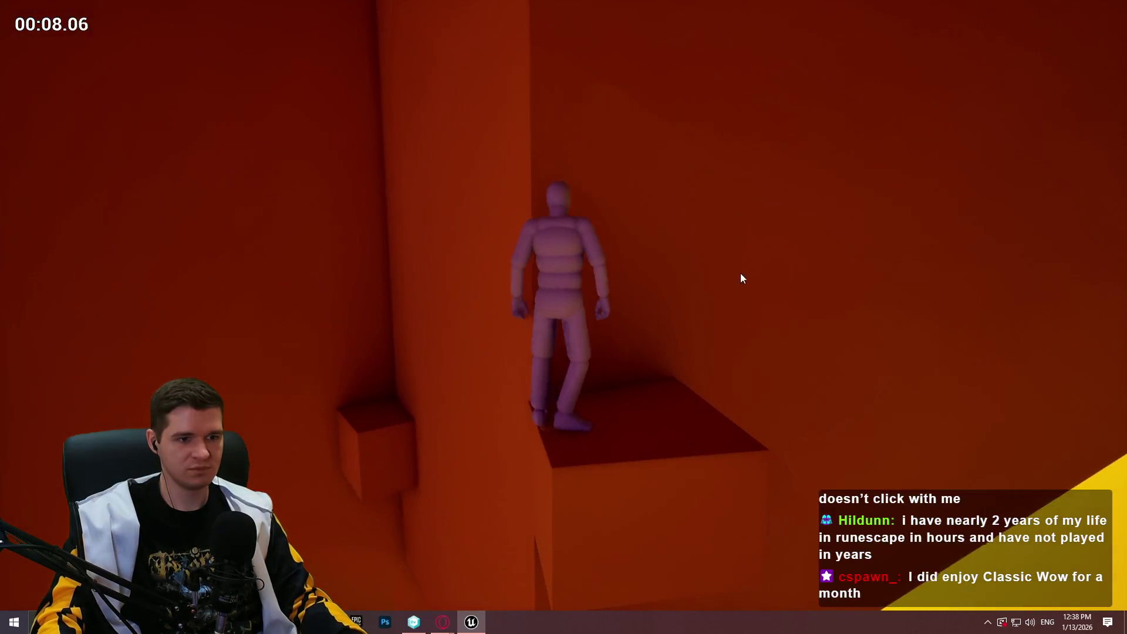
{"action": "key", "text": "Escape"}
Lower the small wall cube slightly so it sits below the first ledge
{"action": "left_click", "coordinate": [673, 390]}
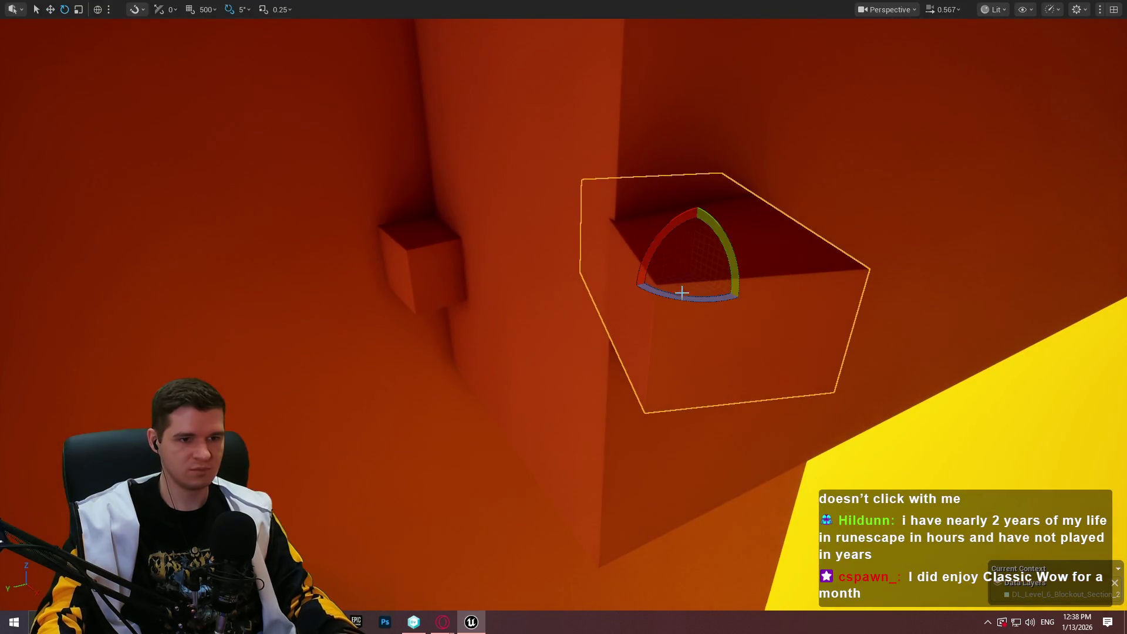
{"action": "left_click_drag", "start_coordinate": [690, 250], "coordinate": [690, 273]}
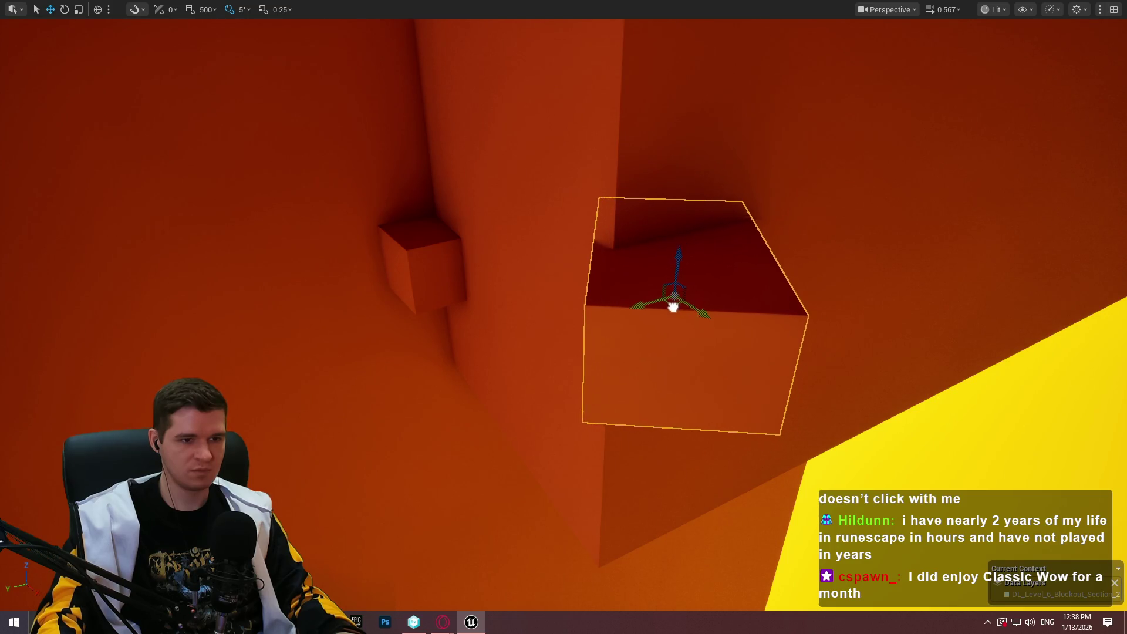
{"action": "mouse_move", "coordinate": [696, 374]}
{"action": "left_mouse_down"}
{"action": "mouse_move", "coordinate": [634, 311]}
{"action": "mouse_move", "coordinate": [610, 317]}
{"action": "mouse_move", "coordinate": [611, 305]}
{"action": "left_mouse_up"}
{"action": "left_click_drag", "start_coordinate": [654, 421], "coordinate": [473, 299]}
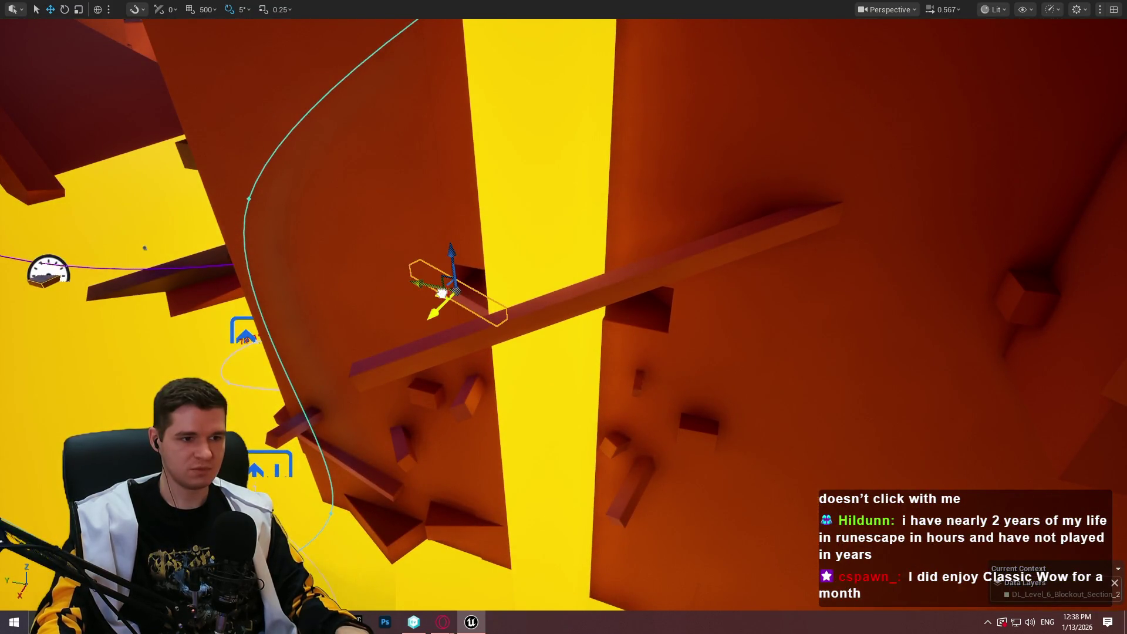
Slide the long beam along the wall, tilt it 20 degrees, then fine-tune its position and angle
{"action": "left_click_drag", "start_coordinate": [559, 322], "coordinate": [559, 321]}
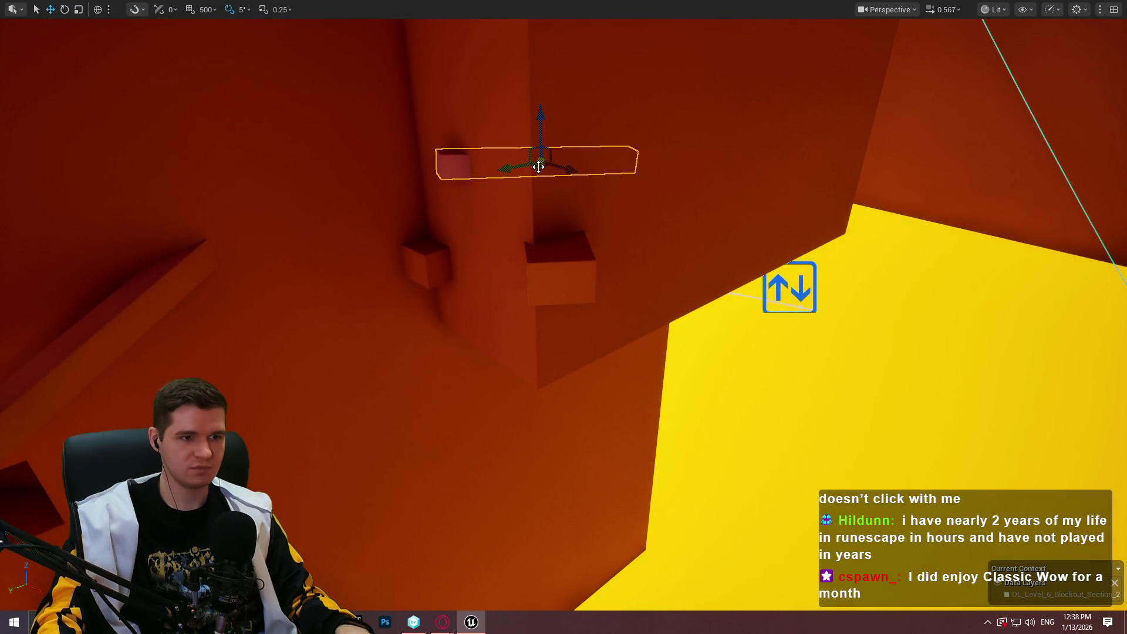
{"action": "left_click_drag", "start_coordinate": [583, 170], "coordinate": [676, 172]}
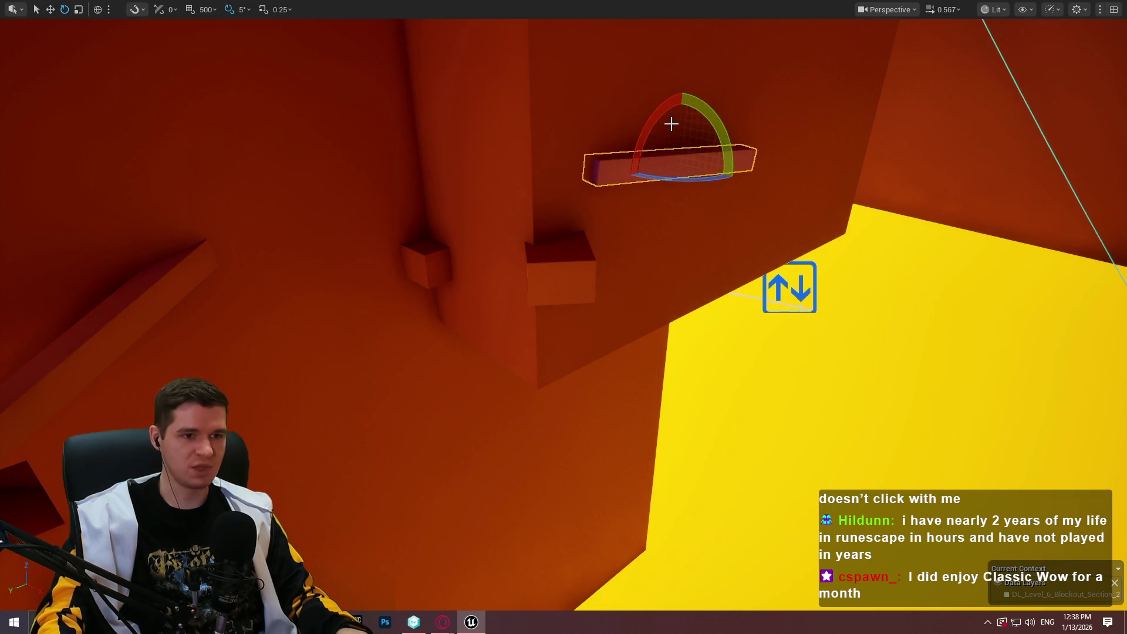
{"action": "left_click_drag", "start_coordinate": [656, 106], "coordinate": [675, 89]}
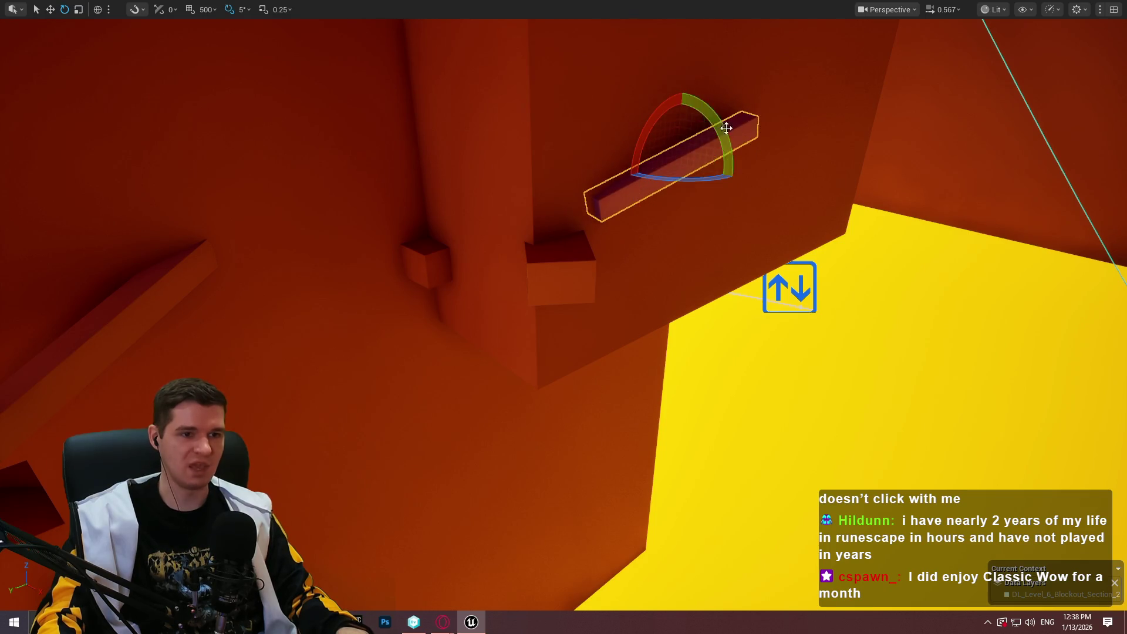
{"action": "key", "text": "f"}
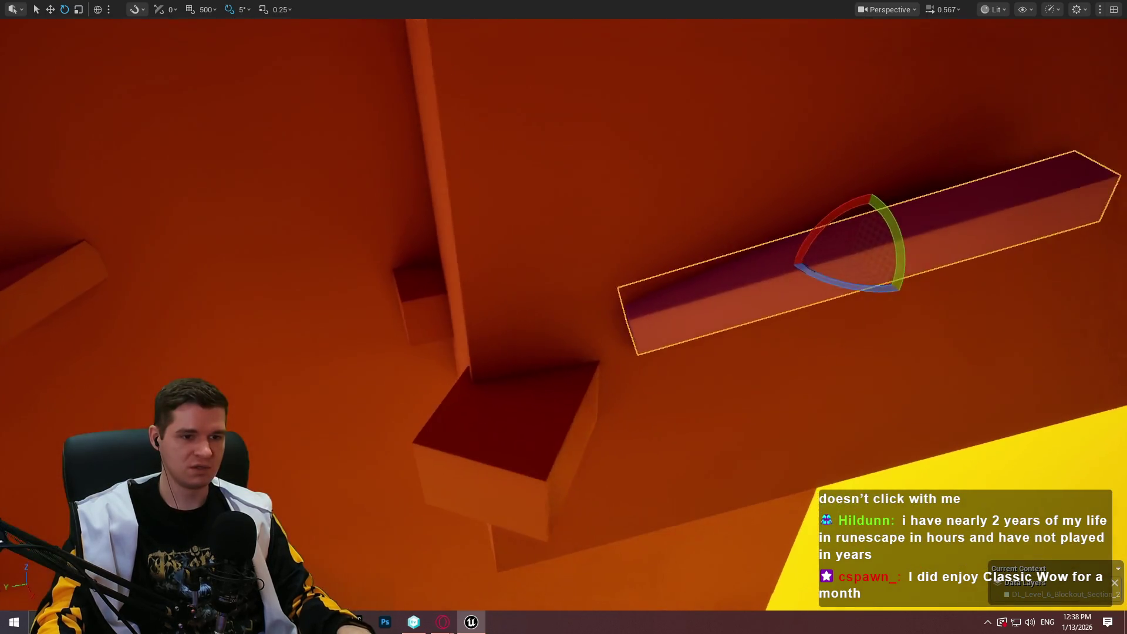
{"action": "key", "text": "w"}
{"action": "mouse_move", "coordinate": [816, 256]}
{"action": "left_mouse_down"}
{"action": "mouse_move", "coordinate": [830, 249]}
{"action": "mouse_move", "coordinate": [815, 259]}
{"action": "mouse_move", "coordinate": [838, 254]}
{"action": "mouse_move", "coordinate": [893, 283]}
{"action": "left_mouse_up"}
{"action": "key", "text": "e"}
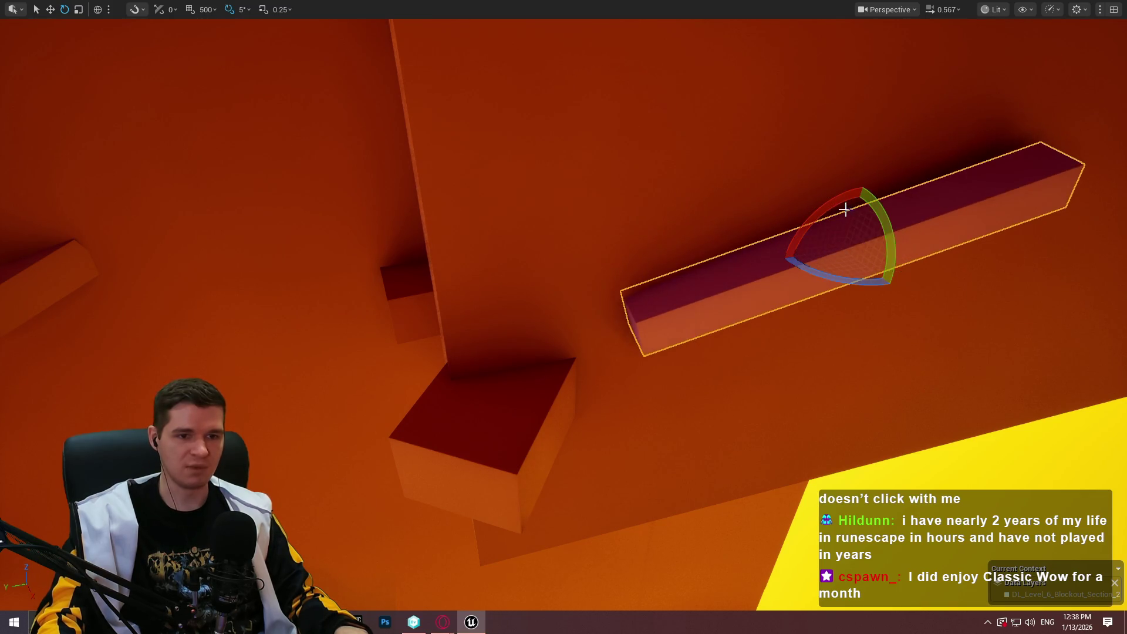
{"action": "mouse_move", "coordinate": [844, 210]}
{"action": "left_mouse_down"}
{"action": "mouse_move", "coordinate": [902, 297]}
{"action": "mouse_move", "coordinate": [894, 304]}
{"action": "left_mouse_up"}
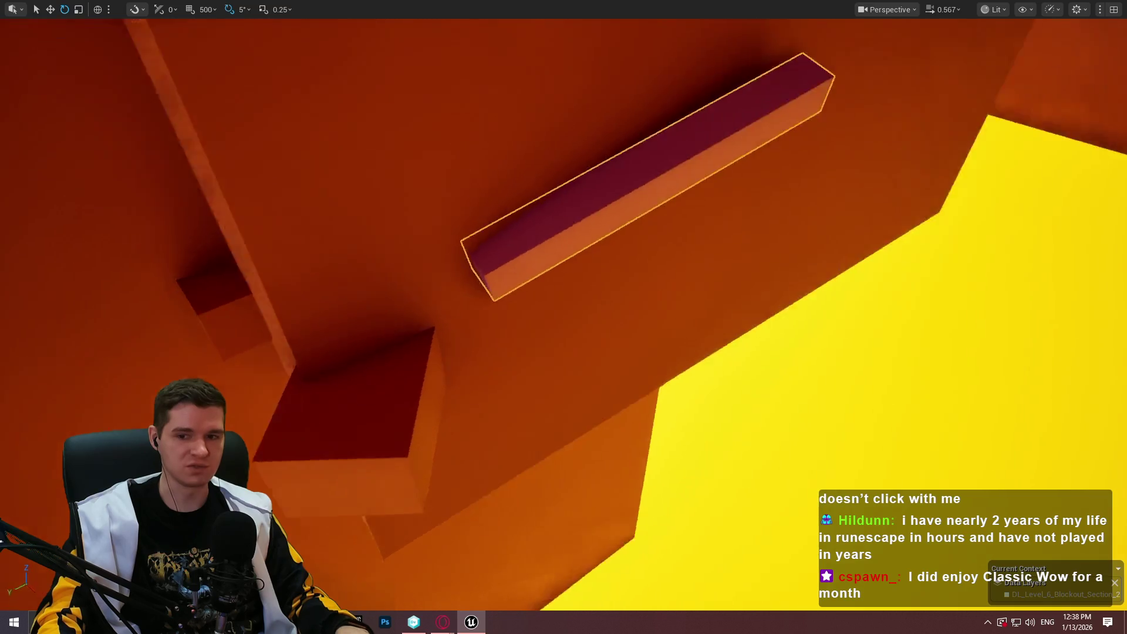
Shift the beam sideways and lower it, then nudge it up-left into its final spot
{"action": "left_click_drag", "start_coordinate": [600, 207], "coordinate": [629, 214]}
{"action": "key", "text": "w"}
{"action": "left_click_drag", "start_coordinate": [617, 176], "coordinate": [624, 210]}
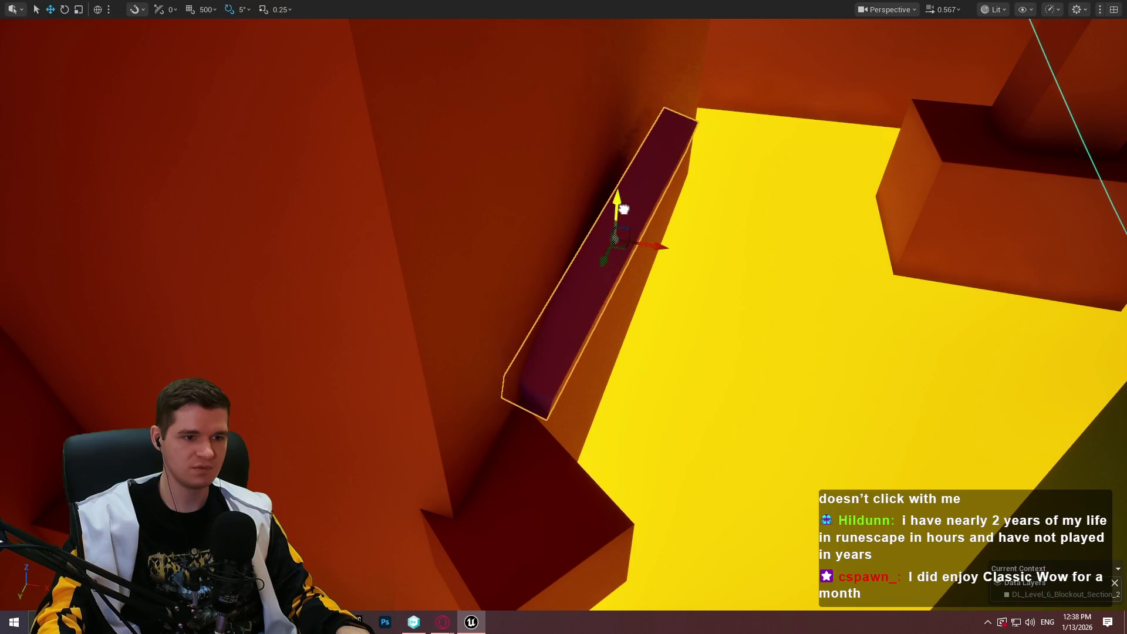
{"action": "left_click_drag", "start_coordinate": [700, 186], "coordinate": [752, 181]}
{"action": "key", "text": "e"}
{"action": "key", "text": "w"}
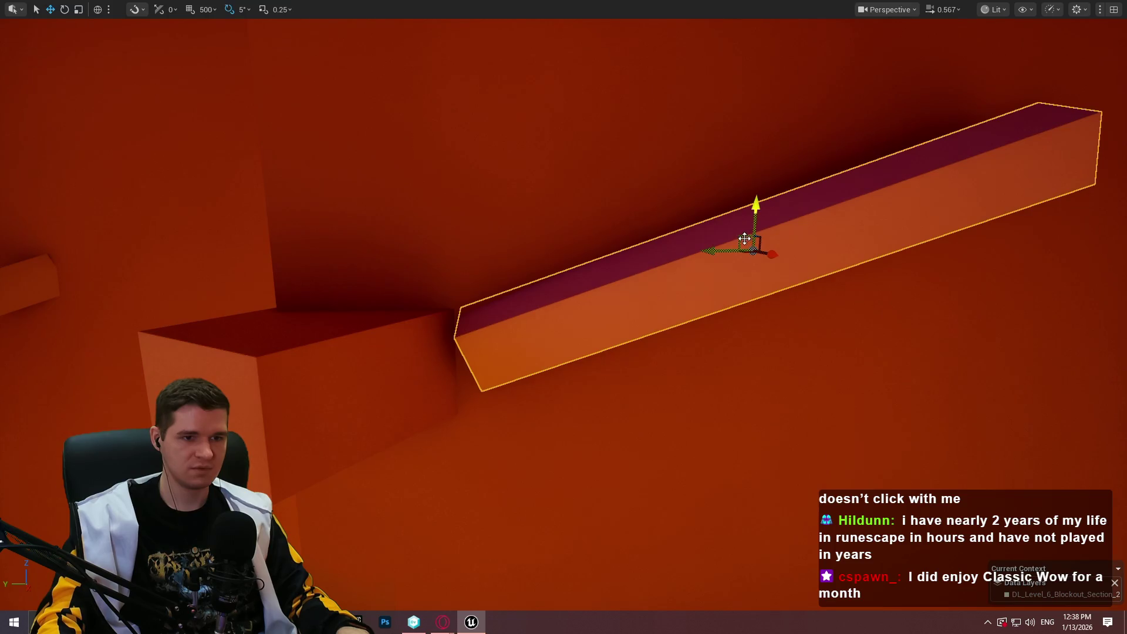
{"action": "mouse_move", "coordinate": [744, 239]}
{"action": "left_mouse_down"}
{"action": "mouse_move", "coordinate": [720, 232]}
{"action": "mouse_move", "coordinate": [706, 243]}
{"action": "mouse_move", "coordinate": [738, 221]}
{"action": "left_mouse_up"}
{"action": "key", "text": "Escape"}
Reselect the beam and switch its transform gizmo to world coordinates
{"action": "left_click", "coordinate": [827, 267]}
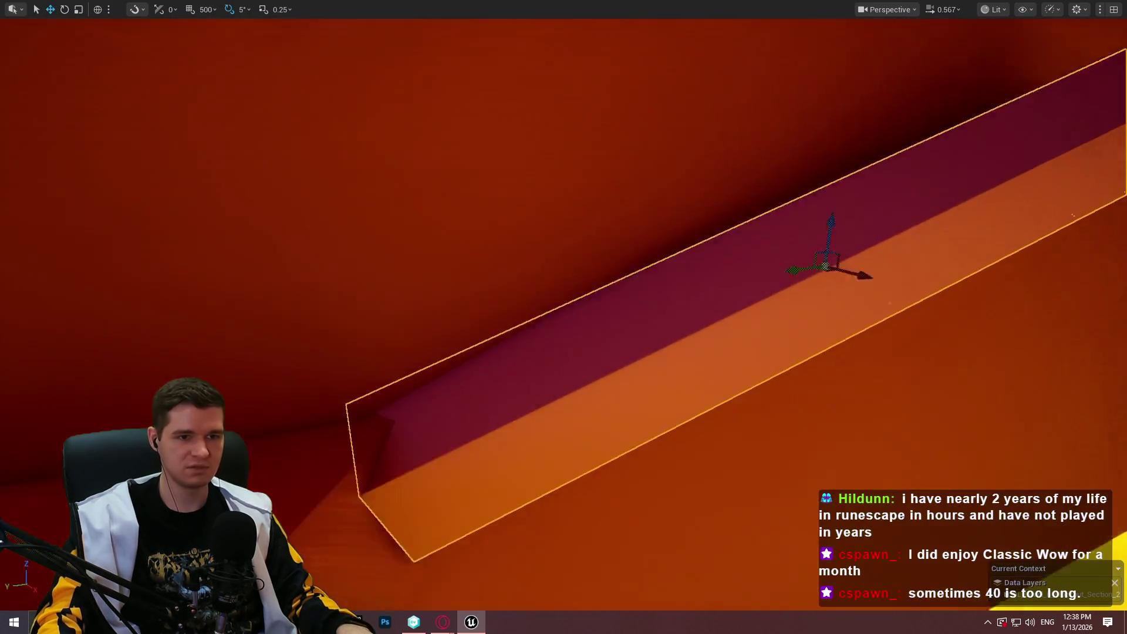
{"action": "left_click_drag", "start_coordinate": [757, 259], "coordinate": [757, 258]}
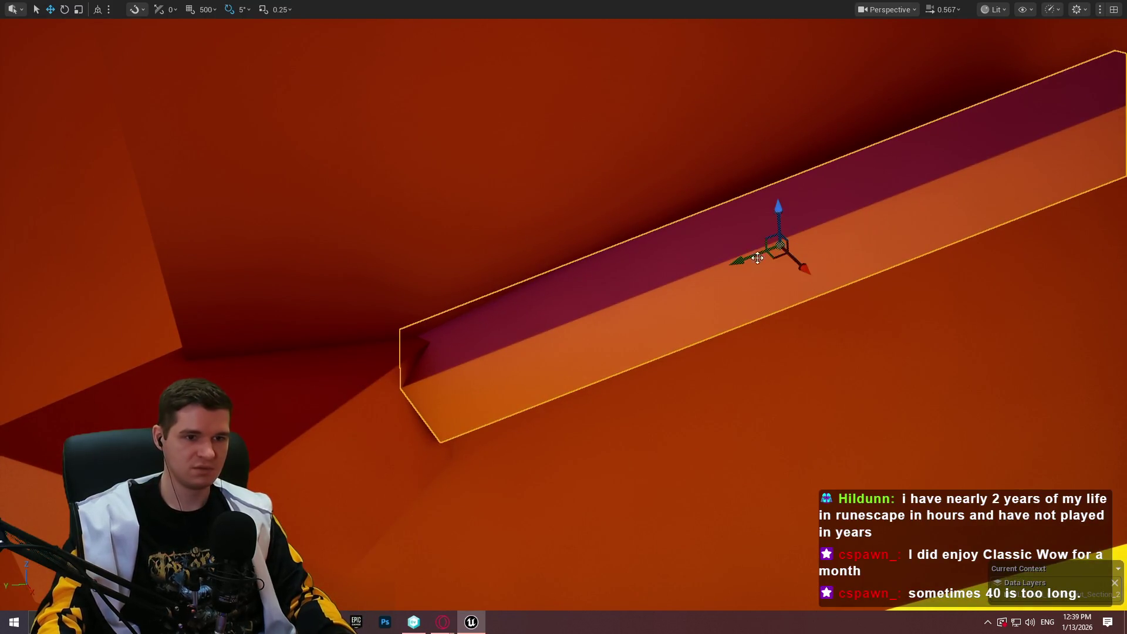
{"action": "key", "text": "ctrl+grave"}
{"action": "left_click_drag", "start_coordinate": [769, 264], "coordinate": [780, 291]}
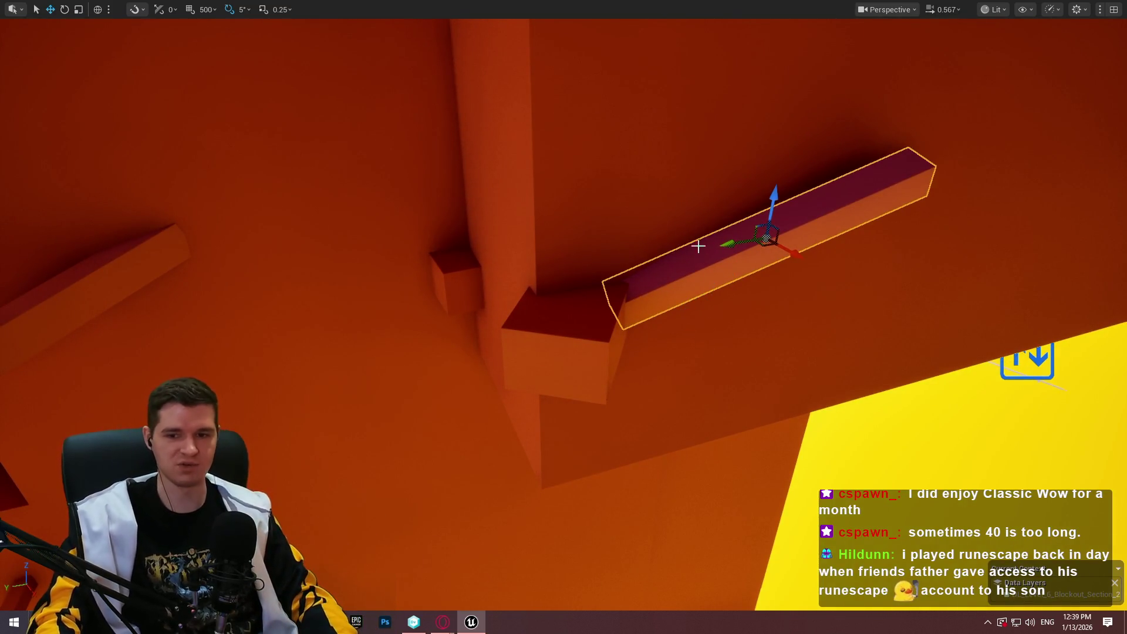
Play from the cube ledge and walk the mannequin along the beam onto the ledge
{"action": "right_click", "coordinate": [597, 306]}
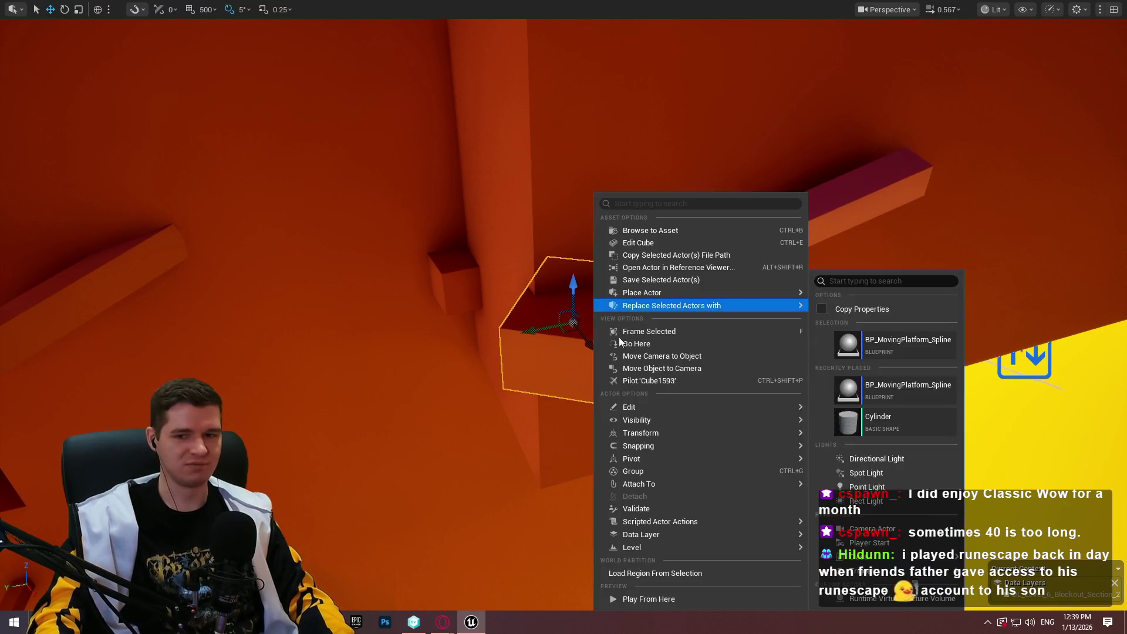
{"action": "left_click", "coordinate": [690, 598]}
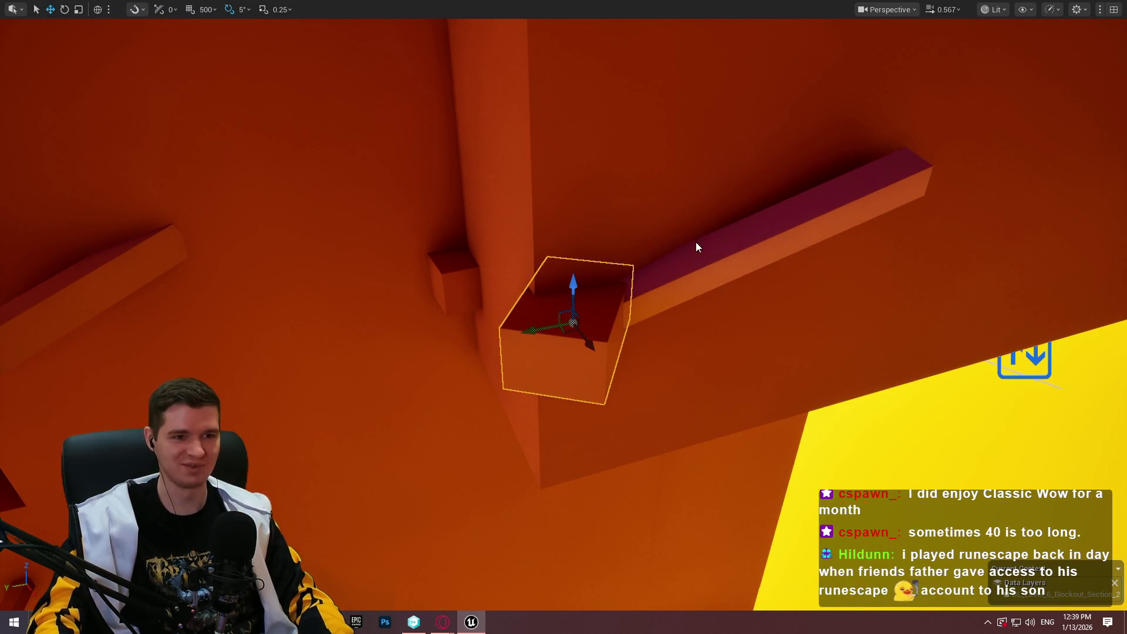
{"action": "key", "text": "w"}
{"action": "key", "text": "w"}
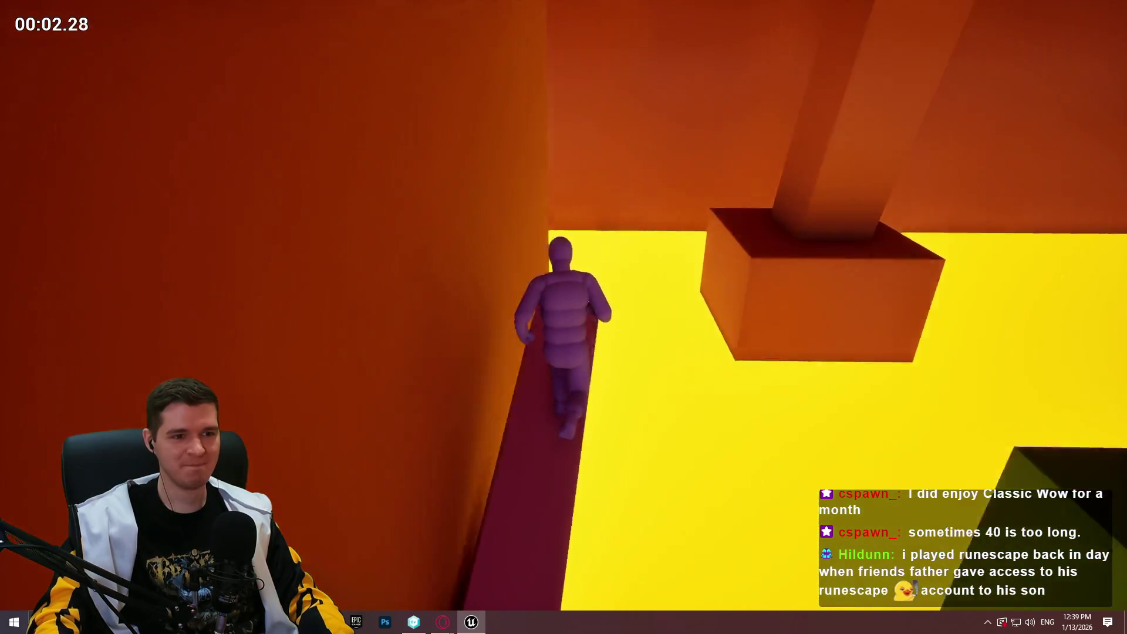
{"action": "key", "text": "w"}
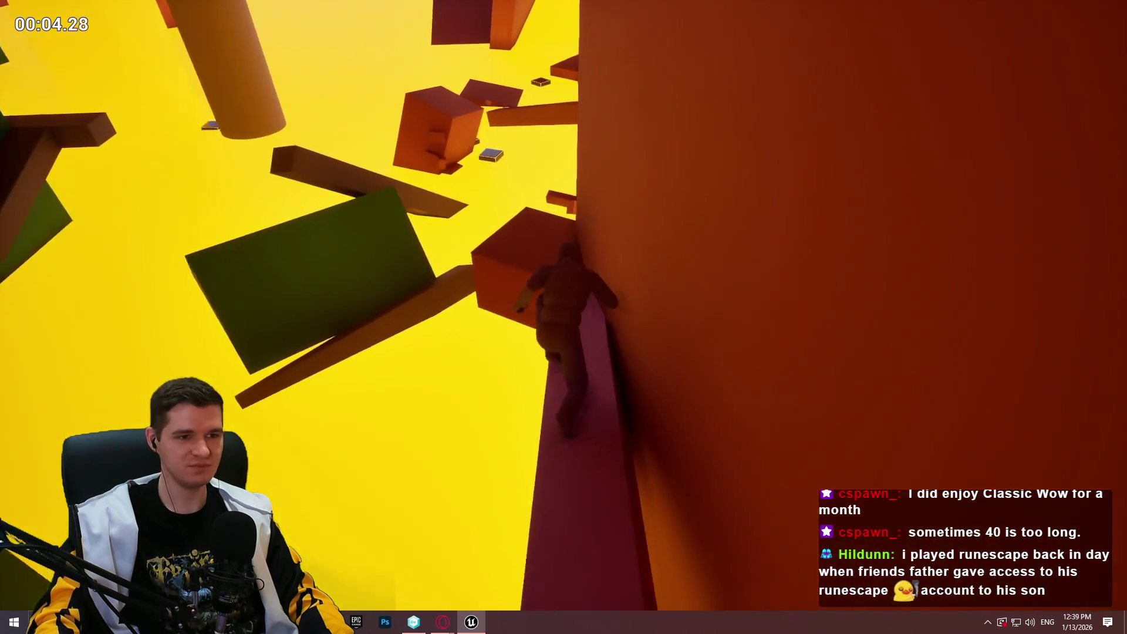
{"action": "key", "text": "w"}
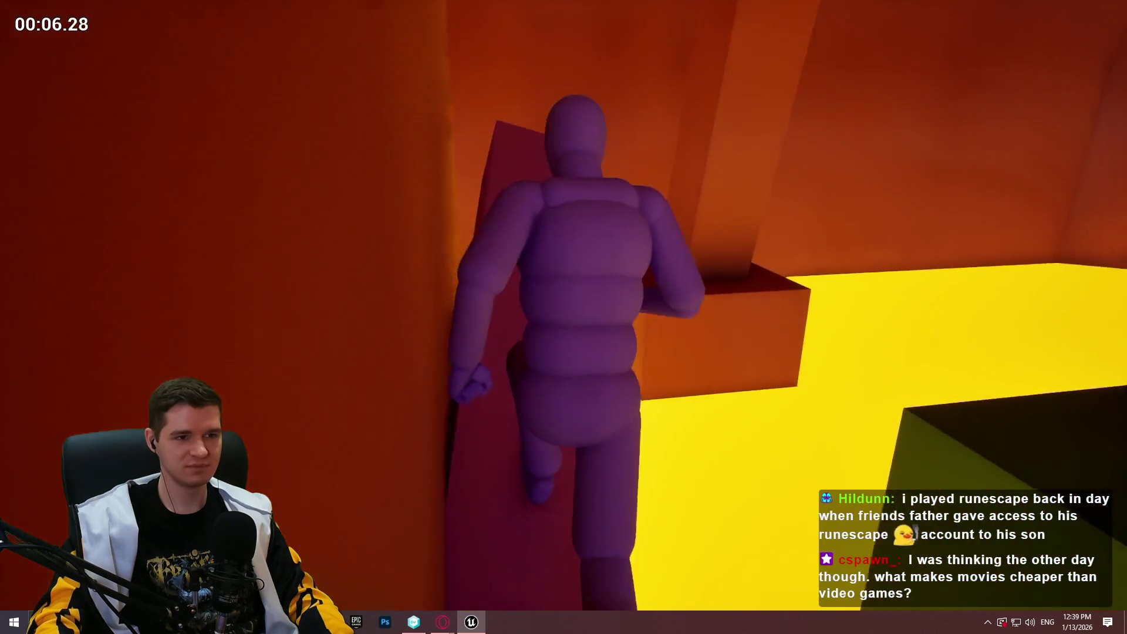
{"action": "key", "text": "w"}
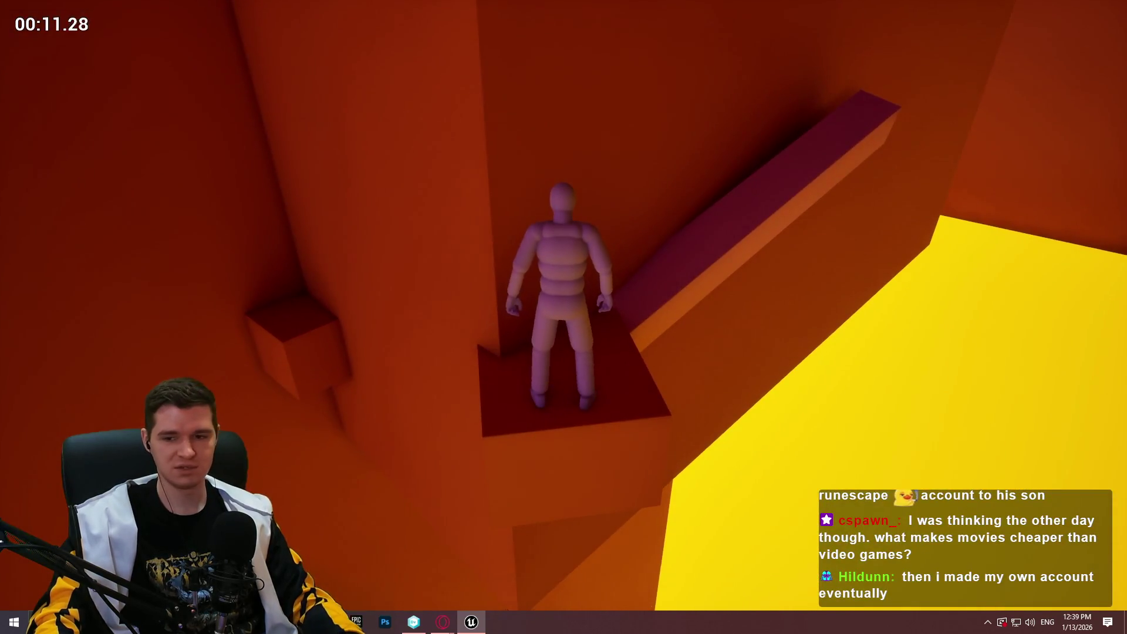
Stop the playtest and switch over to the web browser
{"action": "key", "text": "Escape"}
{"action": "mouse_move", "coordinate": [845, 238]}
{"action": "left_mouse_down"}
{"action": "mouse_move", "coordinate": [909, 202]}
{"action": "mouse_move", "coordinate": [821, 234]}
{"action": "mouse_move", "coordinate": [846, 237]}
{"action": "left_mouse_up"}
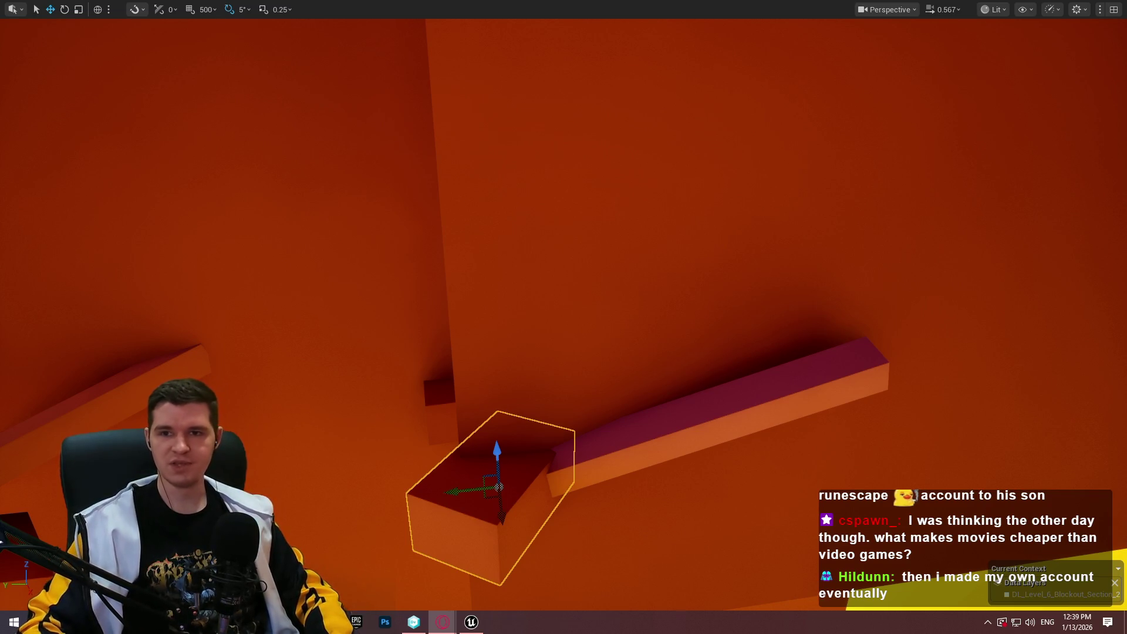
{"action": "key", "text": "alt+Tab"}
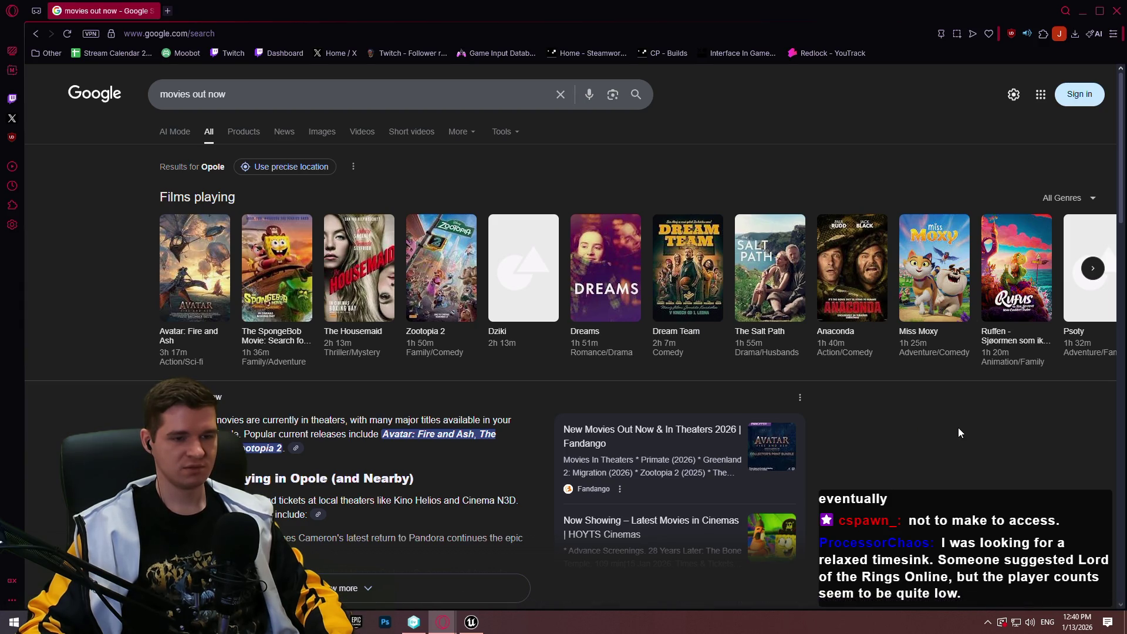
{"action": "scroll", "coordinate": [952, 426], "scroll_direction": "down", "scroll_amount": 1}
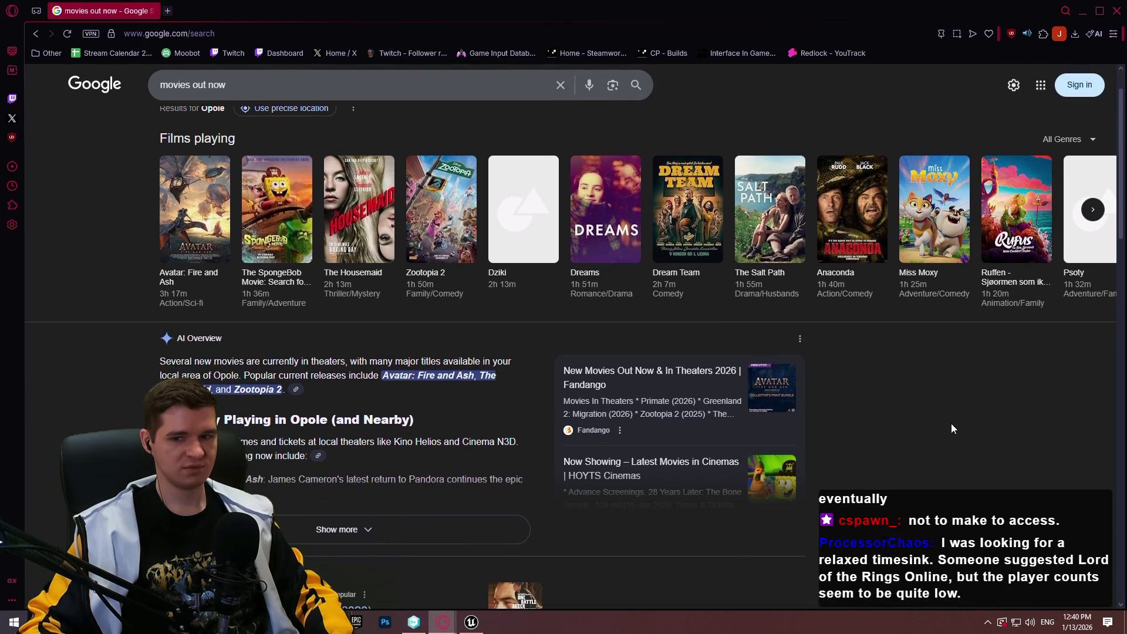
{"action": "scroll", "coordinate": [953, 419], "scroll_direction": "up", "scroll_amount": 1}
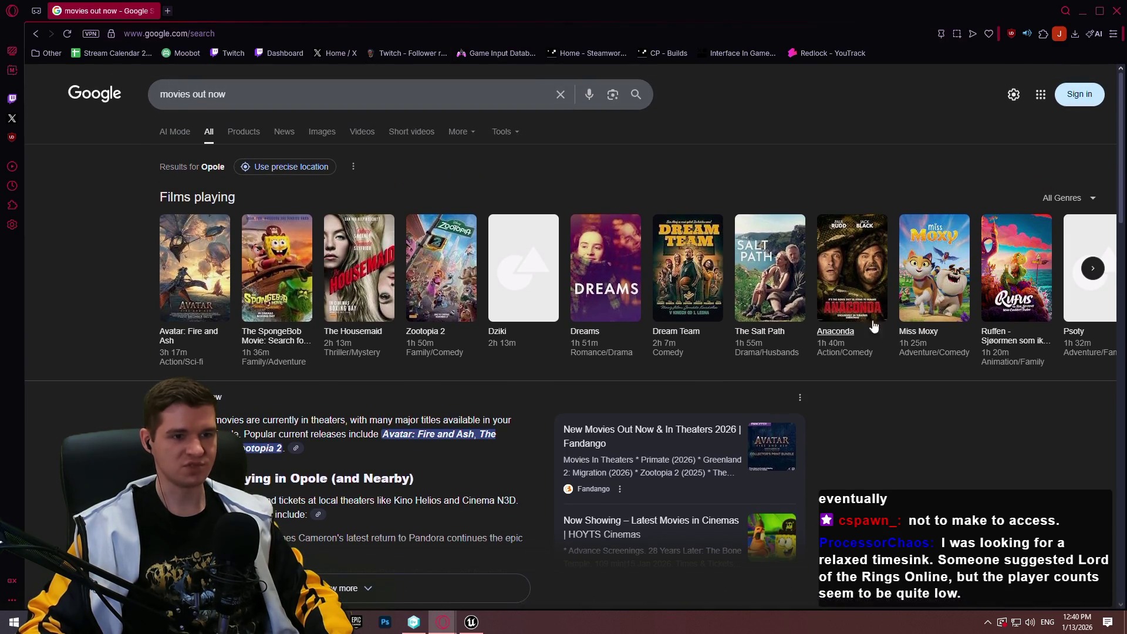
{"action": "left_click", "coordinate": [167, 11]}
{"action": "type", "text": "dream "}
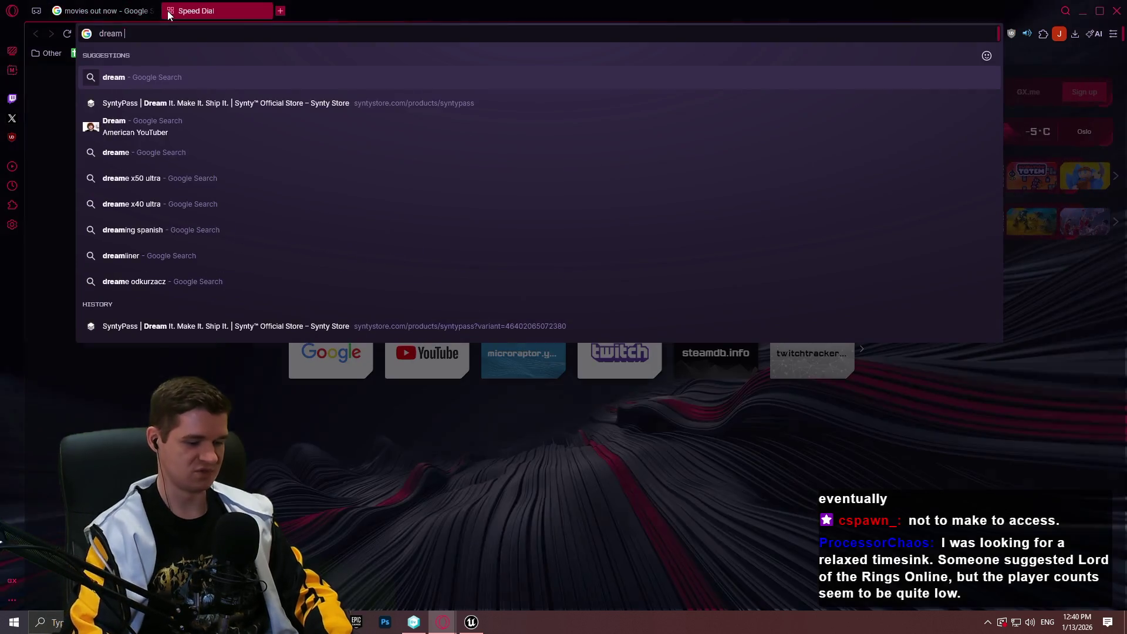
{"action": "type", "text": "team movie wiki"}
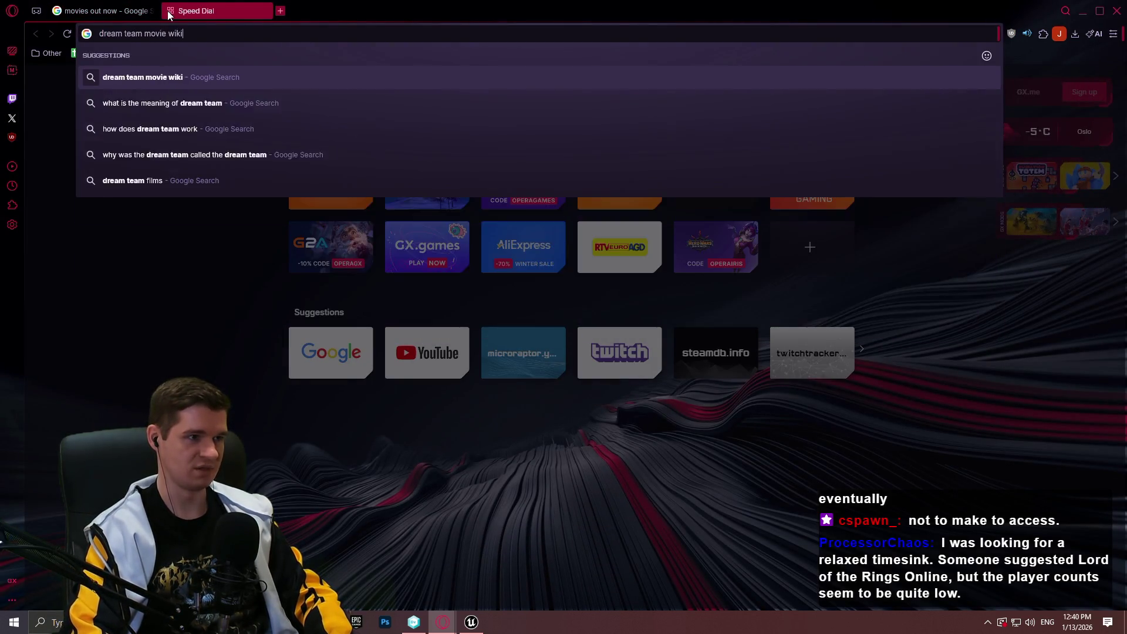
{"action": "key", "text": "Return"}
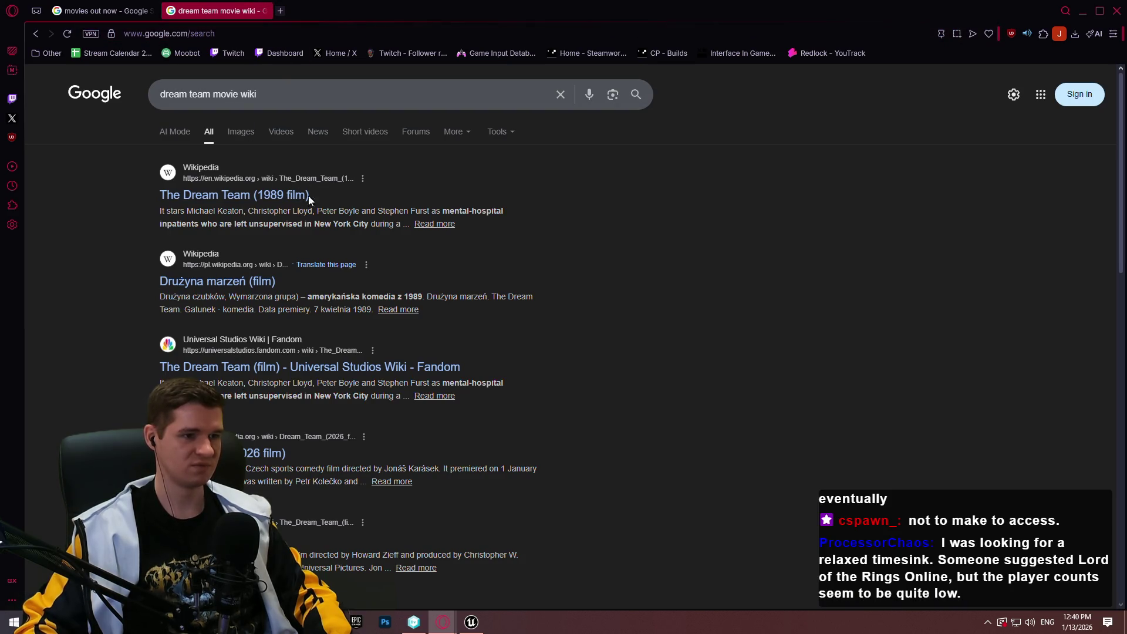
{"action": "left_click", "coordinate": [247, 457]}
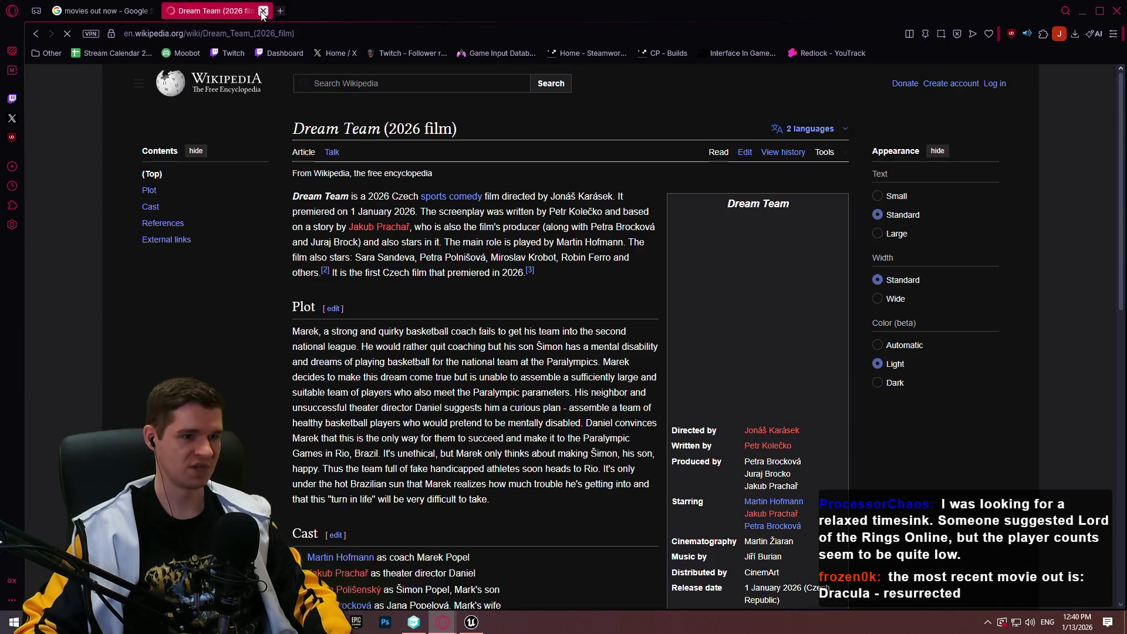
{"action": "left_click", "coordinate": [263, 11]}
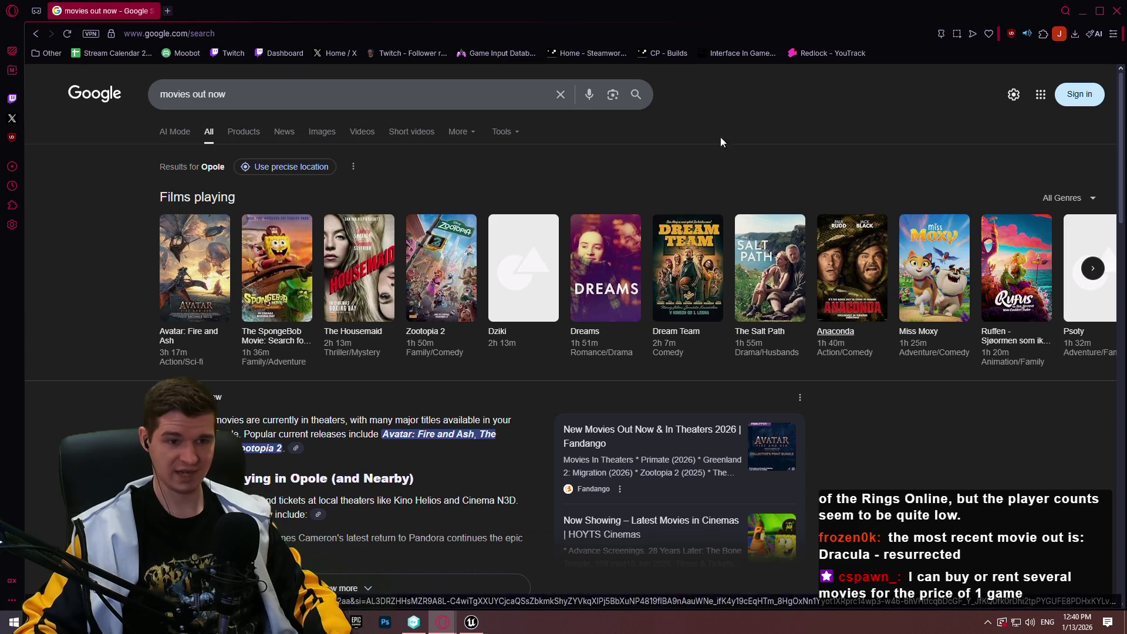
Search 'anaconda movie' in a new browser tab and scroll down to the details panel
{"action": "left_click", "coordinate": [167, 11]}
{"action": "type", "text": "anaconda movie"}
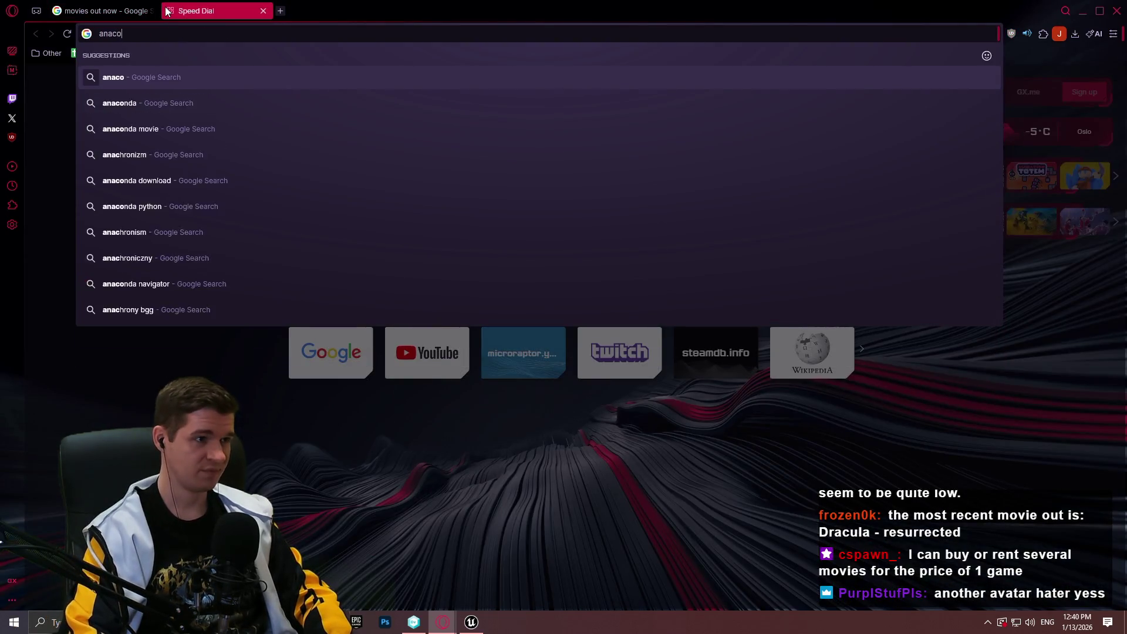
{"action": "key", "text": "Return"}
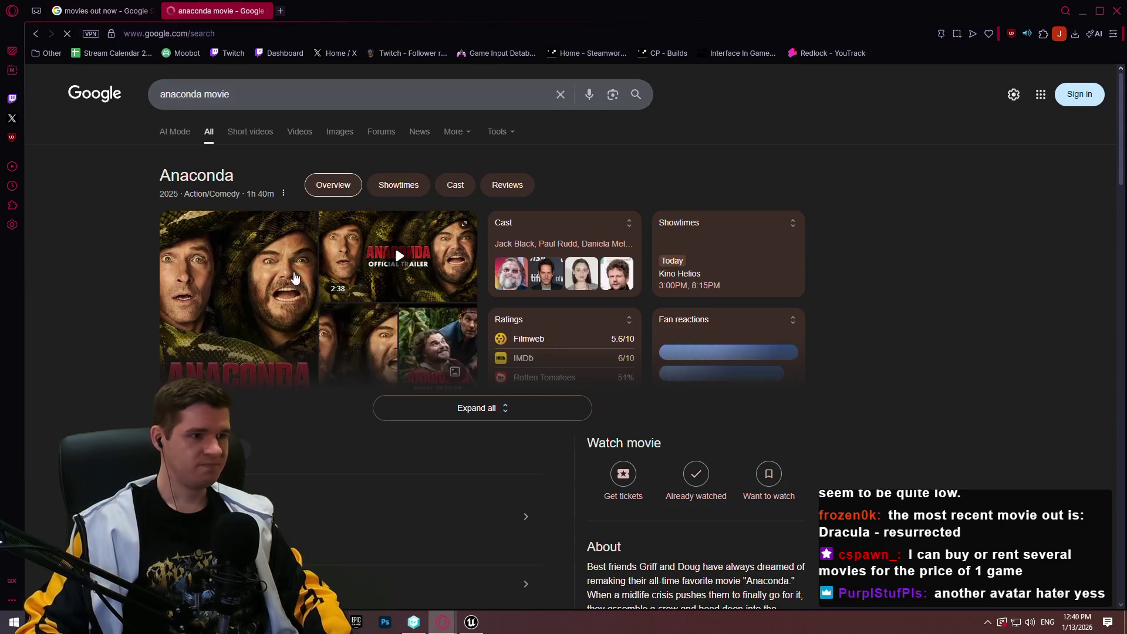
{"action": "scroll", "coordinate": [439, 295], "scroll_direction": "down", "scroll_amount": 4}
{"action": "scroll", "coordinate": [762, 518], "scroll_direction": "down", "scroll_amount": 2}
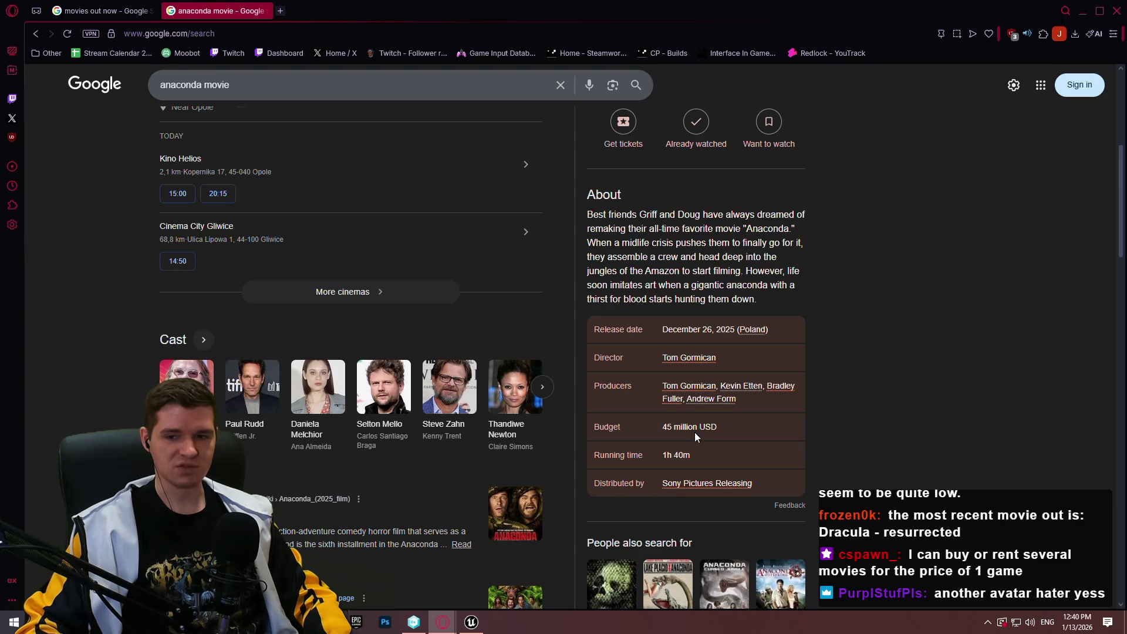
Highlight the film's 45 million USD budget in the details panel, then clear the selection
{"action": "left_click_drag", "start_coordinate": [662, 426], "coordinate": [697, 426]}
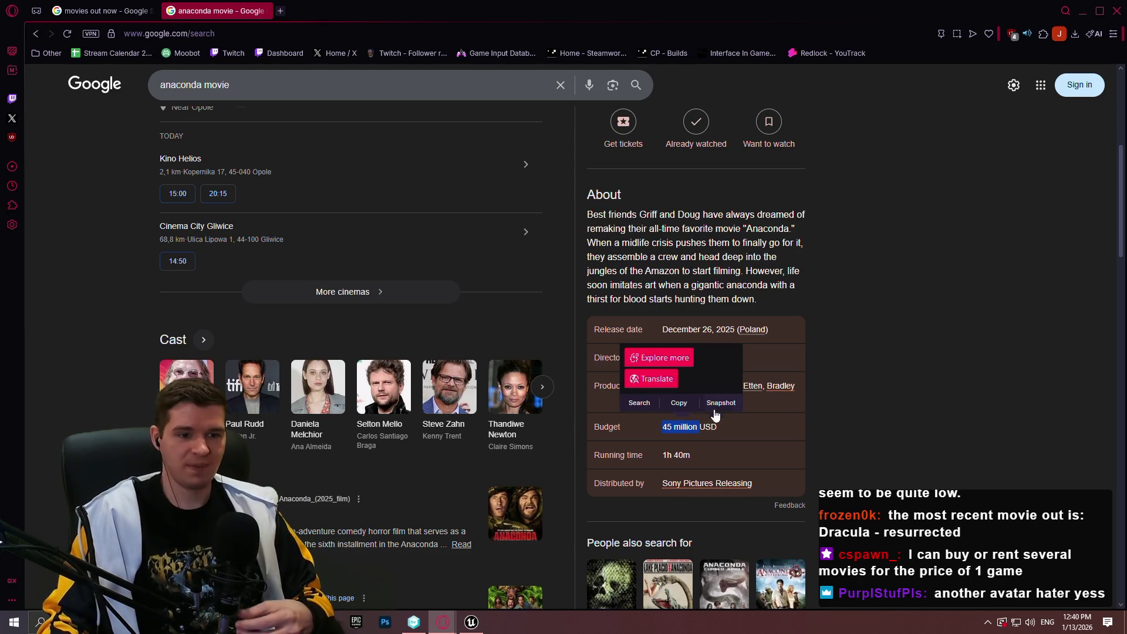
{"action": "scroll", "coordinate": [811, 366], "scroll_direction": "down", "scroll_amount": 3}
{"action": "left_click", "coordinate": [644, 324]}
{"action": "scroll", "coordinate": [644, 324], "scroll_direction": "up", "scroll_amount": 2}
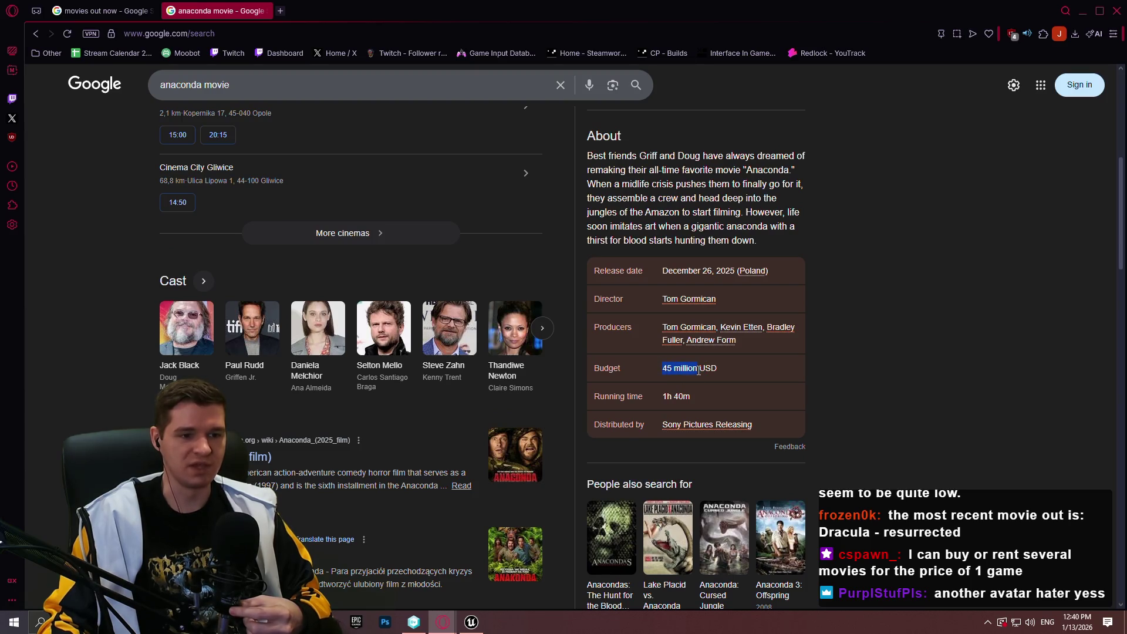
{"action": "left_click", "coordinate": [780, 387]}
{"action": "left_click_drag", "start_coordinate": [727, 374], "coordinate": [660, 374]}
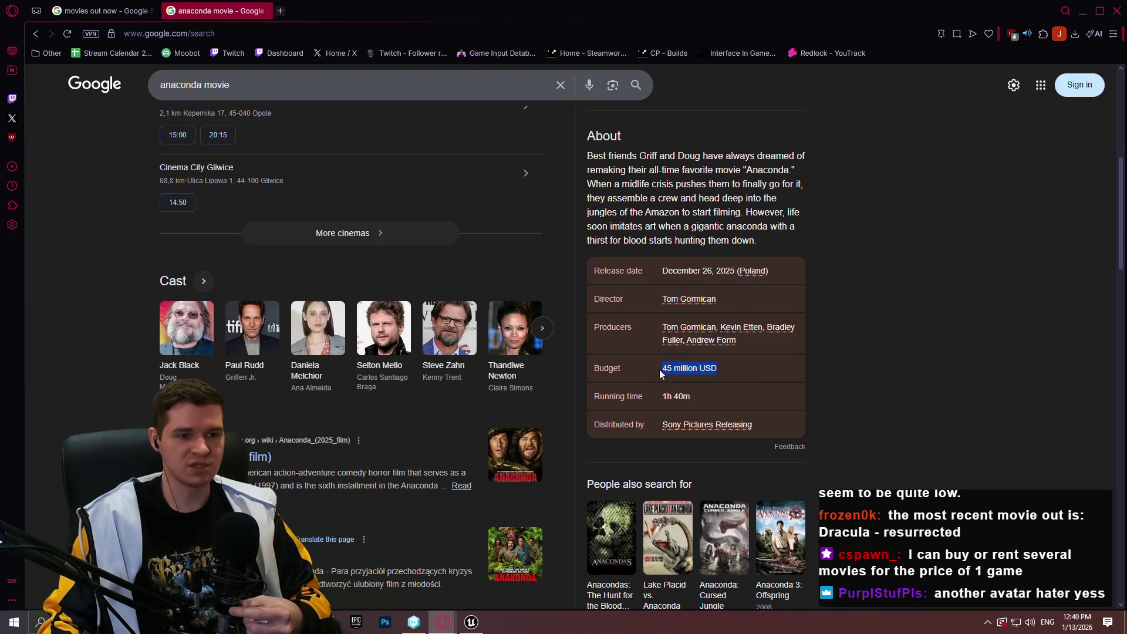
{"action": "scroll", "coordinate": [660, 318], "scroll_direction": "down", "scroll_amount": 1}
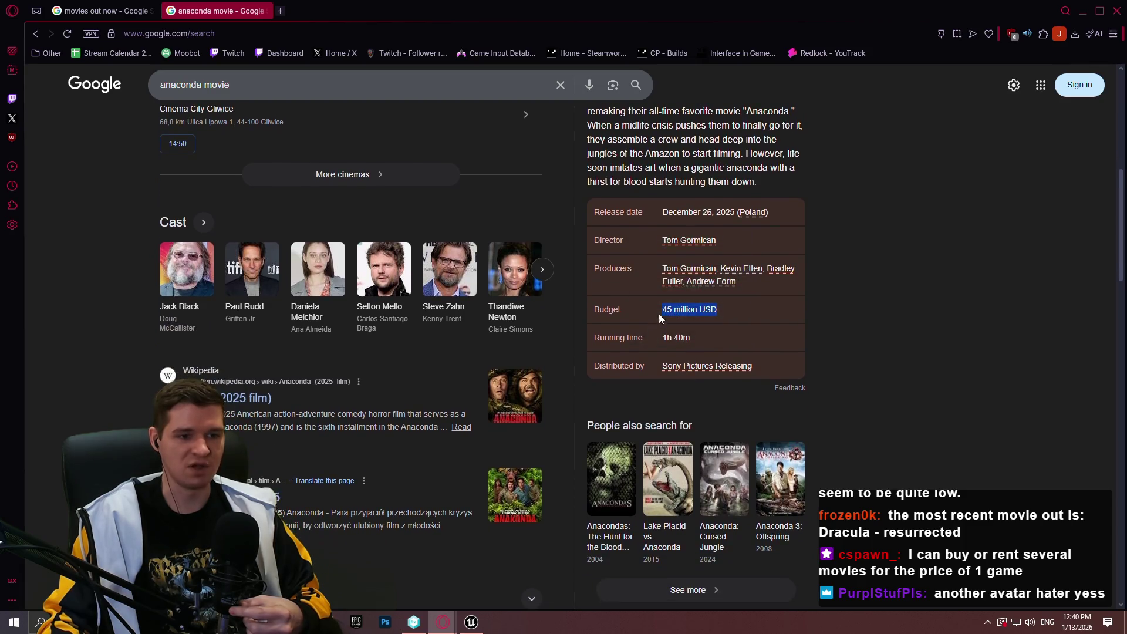
{"action": "left_click", "coordinate": [729, 311]}
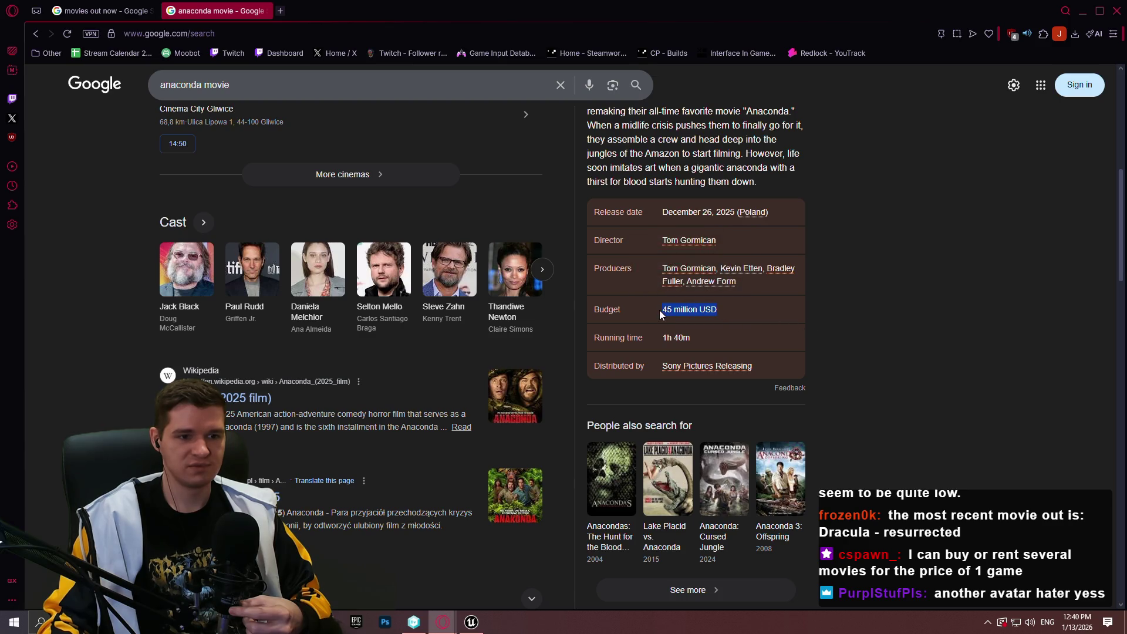
{"action": "left_click", "coordinate": [916, 321]}
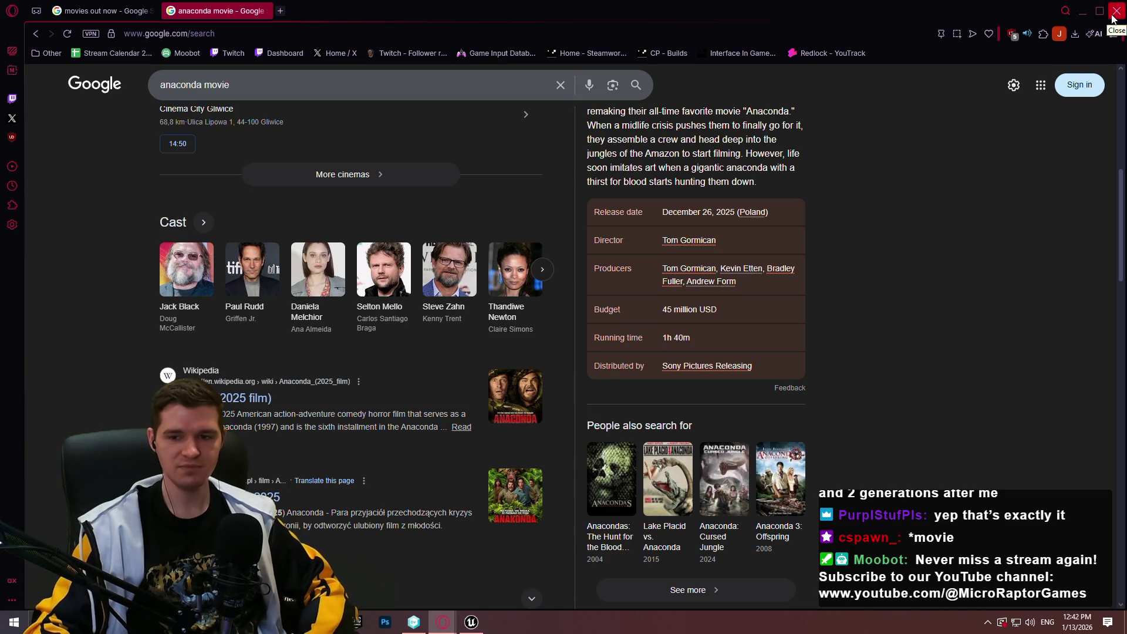
Scroll back to the top of the Anaconda results and close the browser window
{"action": "scroll", "coordinate": [966, 252], "scroll_direction": "up", "scroll_amount": 6}
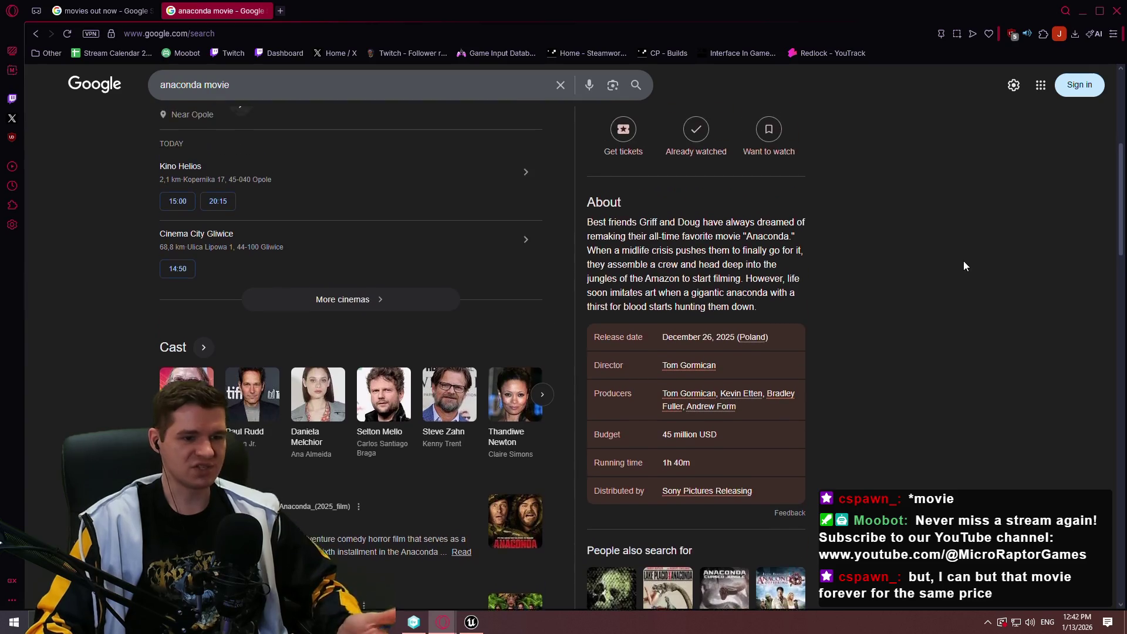
{"action": "scroll", "coordinate": [977, 267], "scroll_direction": "up", "scroll_amount": 2}
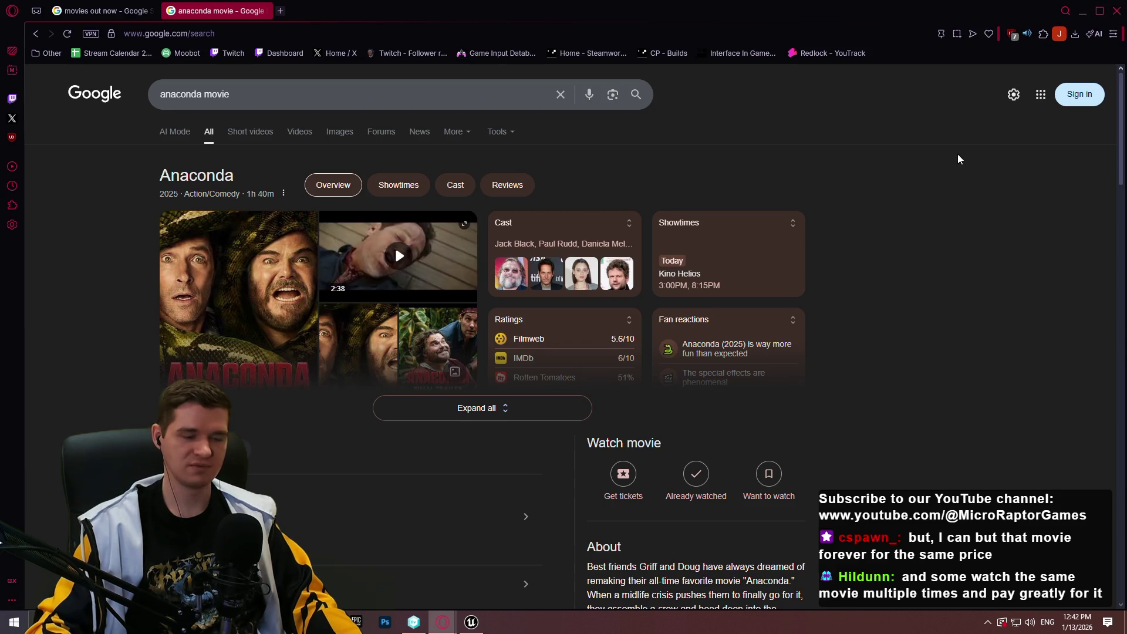
{"action": "scroll", "coordinate": [958, 176], "scroll_direction": "down", "scroll_amount": 1}
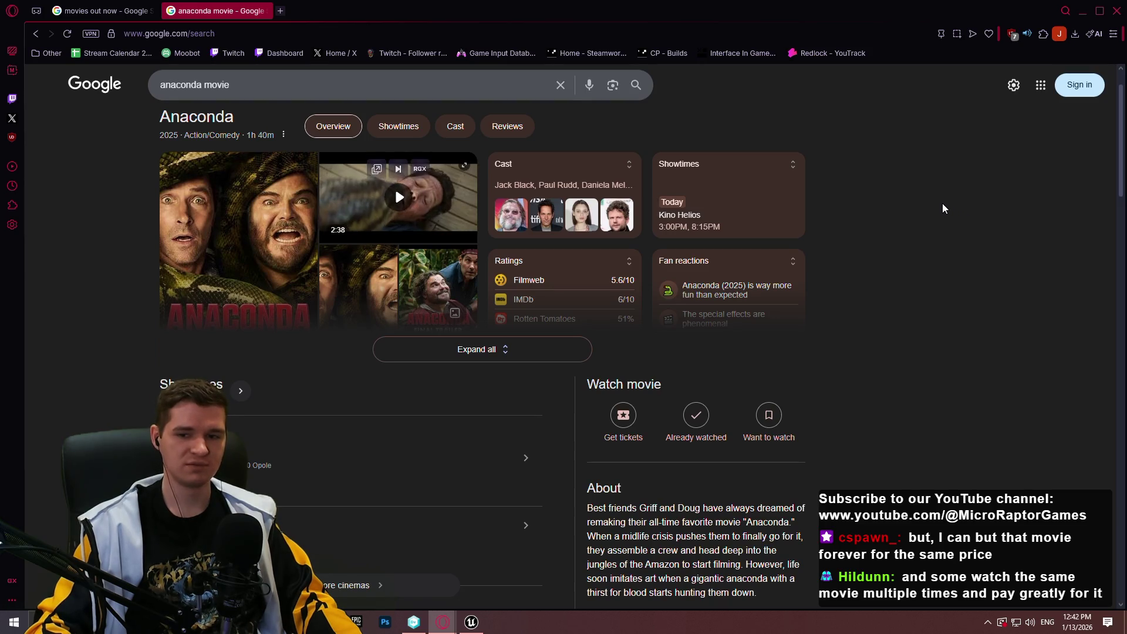
{"action": "scroll", "coordinate": [945, 197], "scroll_direction": "down", "scroll_amount": 3}
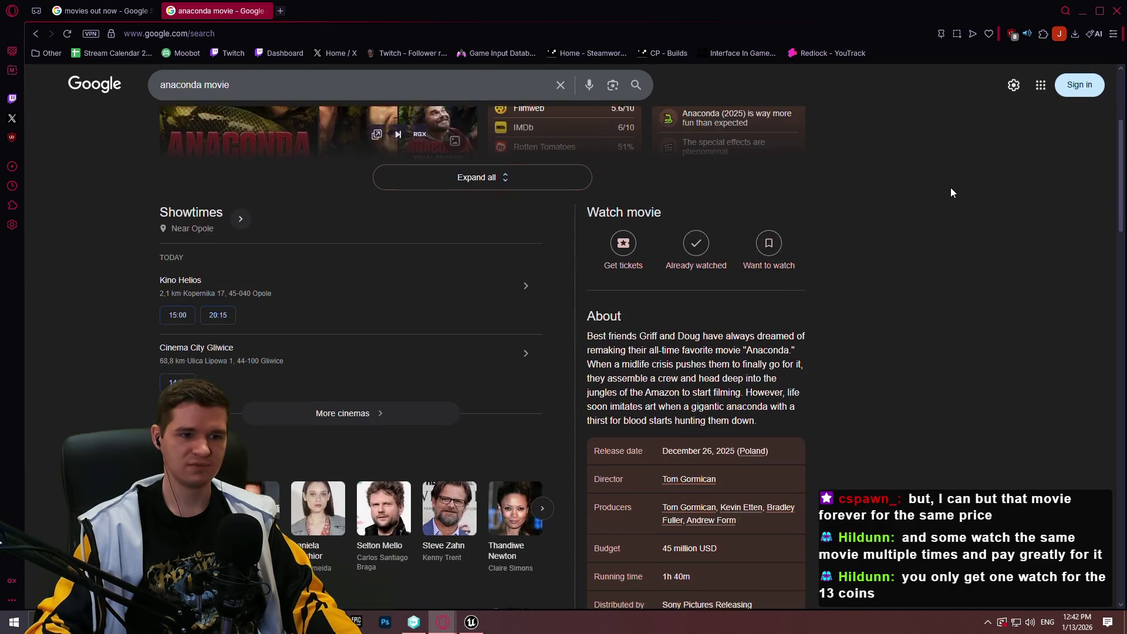
{"action": "scroll", "coordinate": [949, 187], "scroll_direction": "up", "scroll_amount": 3}
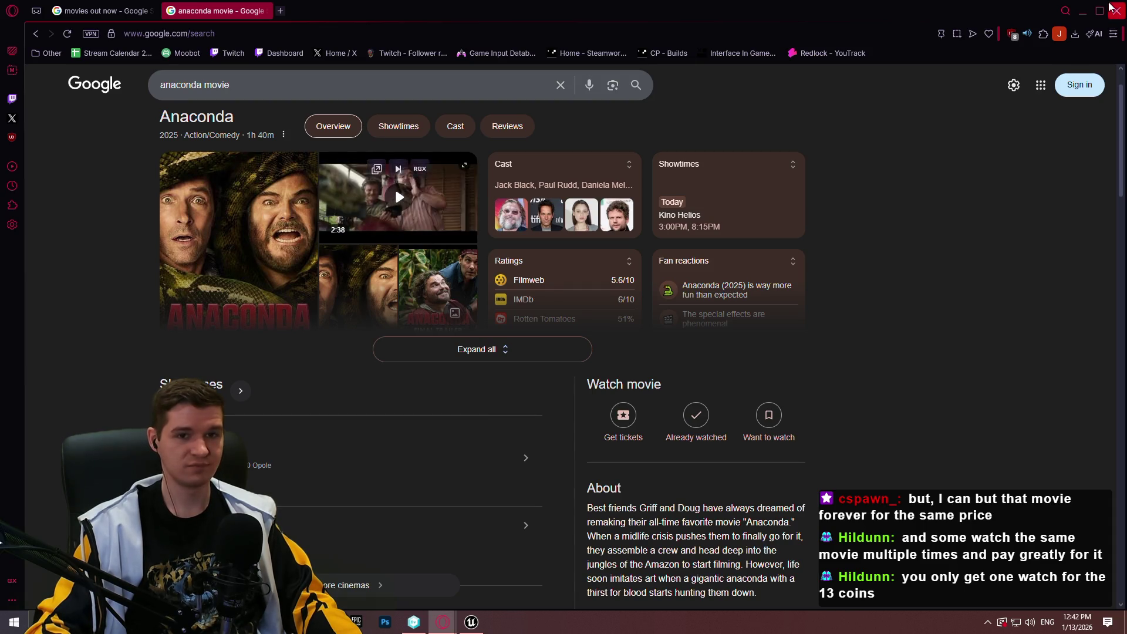
{"action": "left_click", "coordinate": [1111, 8]}
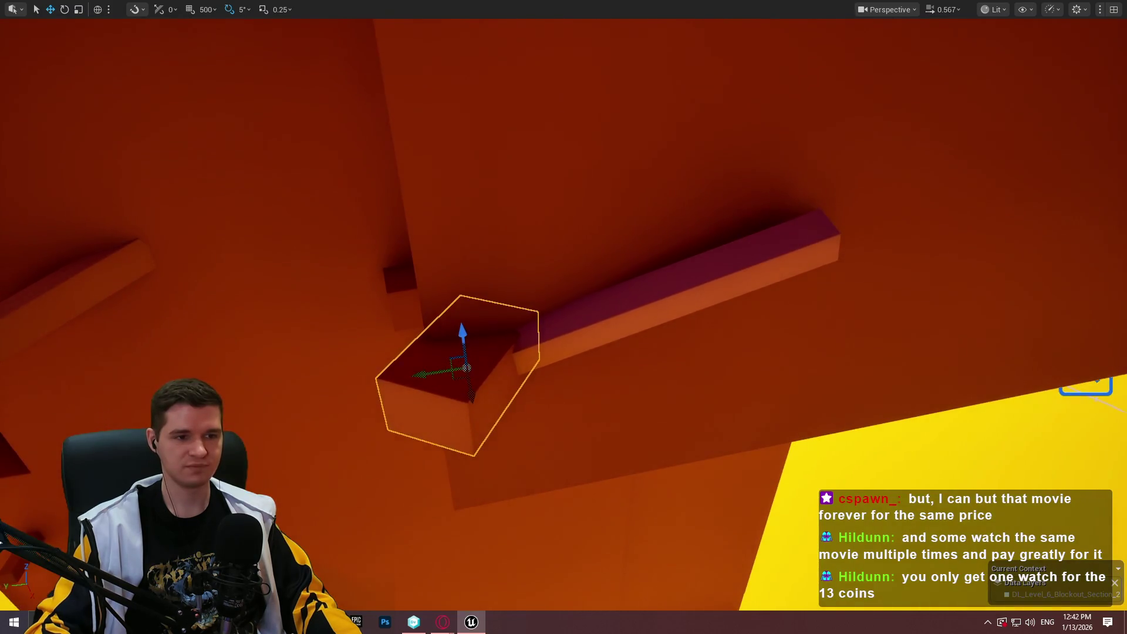
Playtest from the long beam, running the mannequin forward onto it, then stop
{"action": "left_click", "coordinate": [507, 319]}
{"action": "right_click", "coordinate": [450, 317]}
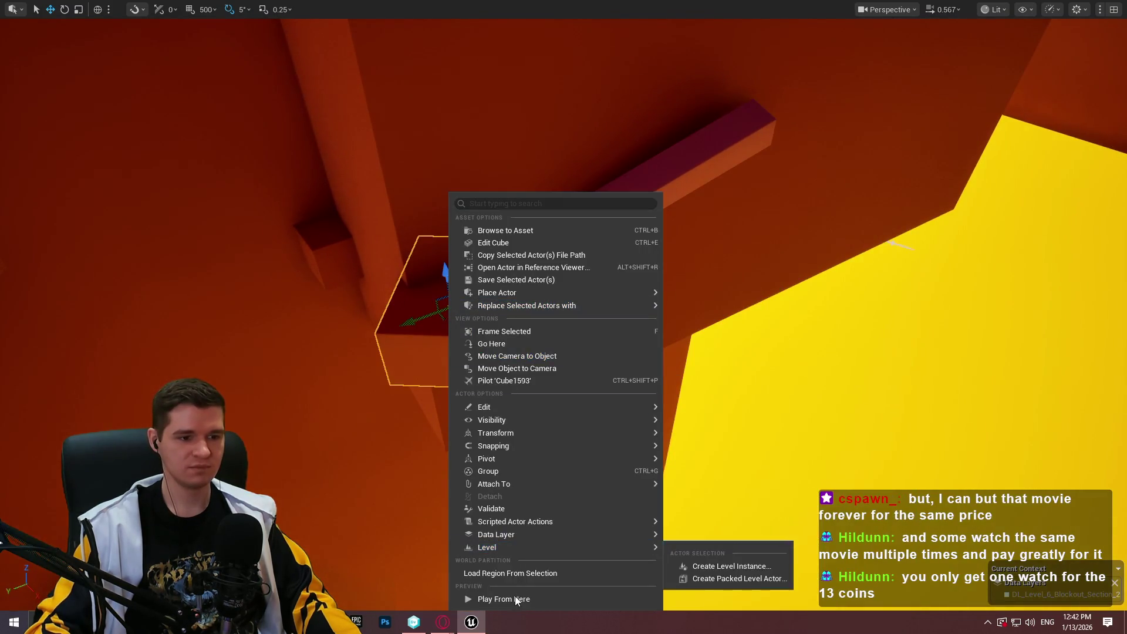
{"action": "left_click", "coordinate": [681, 556]}
{"action": "key", "text": "w"}
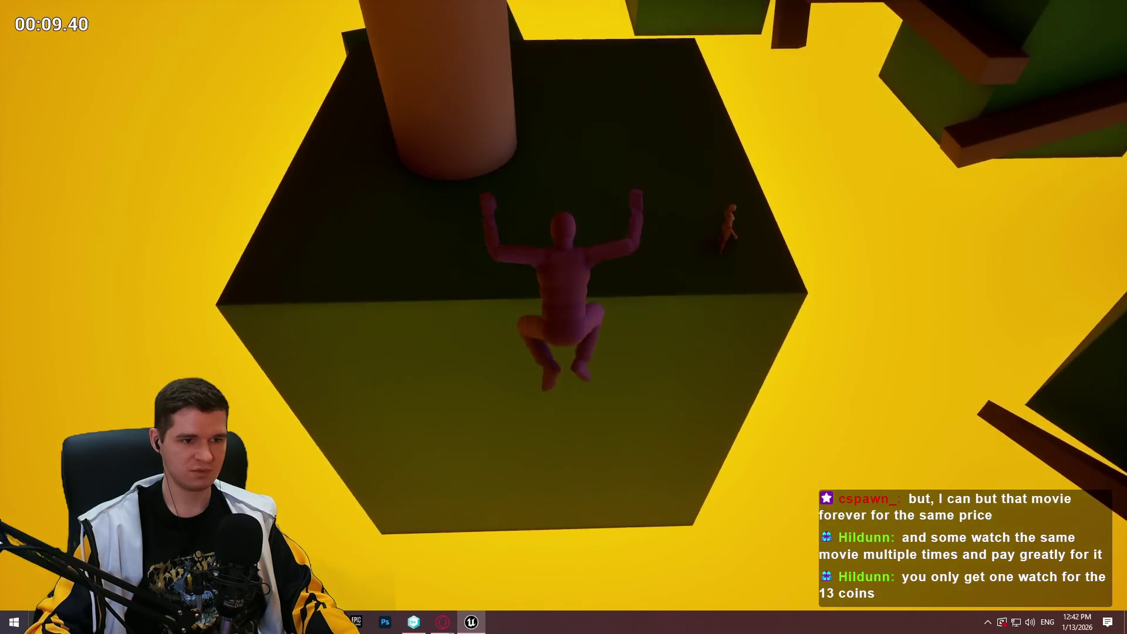
{"action": "key", "text": "Escape"}
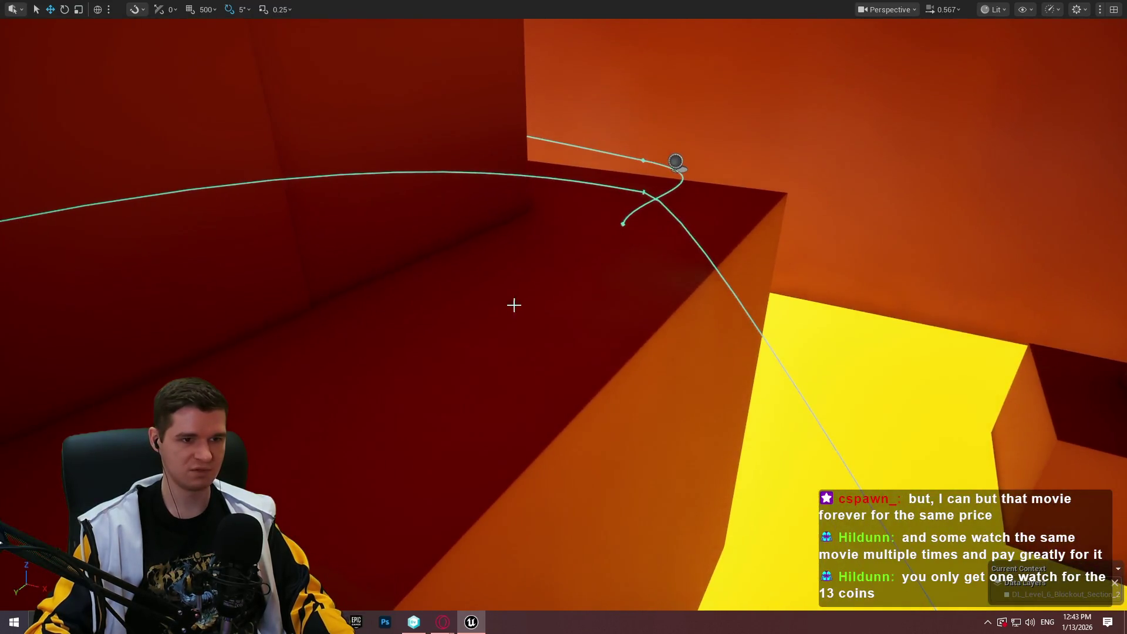
{"action": "right_click", "coordinate": [513, 305]}
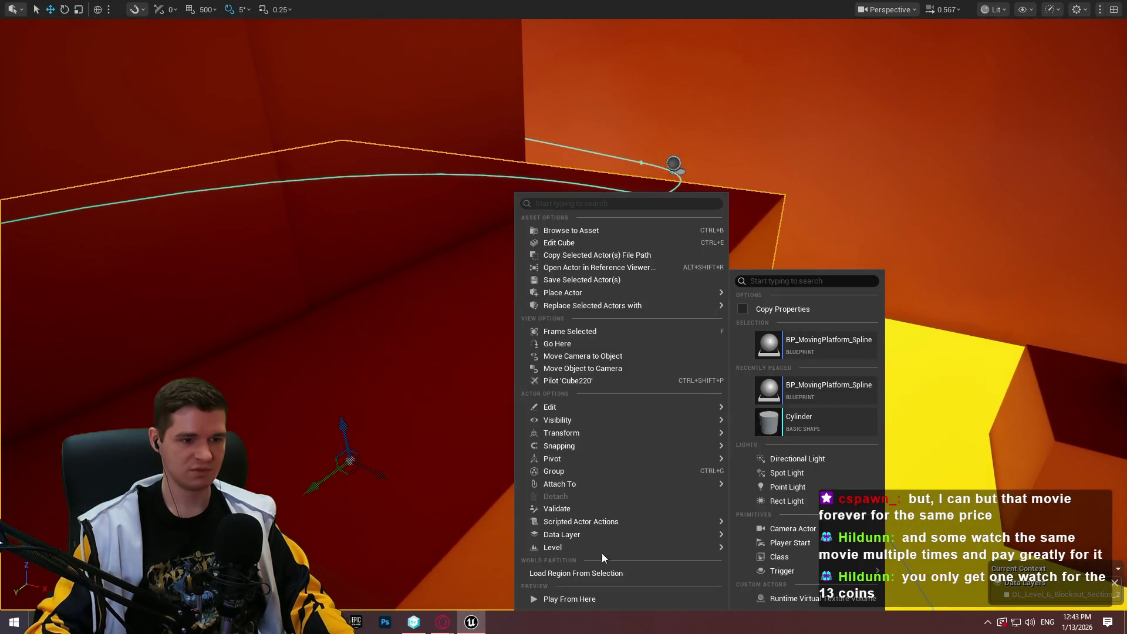
Run a quick playtest from the chosen spot, then fly the camera toward the overhanging box
{"action": "left_click", "coordinate": [595, 599]}
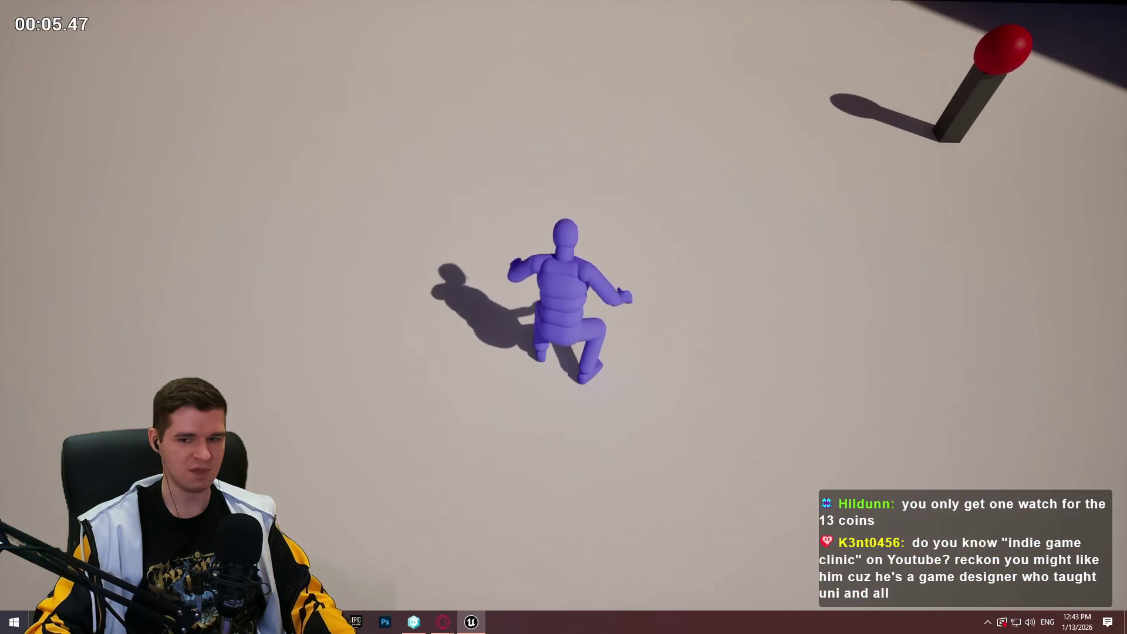
{"action": "key", "text": "Escape"}
{"action": "key", "text": "w"}
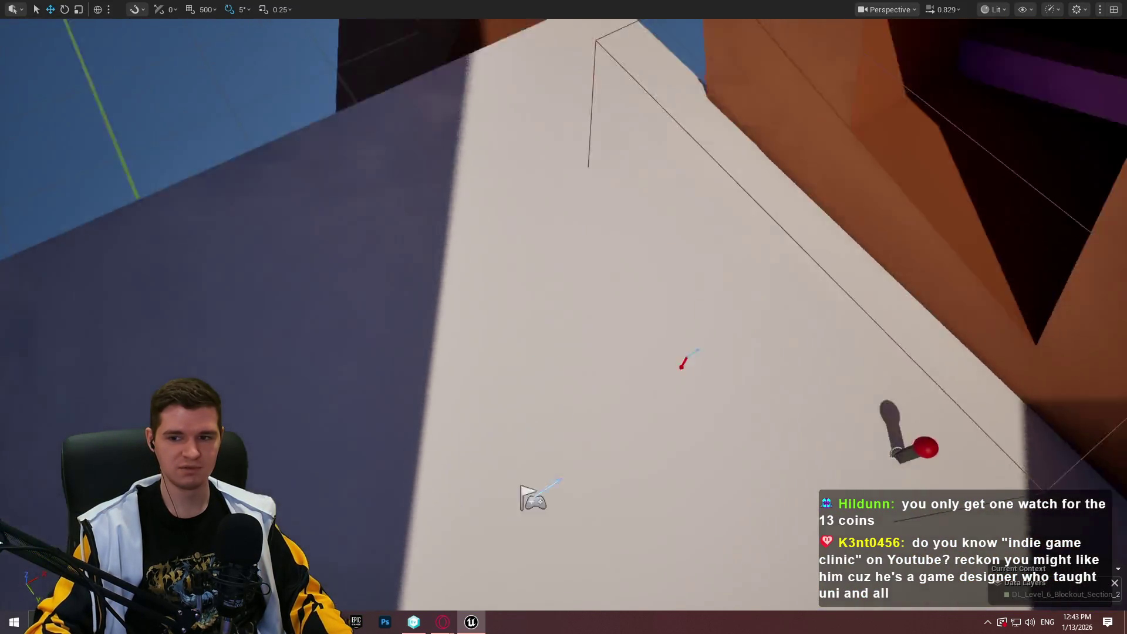
{"action": "scroll", "coordinate": [564, 317], "scroll_direction": "up", "scroll_amount": 3}
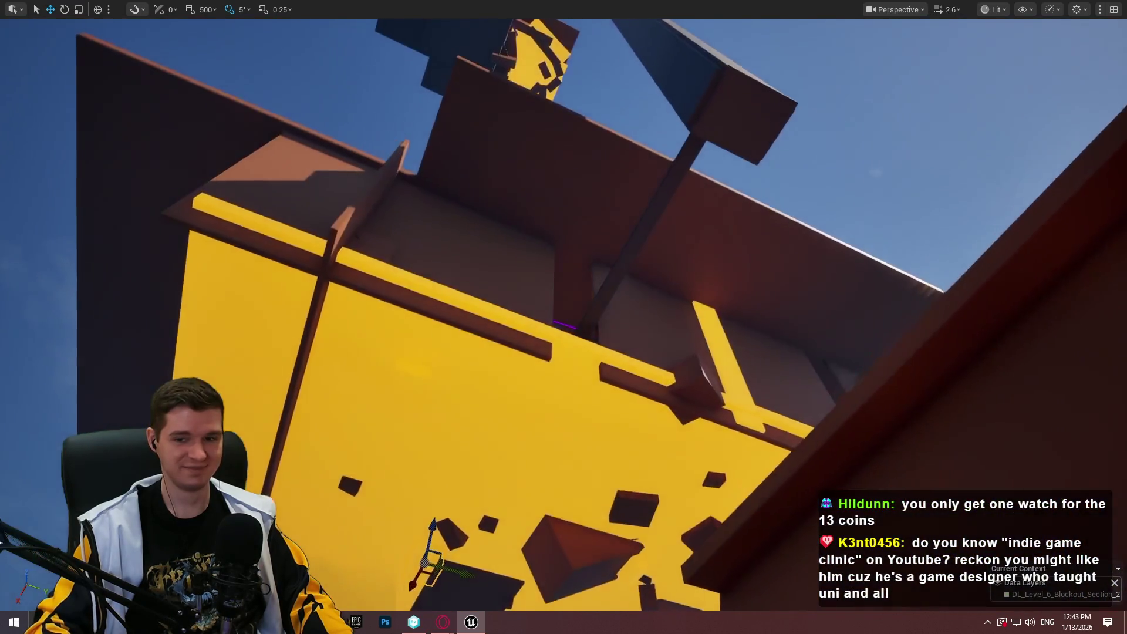
{"action": "key", "text": "w"}
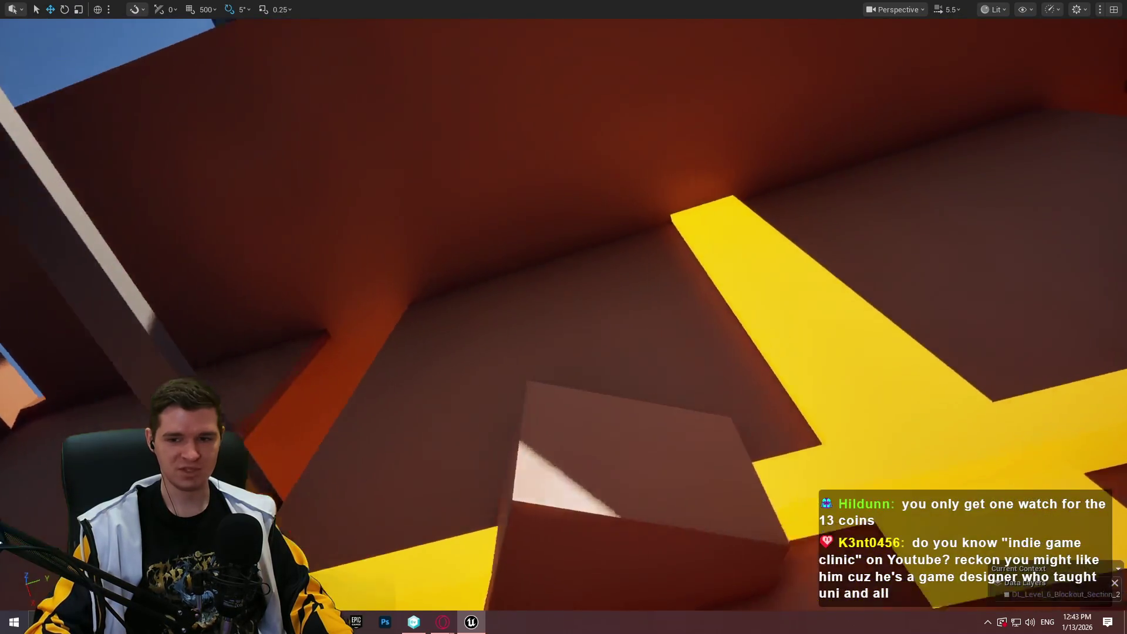
{"action": "key", "text": "w"}
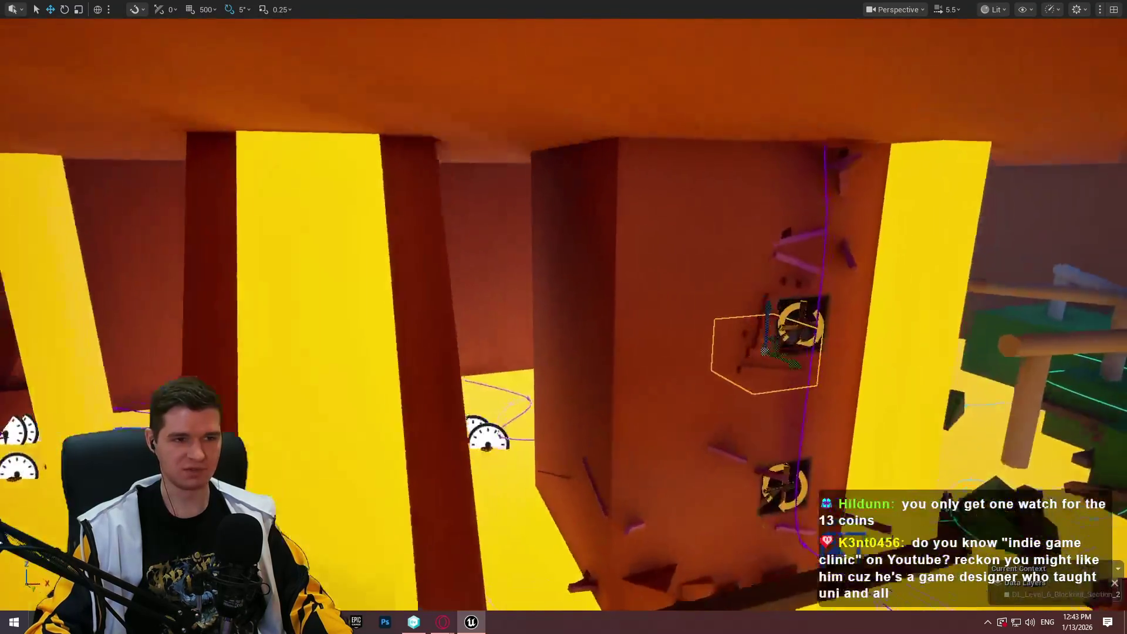
{"action": "key", "text": "w"}
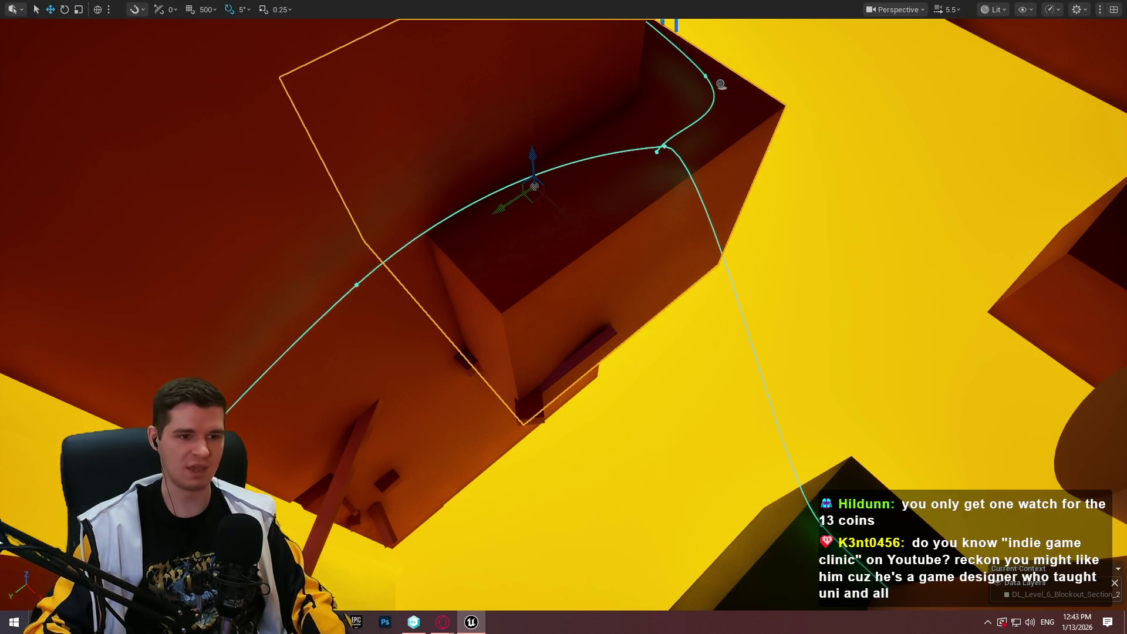
Select the small plank under the box and frame it in view
{"action": "left_click", "coordinate": [604, 330]}
{"action": "key", "text": "w"}
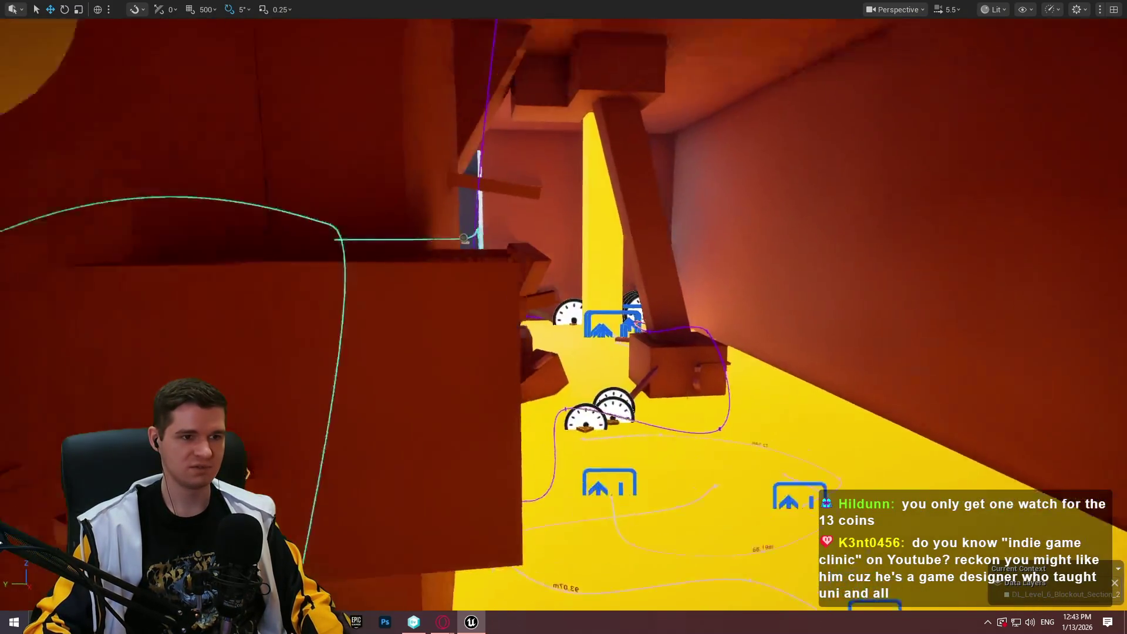
{"action": "key", "text": "w"}
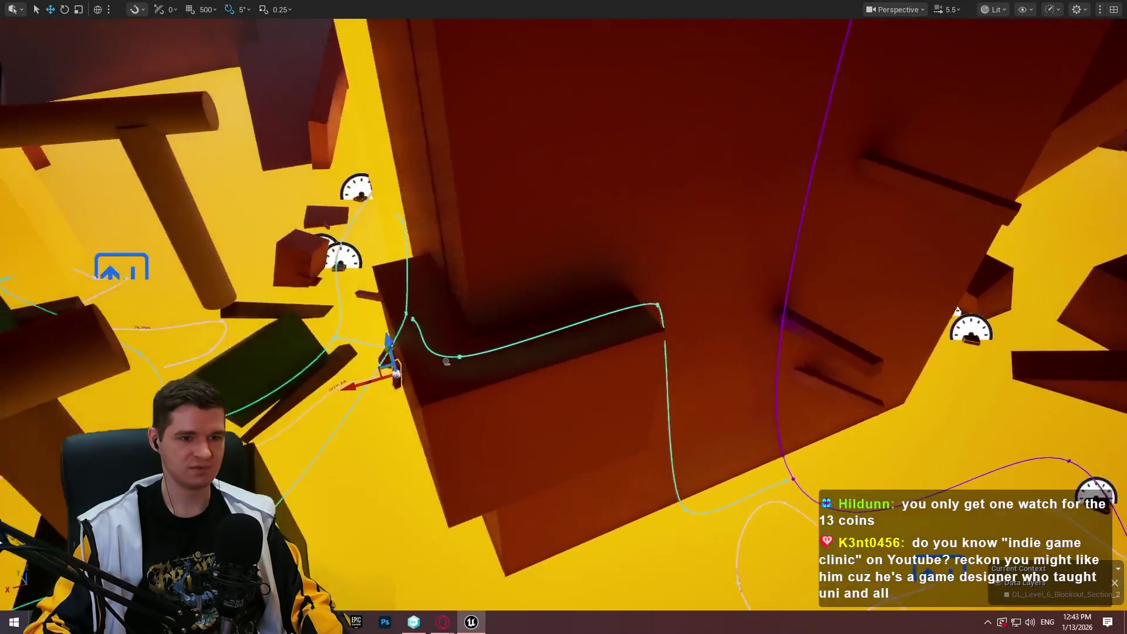
{"action": "key", "text": "w"}
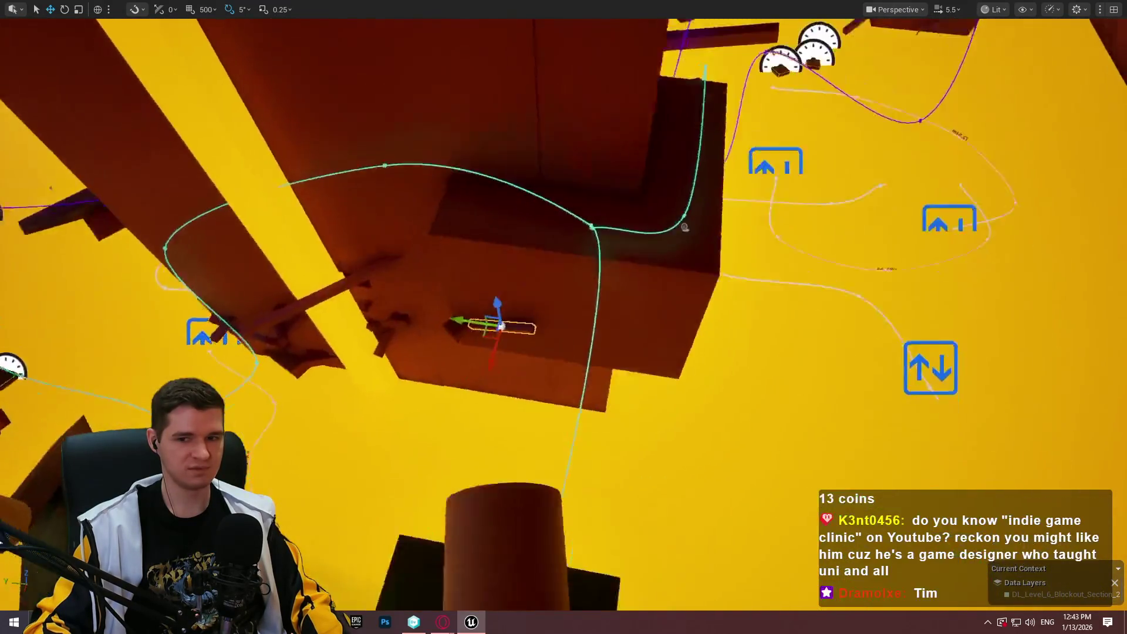
{"action": "key", "text": "s"}
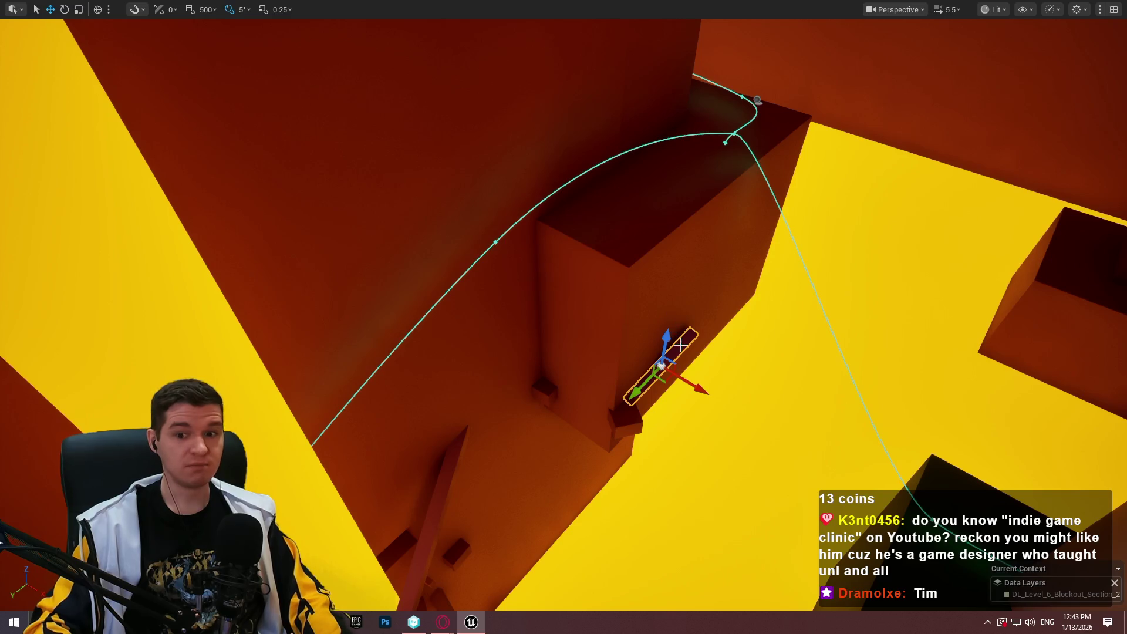
{"action": "key", "text": "f"}
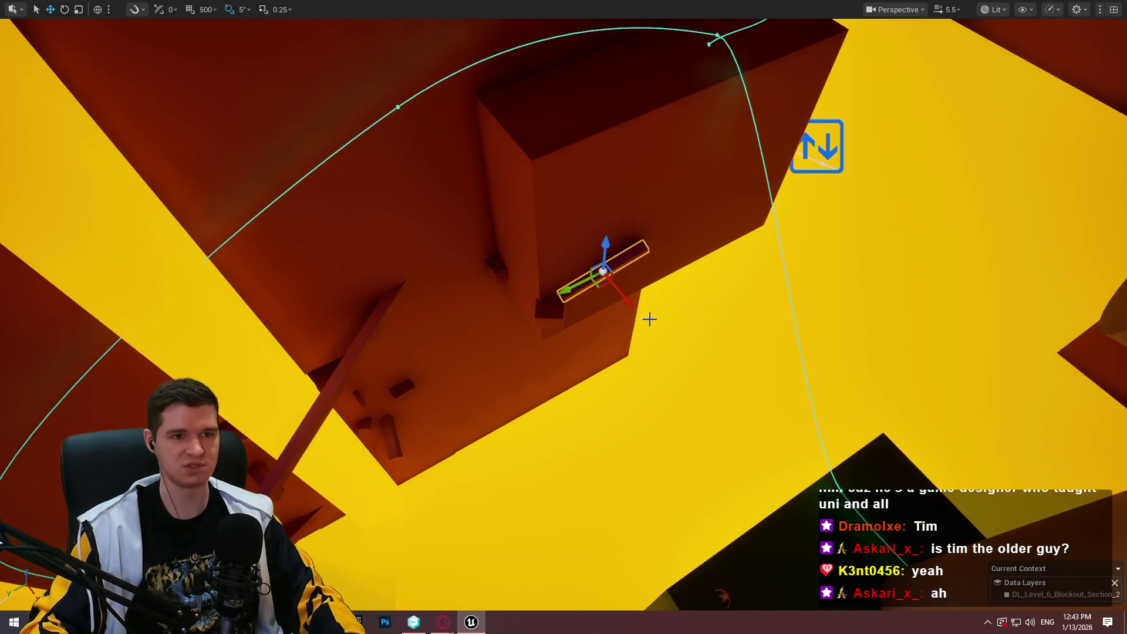
Tilt the small wall block by -20 degrees, then 10 degrees back toward upright
{"action": "scroll", "coordinate": [618, 307], "scroll_direction": "down", "scroll_amount": 3}
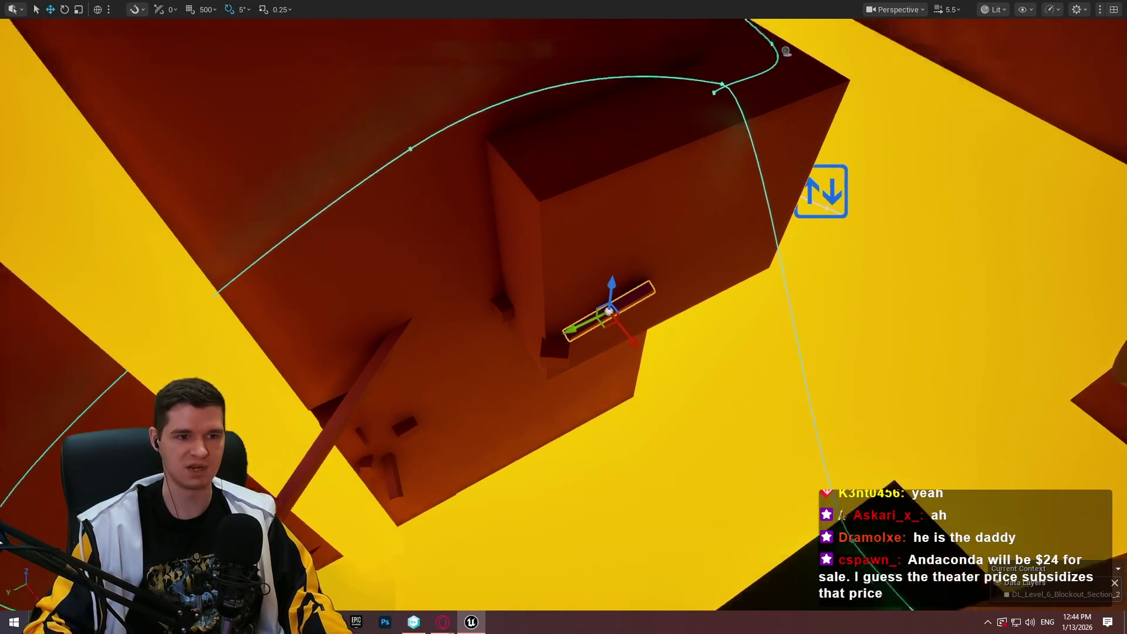
{"action": "key", "text": "w"}
{"action": "scroll", "coordinate": [564, 316], "scroll_direction": "down", "scroll_amount": 2}
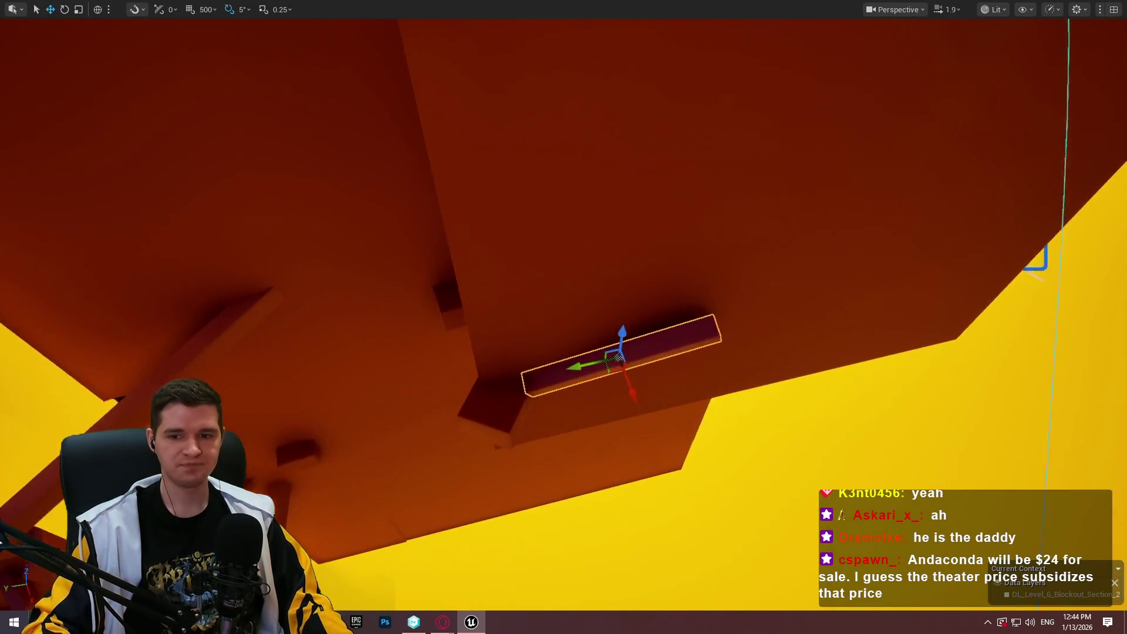
{"action": "key", "text": "d"}
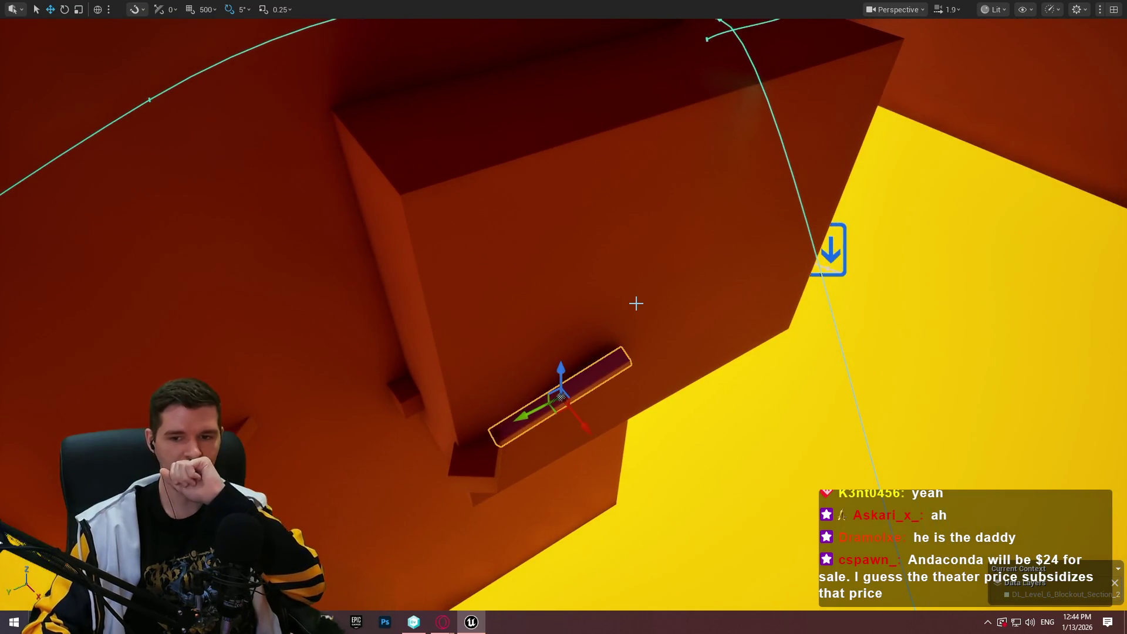
{"action": "mouse_move", "coordinate": [599, 460]}
{"action": "left_mouse_down"}
{"action": "mouse_move", "coordinate": [596, 381]}
{"action": "mouse_move", "coordinate": [456, 299]}
{"action": "left_mouse_up"}
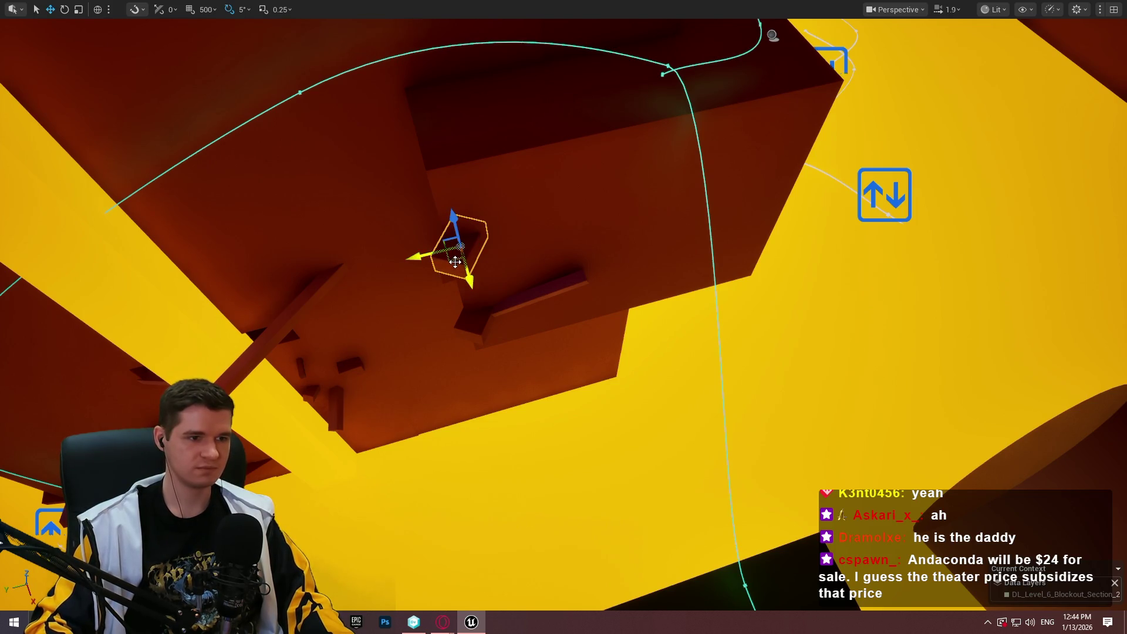
{"action": "mouse_move", "coordinate": [456, 297]}
{"action": "left_mouse_down"}
{"action": "mouse_move", "coordinate": [499, 292]}
{"action": "mouse_move", "coordinate": [446, 245]}
{"action": "left_mouse_up"}
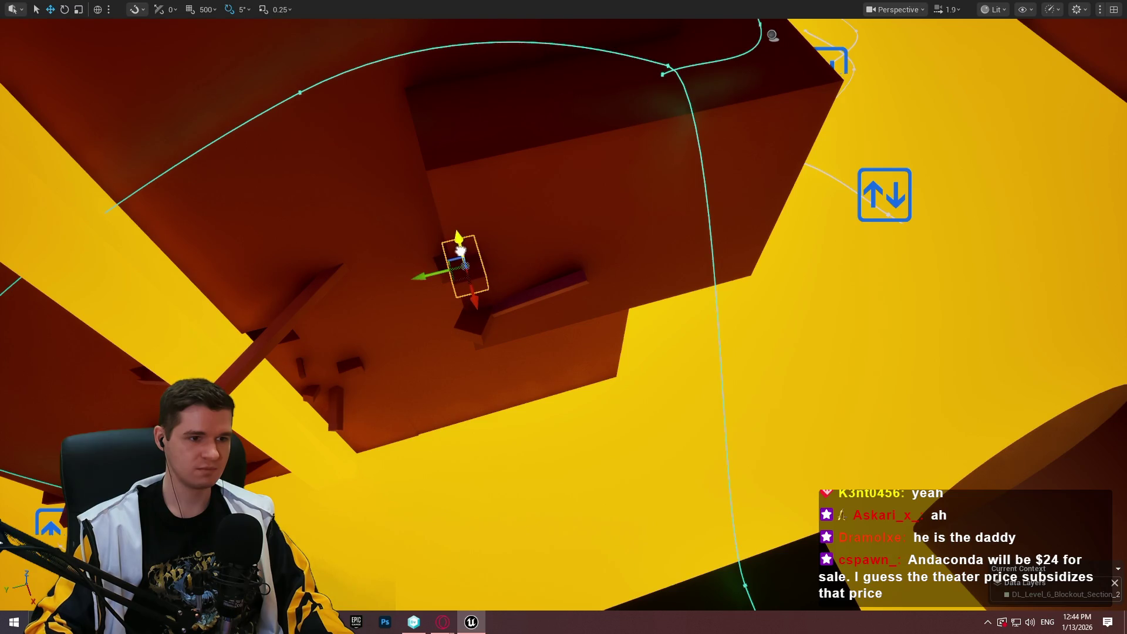
{"action": "mouse_move", "coordinate": [462, 292]}
{"action": "left_mouse_down"}
{"action": "mouse_move", "coordinate": [472, 292]}
{"action": "mouse_move", "coordinate": [464, 276]}
{"action": "left_mouse_up"}
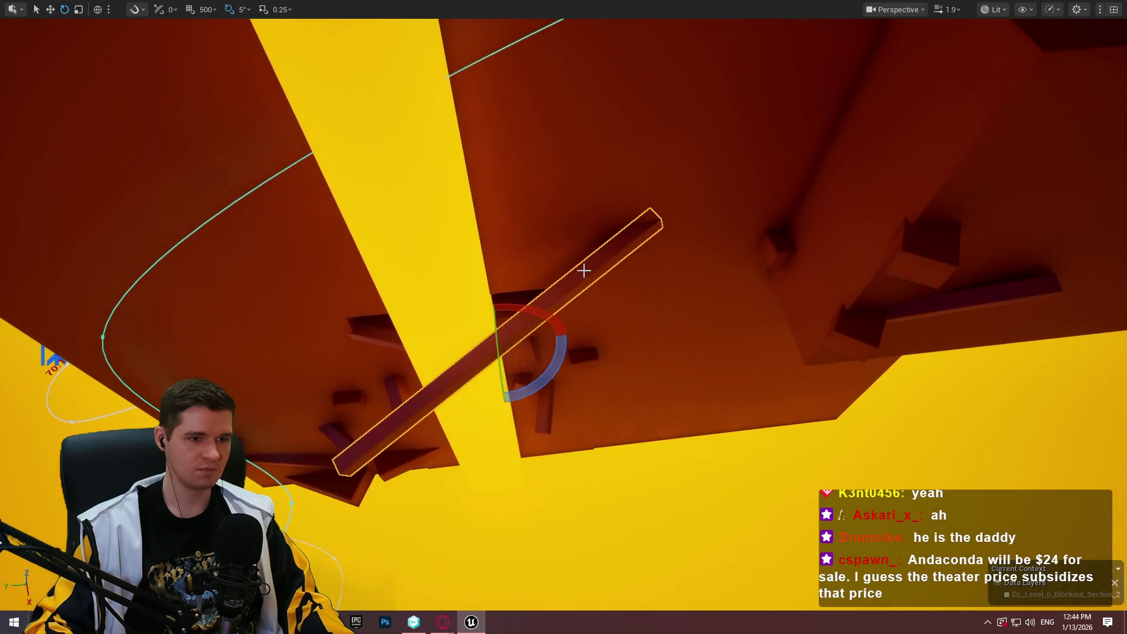
Alt-drag a copy of the diagonal beam, angle it to a new slope and raise it up the wall
{"action": "mouse_move", "coordinate": [480, 327]}
{"action": "left_mouse_down", "text": "alt"}
{"action": "mouse_move", "coordinate": [516, 181]}
{"action": "mouse_move", "coordinate": [531, 213]}
{"action": "left_mouse_up", "text": "alt"}
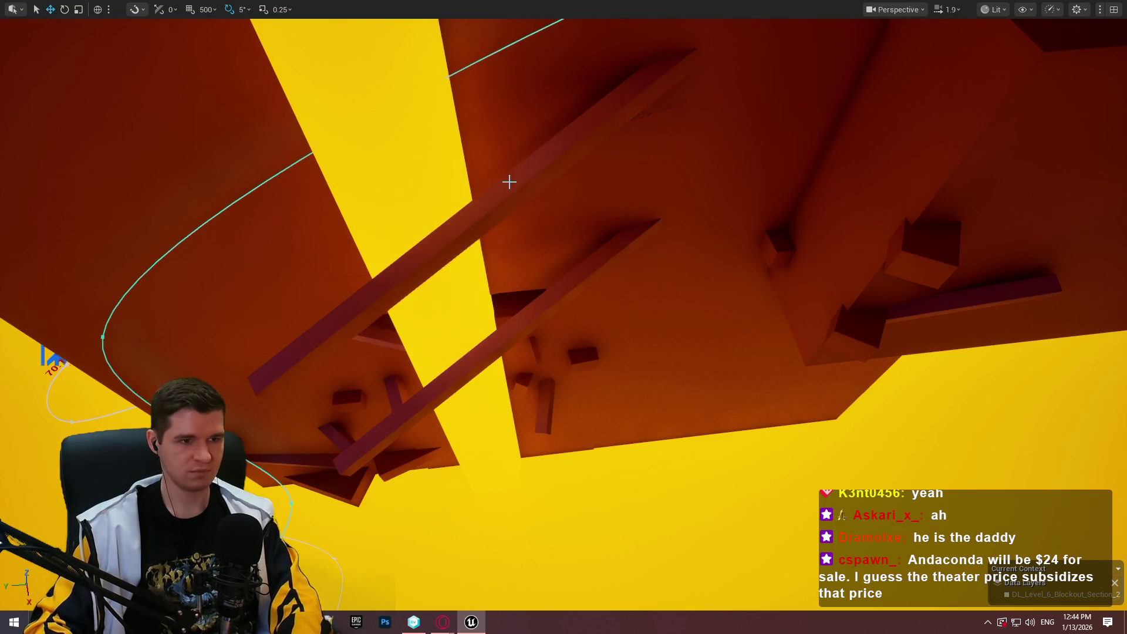
{"action": "key", "text": "e"}
{"action": "mouse_move", "coordinate": [476, 253]}
{"action": "left_mouse_down"}
{"action": "mouse_move", "coordinate": [467, 229]}
{"action": "mouse_move", "coordinate": [558, 188]}
{"action": "mouse_move", "coordinate": [670, 211]}
{"action": "mouse_move", "coordinate": [705, 232]}
{"action": "mouse_move", "coordinate": [715, 205]}
{"action": "mouse_move", "coordinate": [712, 113]}
{"action": "mouse_move", "coordinate": [727, 94]}
{"action": "left_mouse_up"}
{"action": "key", "text": "e"}
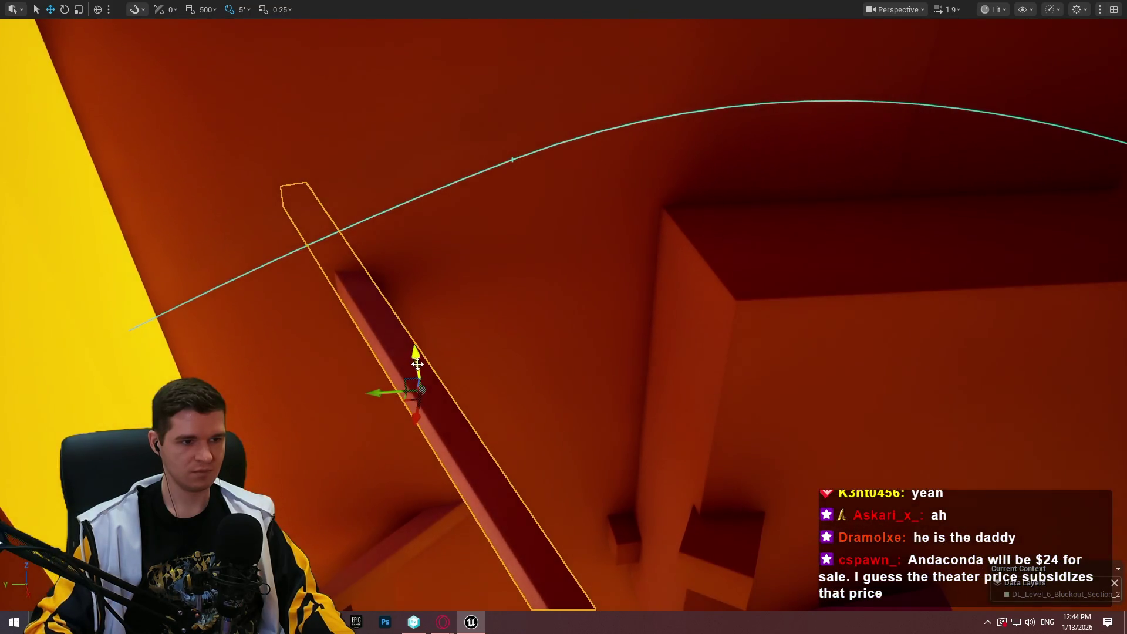
{"action": "left_click_drag", "start_coordinate": [417, 358], "coordinate": [448, 242]}
{"action": "left_click_drag", "start_coordinate": [173, 191], "coordinate": [173, 191]}
{"action": "left_click_drag", "start_coordinate": [735, 246], "coordinate": [722, 320]}
{"action": "left_click", "coordinate": [886, 401]}
{"action": "right_click", "coordinate": [885, 401]}
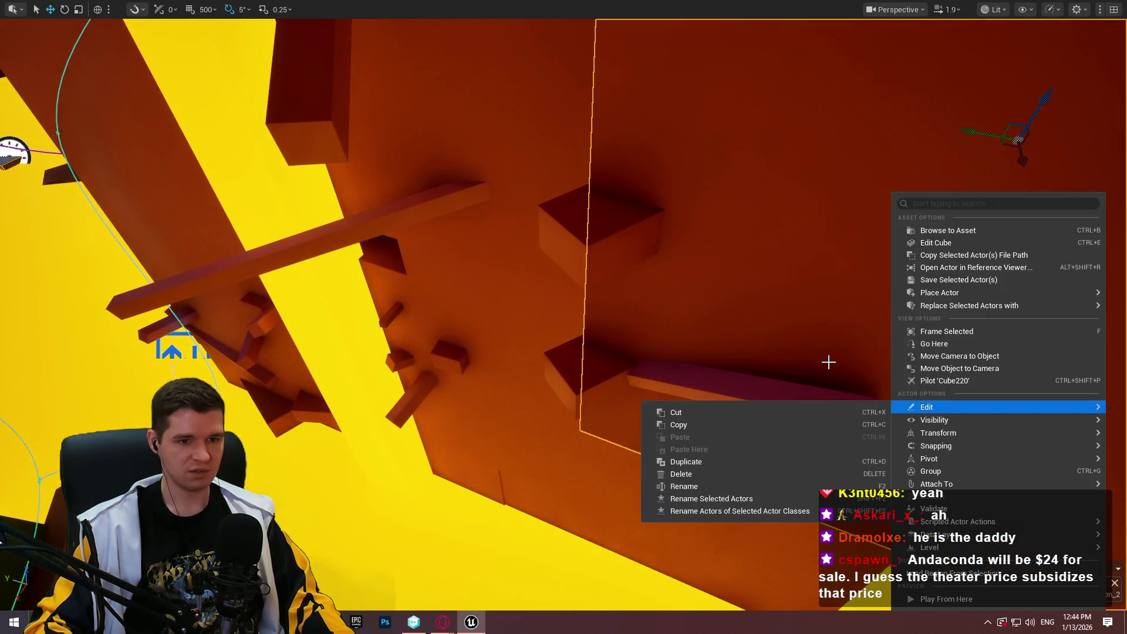
{"action": "left_click_drag", "start_coordinate": [827, 361], "coordinate": [828, 361]}
{"action": "right_click", "coordinate": [722, 316]}
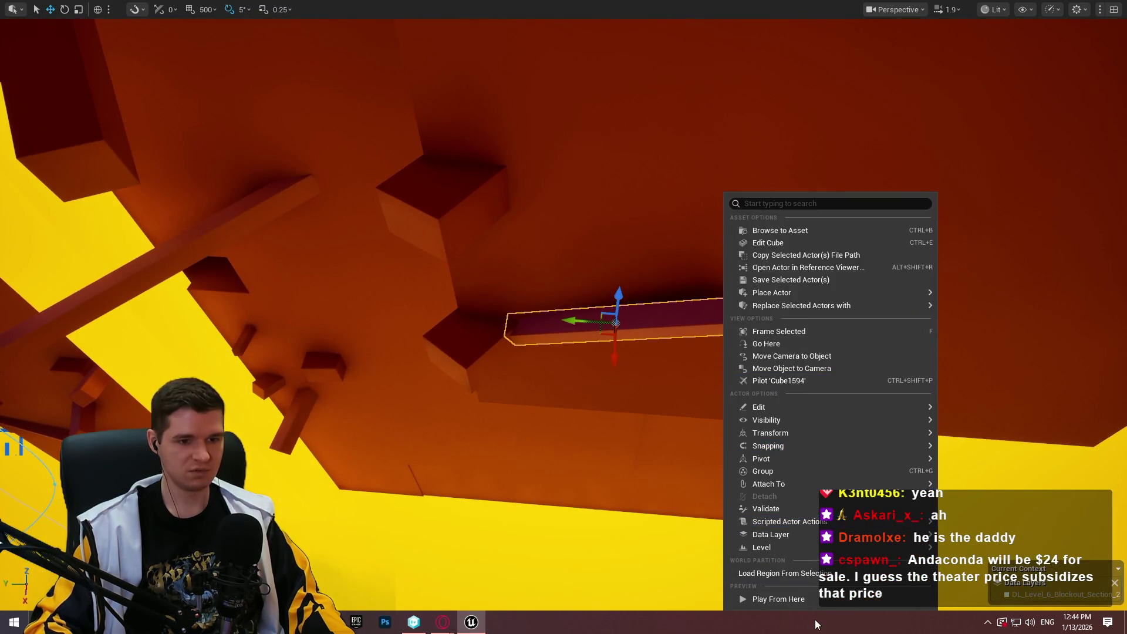
{"action": "left_click", "coordinate": [812, 600]}
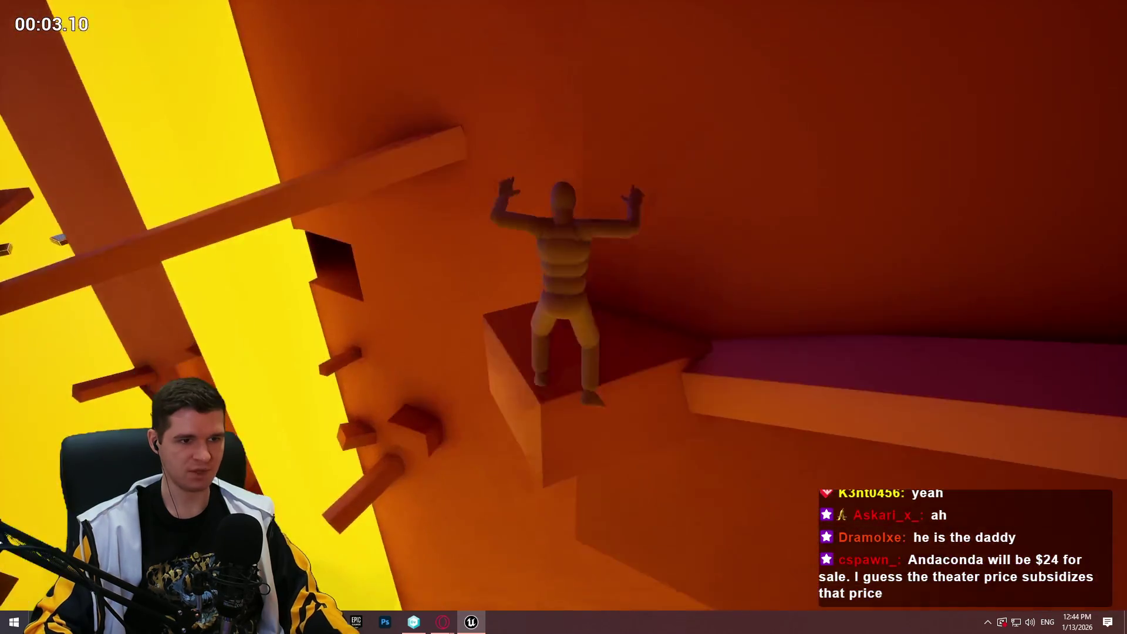
{"action": "key", "text": "Escape"}
{"action": "mouse_move", "coordinate": [547, 59]}
{"action": "left_mouse_down"}
{"action": "mouse_move", "coordinate": [563, 64]}
{"action": "mouse_move", "coordinate": [564, 153]}
{"action": "mouse_move", "coordinate": [578, 163]}
{"action": "left_mouse_up"}
{"action": "right_click", "coordinate": [609, 194]}
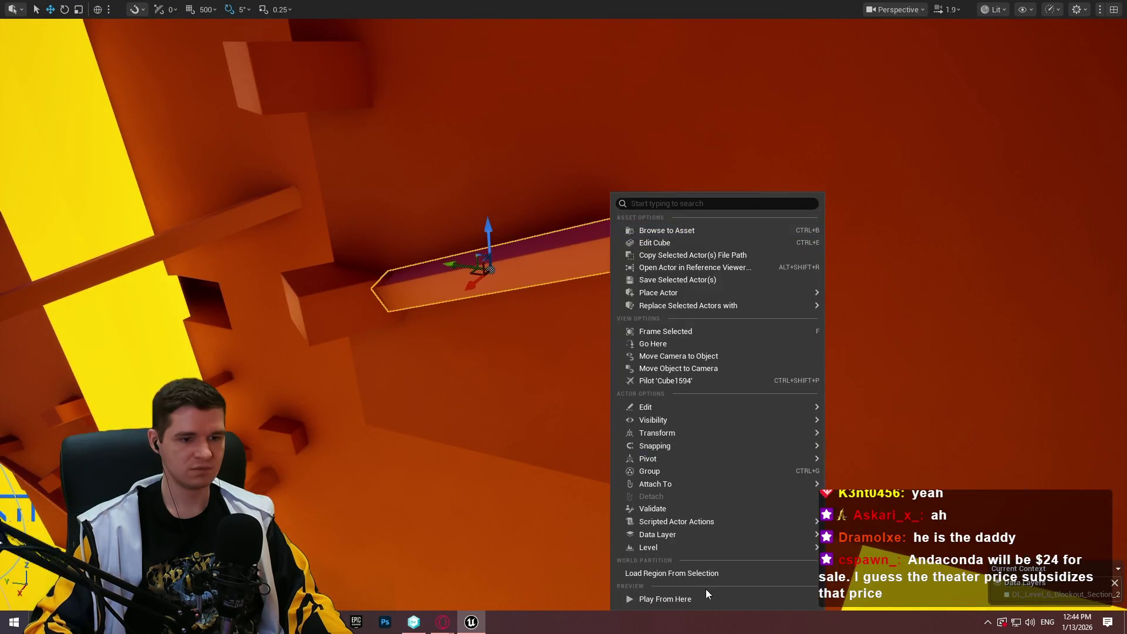
{"action": "left_click", "coordinate": [707, 606]}
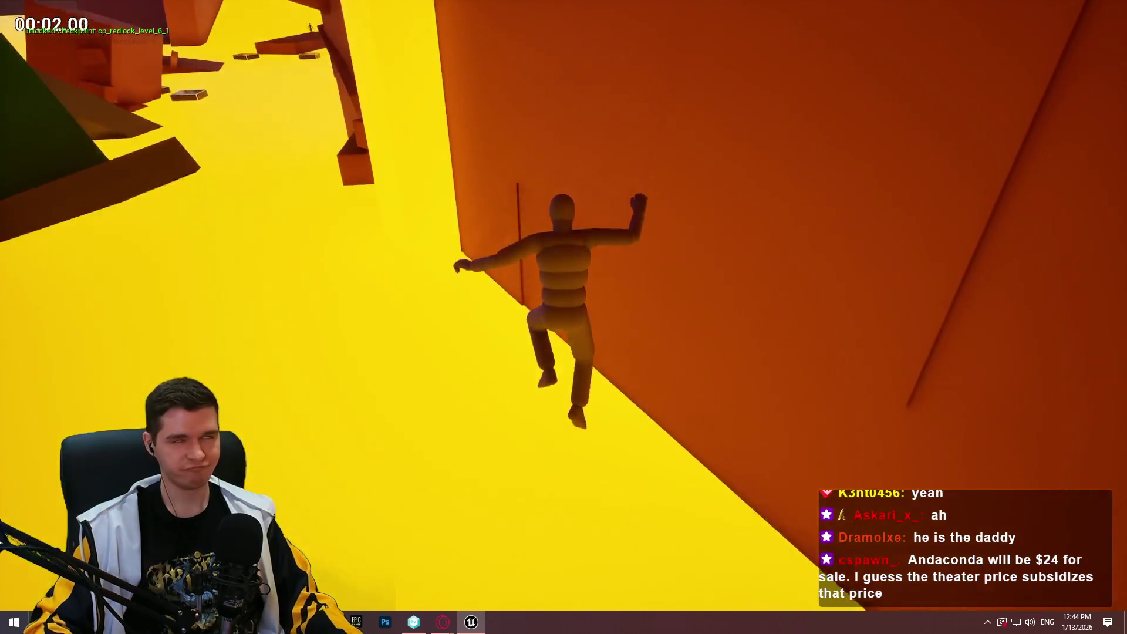
{"action": "key", "text": "Escape"}
{"action": "mouse_move", "coordinate": [595, 174]}
{"action": "left_mouse_down"}
{"action": "mouse_move", "coordinate": [609, 181]}
{"action": "mouse_move", "coordinate": [549, 173]}
{"action": "left_mouse_up"}
{"action": "right_click", "coordinate": [683, 243]}
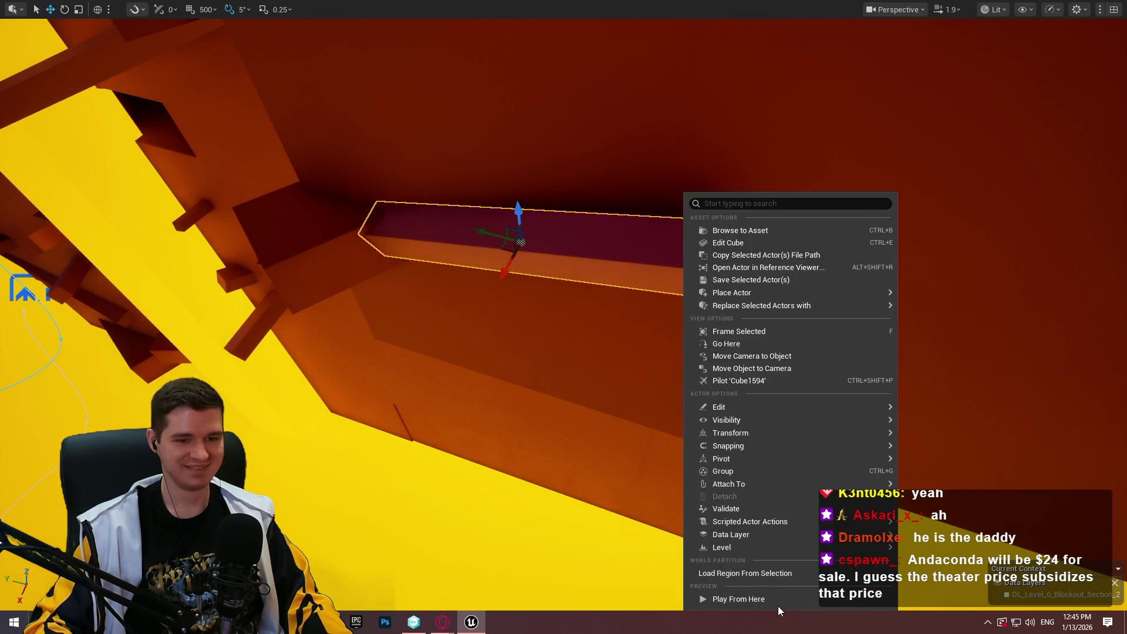
{"action": "left_click", "coordinate": [777, 601]}
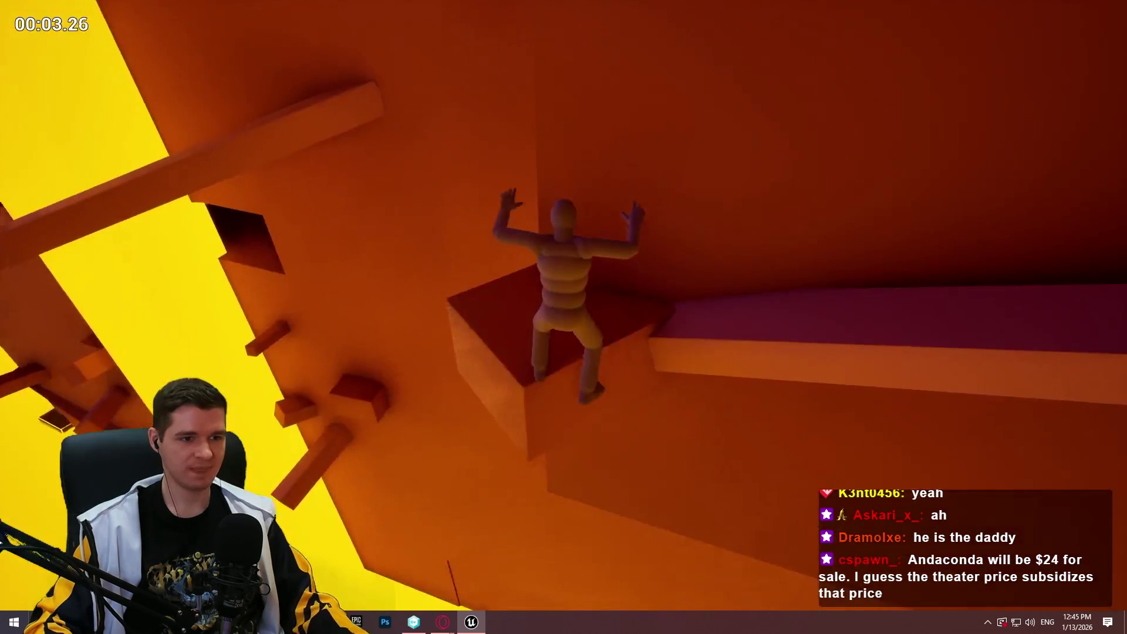
{"action": "key", "text": "Escape"}
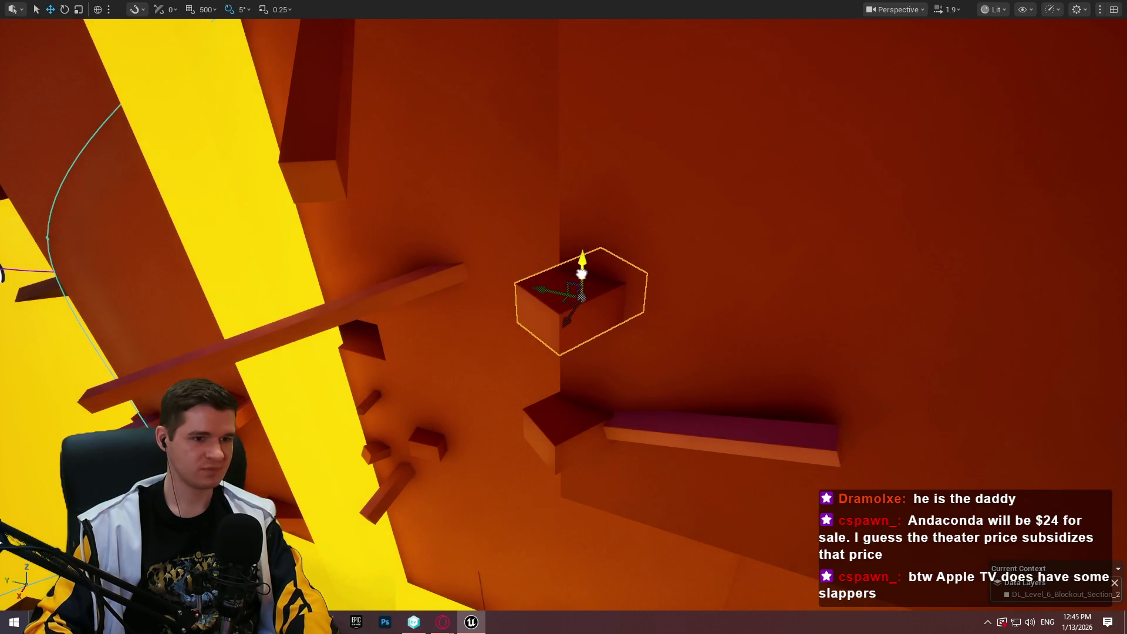
{"action": "right_click", "coordinate": [803, 431]}
{"action": "left_click", "coordinate": [852, 418]}
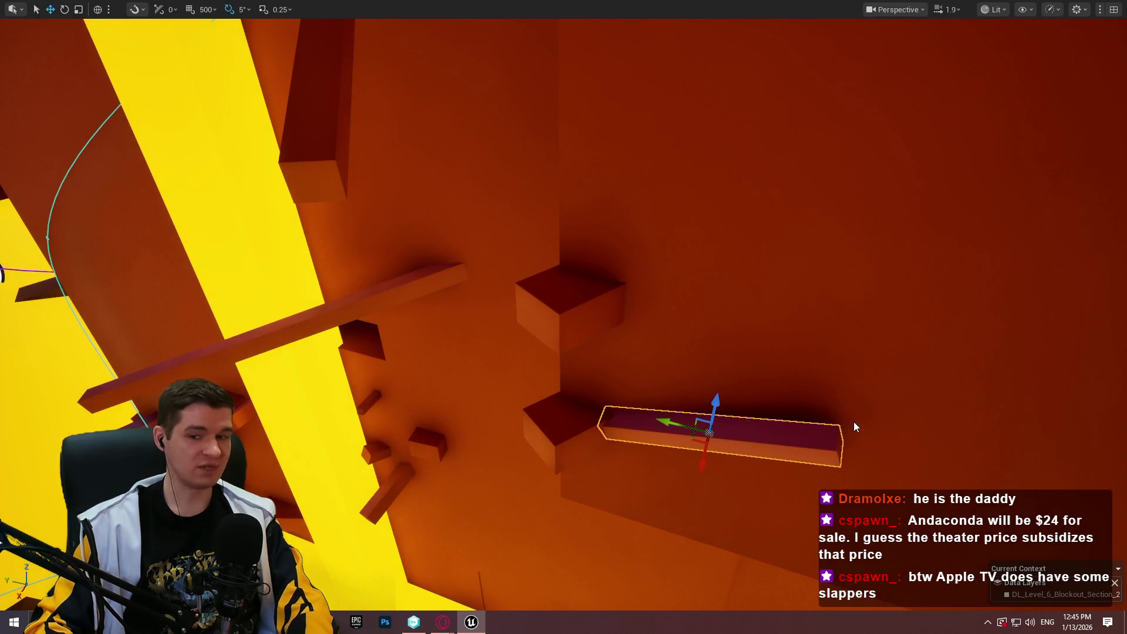
{"action": "key", "text": "space"}
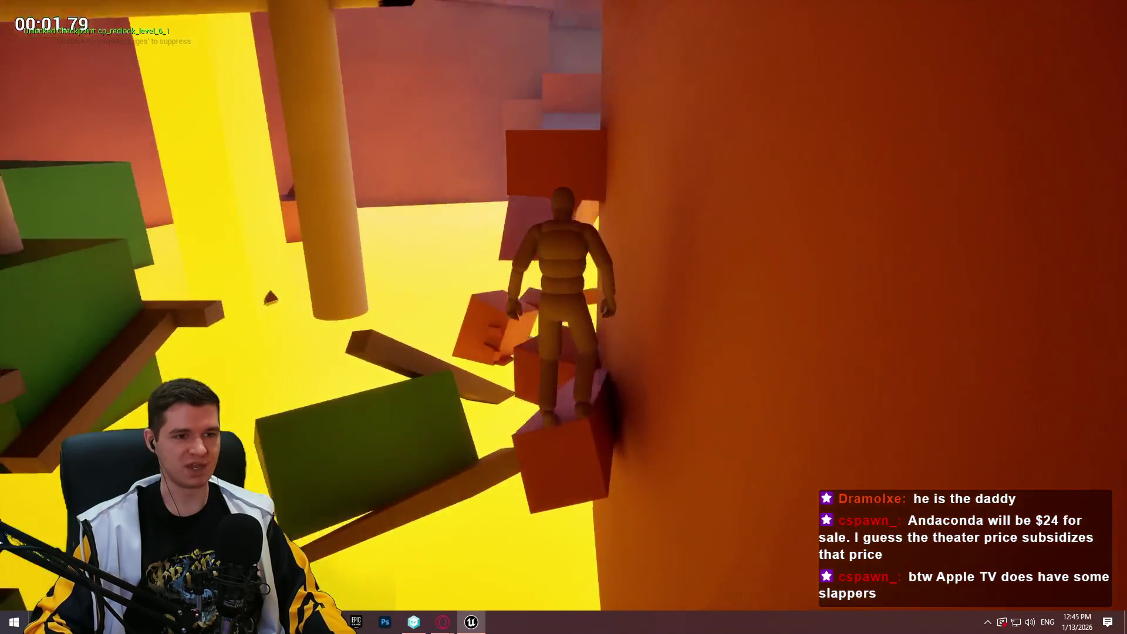
{"action": "key", "text": "space"}
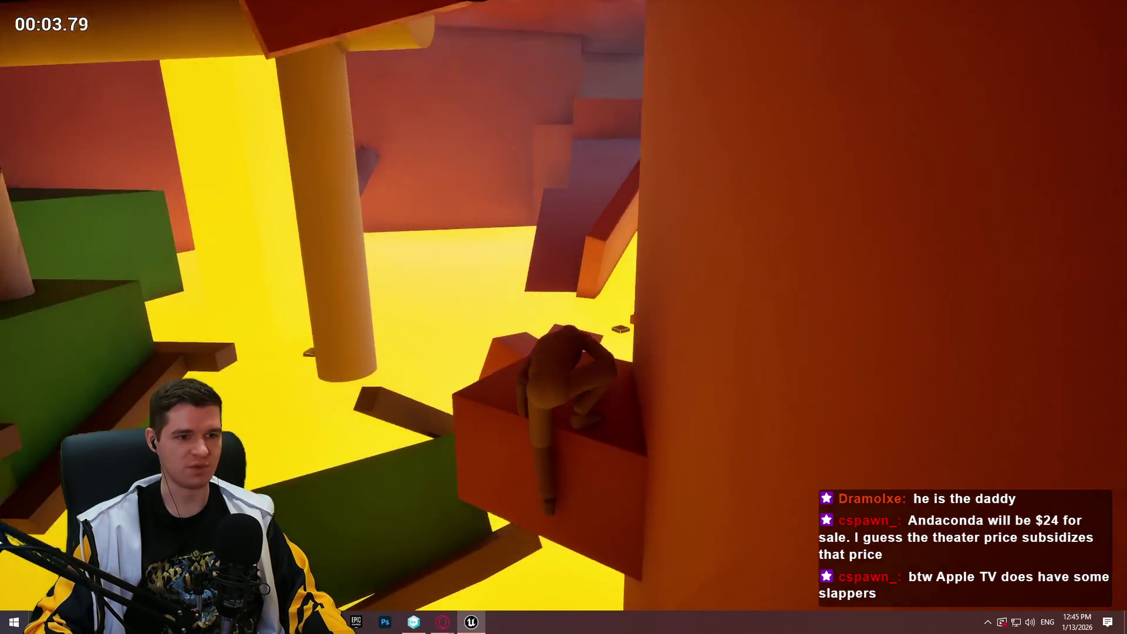
{"action": "key", "text": "w"}
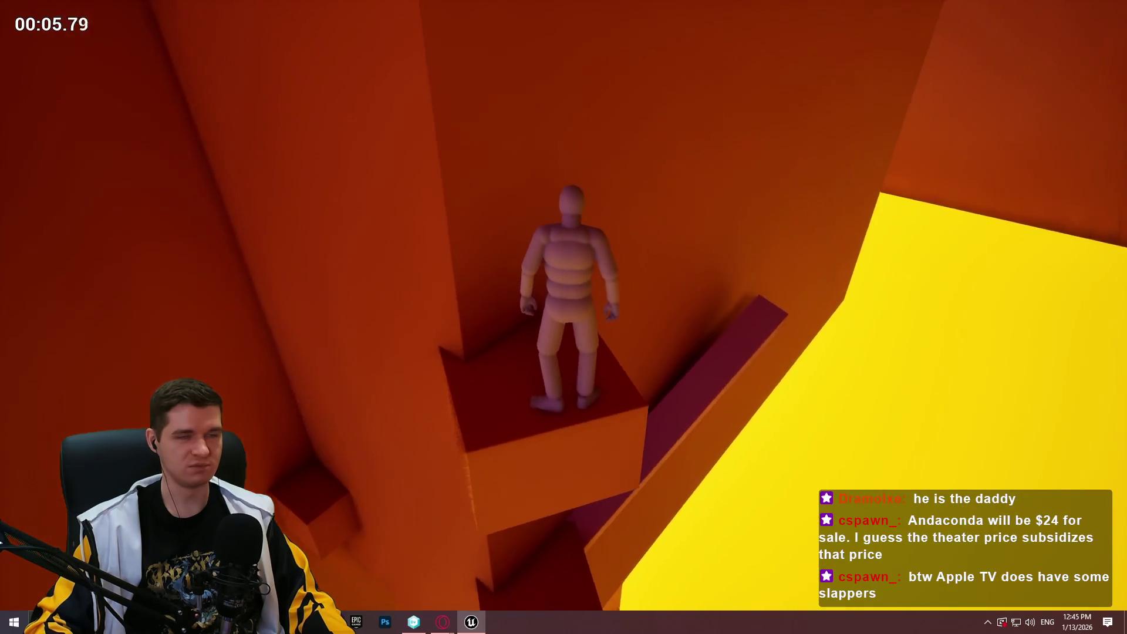
{"action": "key", "text": "space"}
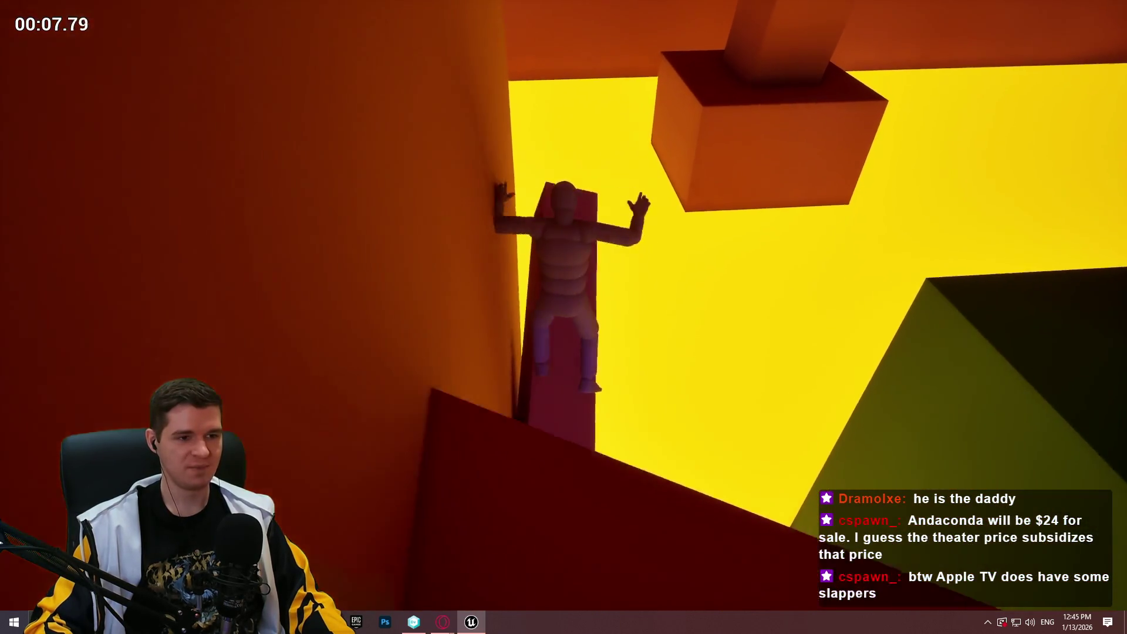
{"action": "key", "text": "space"}
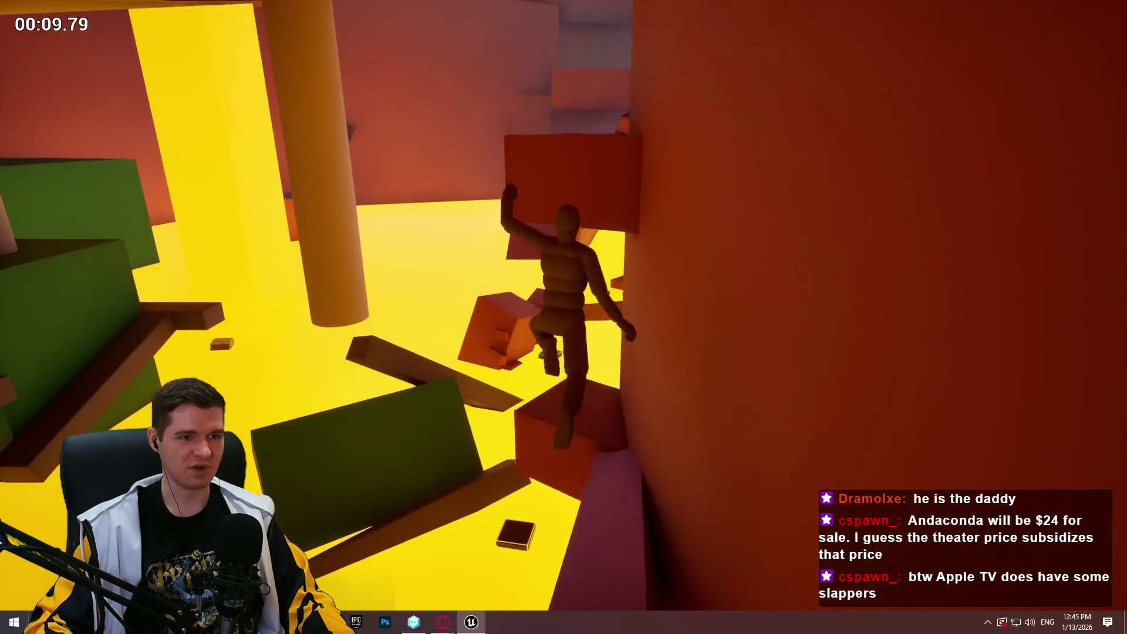
{"action": "key", "text": "w"}
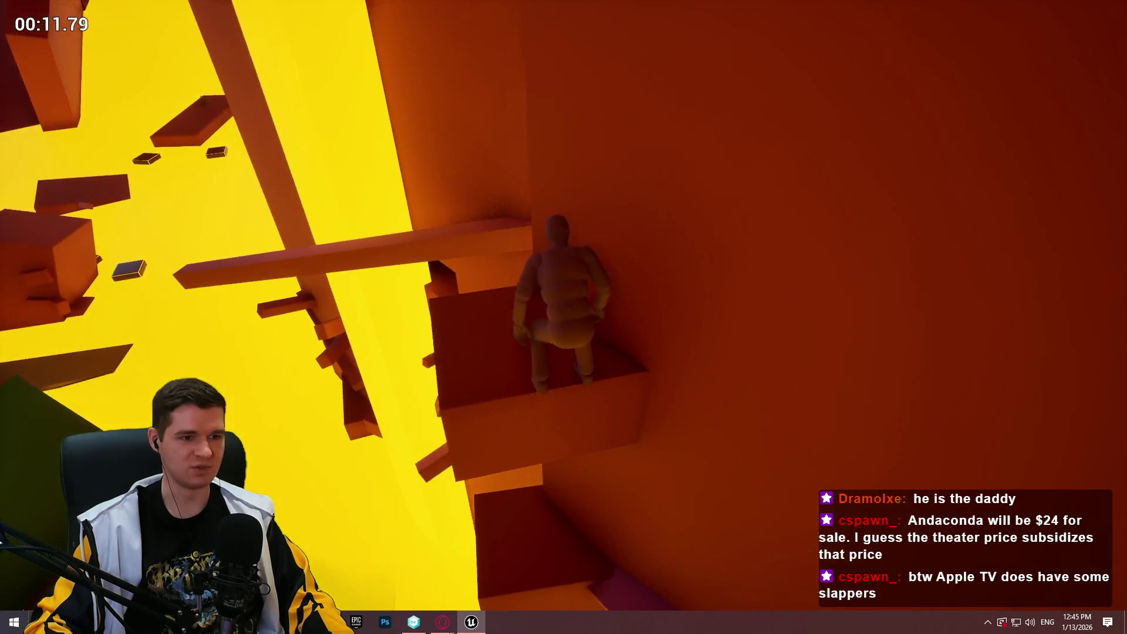
{"action": "key", "text": "Escape"}
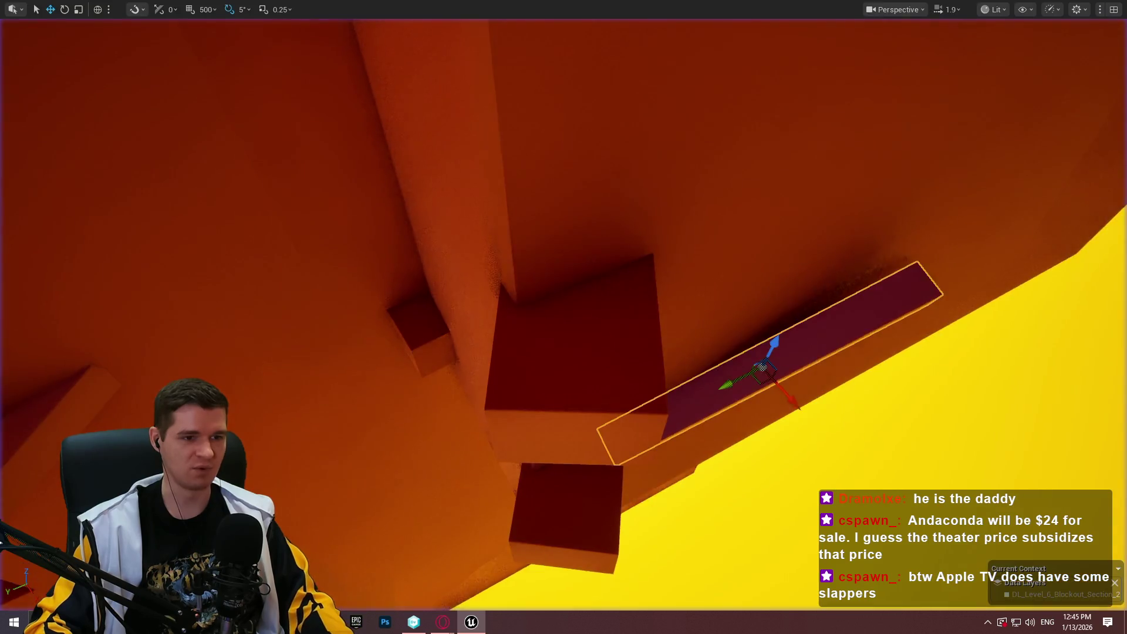
Play from the purple ledge and climb the mannequin toward the green platforms, then stop
{"action": "left_click", "coordinate": [522, 237]}
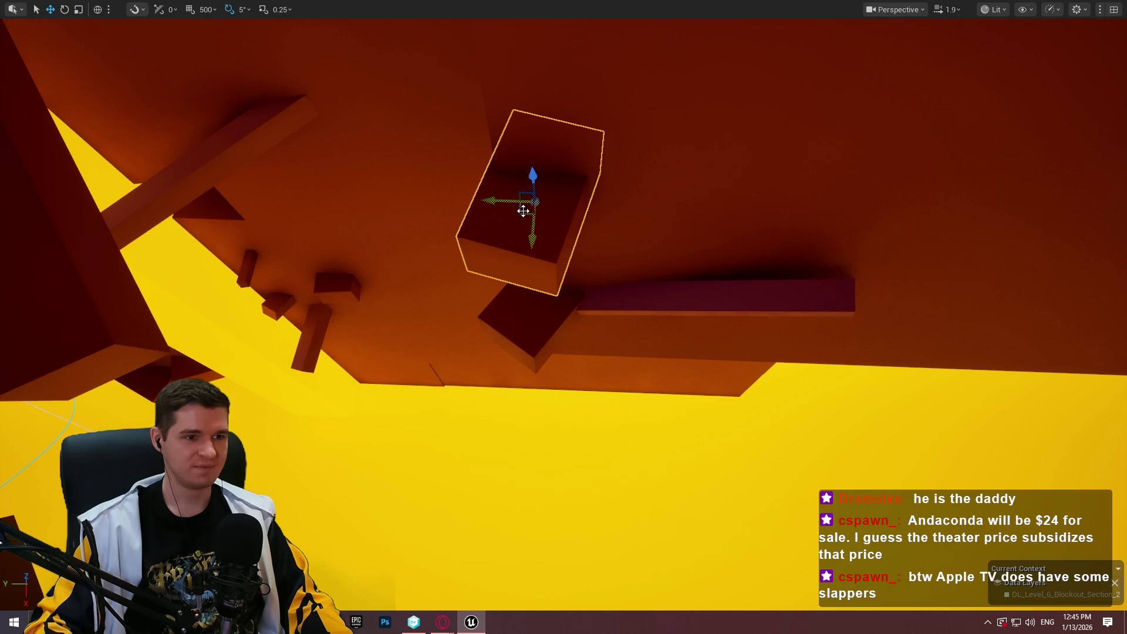
{"action": "mouse_move", "coordinate": [637, 236]}
{"action": "left_mouse_down"}
{"action": "mouse_move", "coordinate": [637, 305]}
{"action": "mouse_move", "coordinate": [596, 84]}
{"action": "left_mouse_up"}
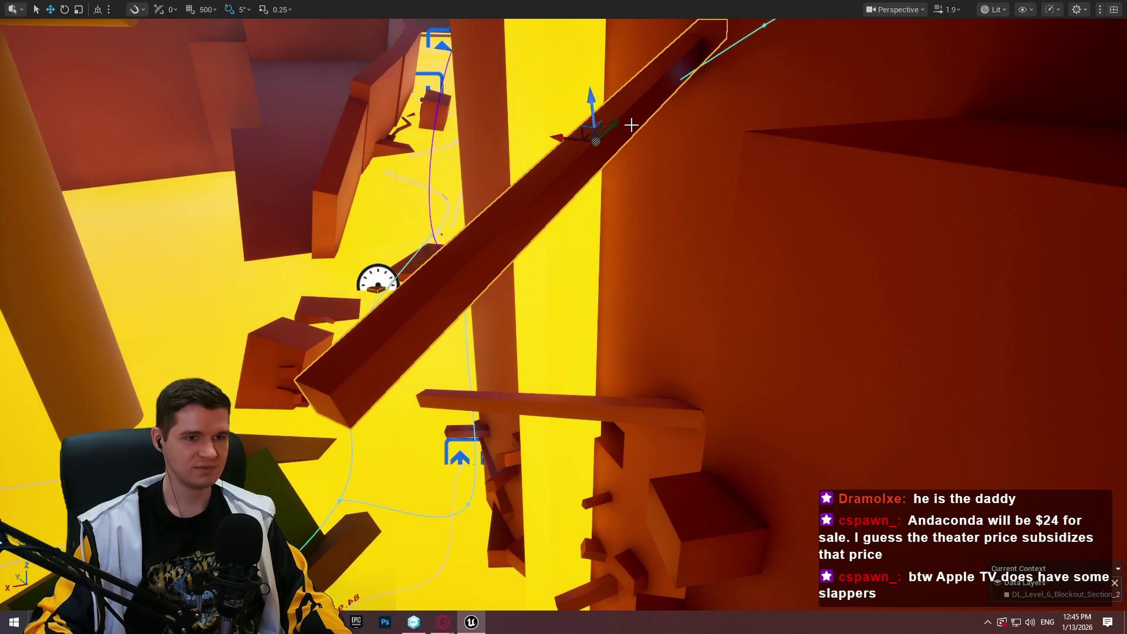
{"action": "mouse_move", "coordinate": [719, 448]}
{"action": "left_mouse_down"}
{"action": "mouse_move", "coordinate": [746, 422]}
{"action": "mouse_move", "coordinate": [718, 448]}
{"action": "left_mouse_up"}
{"action": "right_click", "coordinate": [718, 448]}
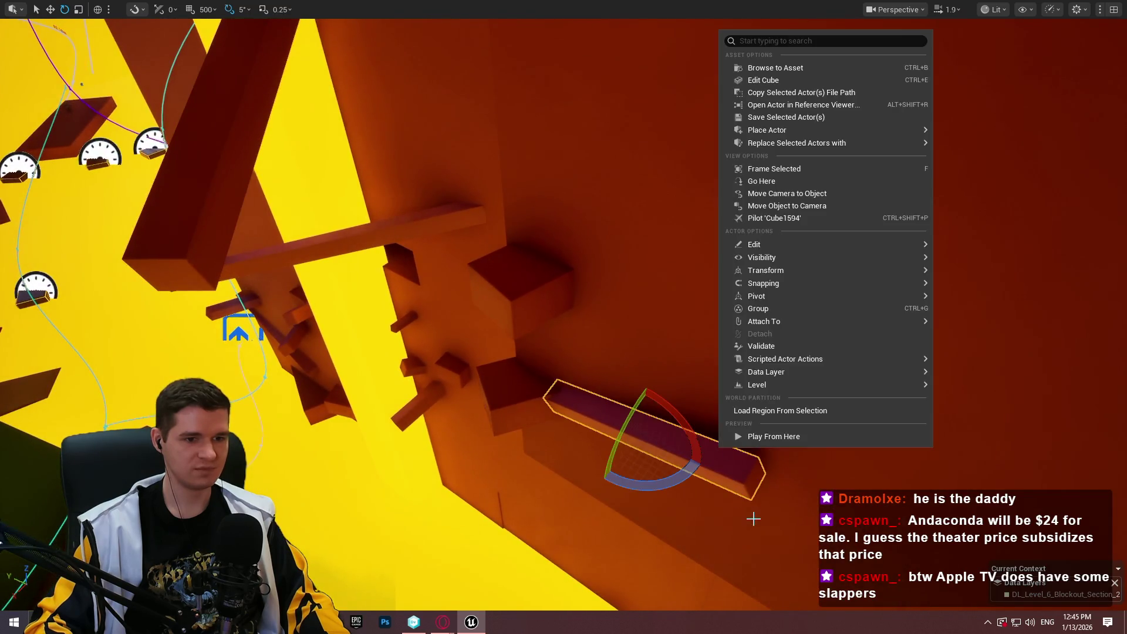
{"action": "left_click", "coordinate": [758, 434]}
{"action": "key", "text": "w"}
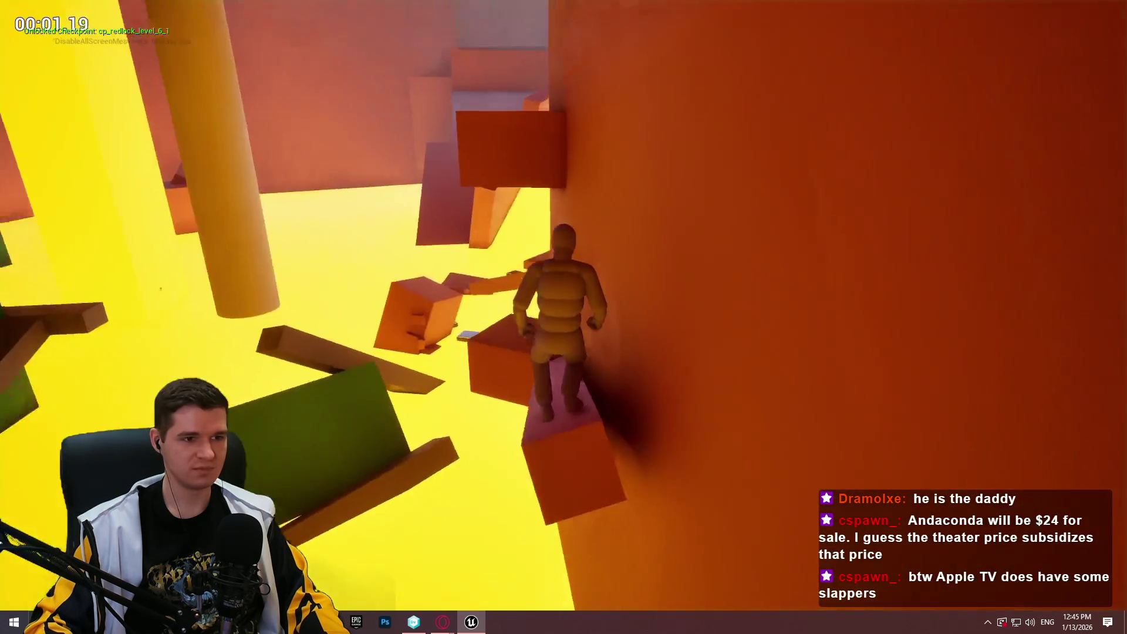
{"action": "key", "text": "w"}
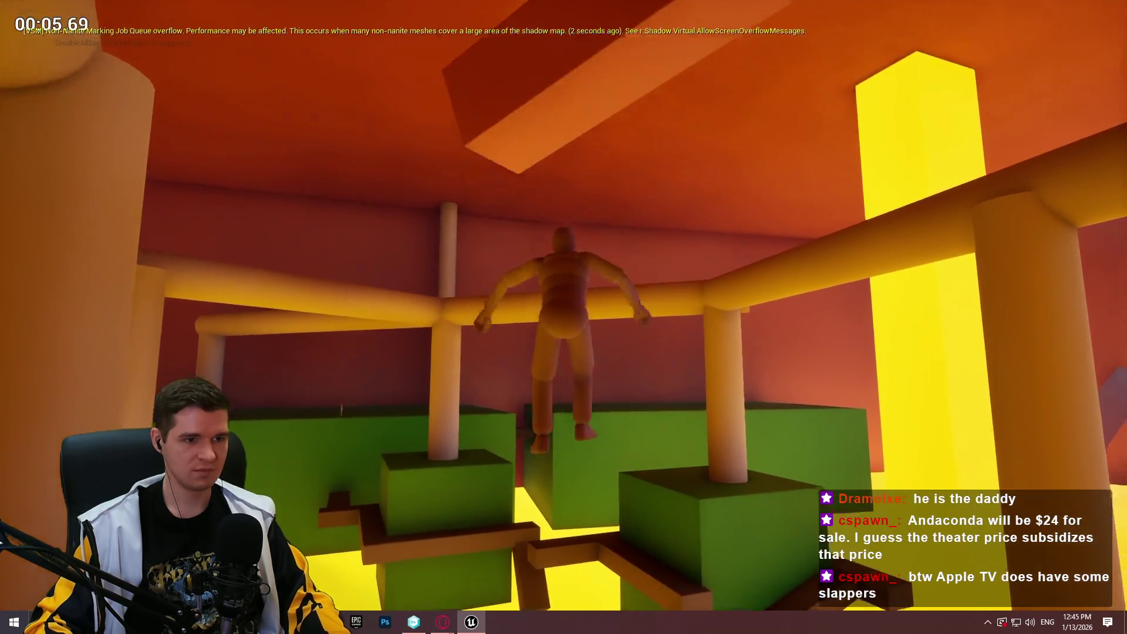
{"action": "key", "text": "Escape"}
{"action": "left_click_drag", "start_coordinate": [549, 273], "coordinate": [549, 272]}
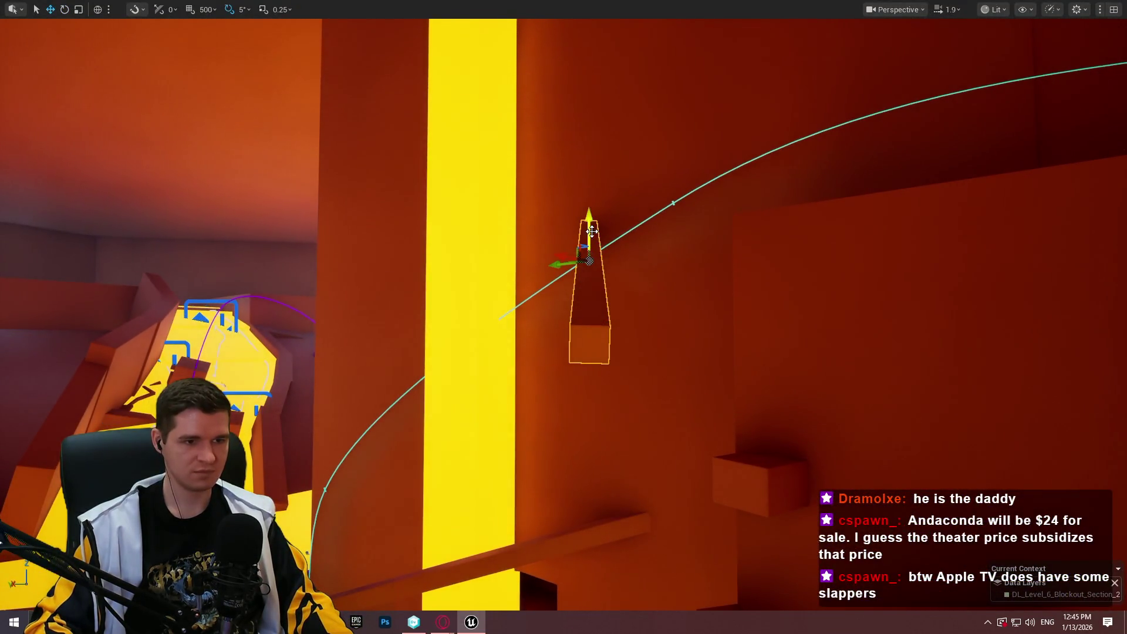
{"action": "left_click_drag", "start_coordinate": [589, 275], "coordinate": [870, 603]}
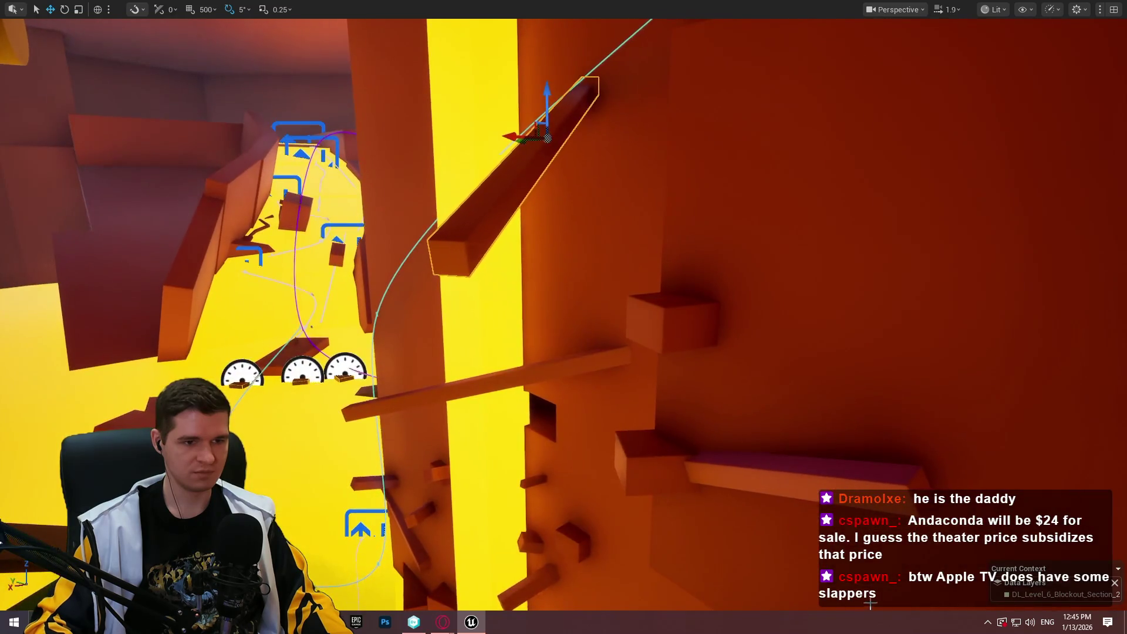
{"action": "right_click", "coordinate": [883, 473]}
{"action": "left_click", "coordinate": [939, 461]}
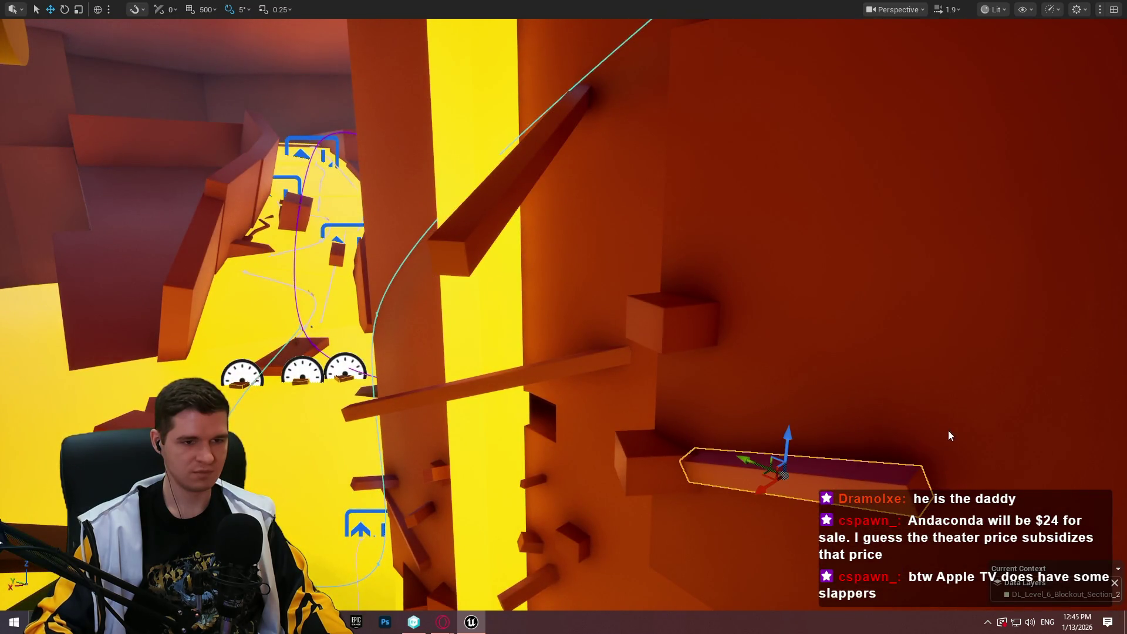
{"action": "key", "text": "space"}
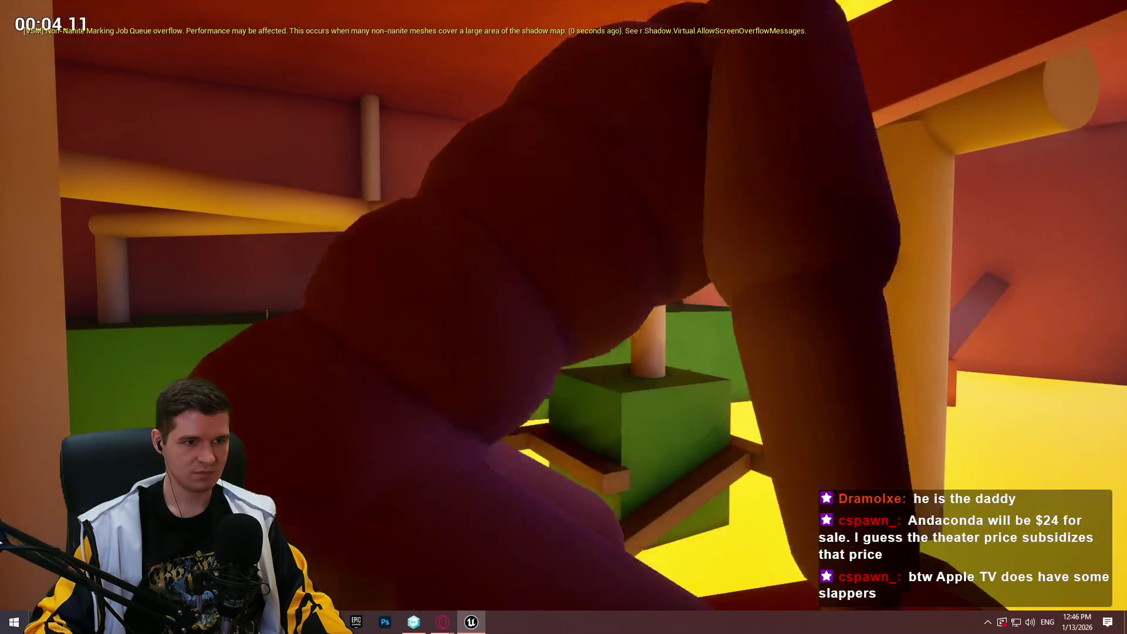
{"action": "key", "text": "space"}
{"action": "key", "text": "w"}
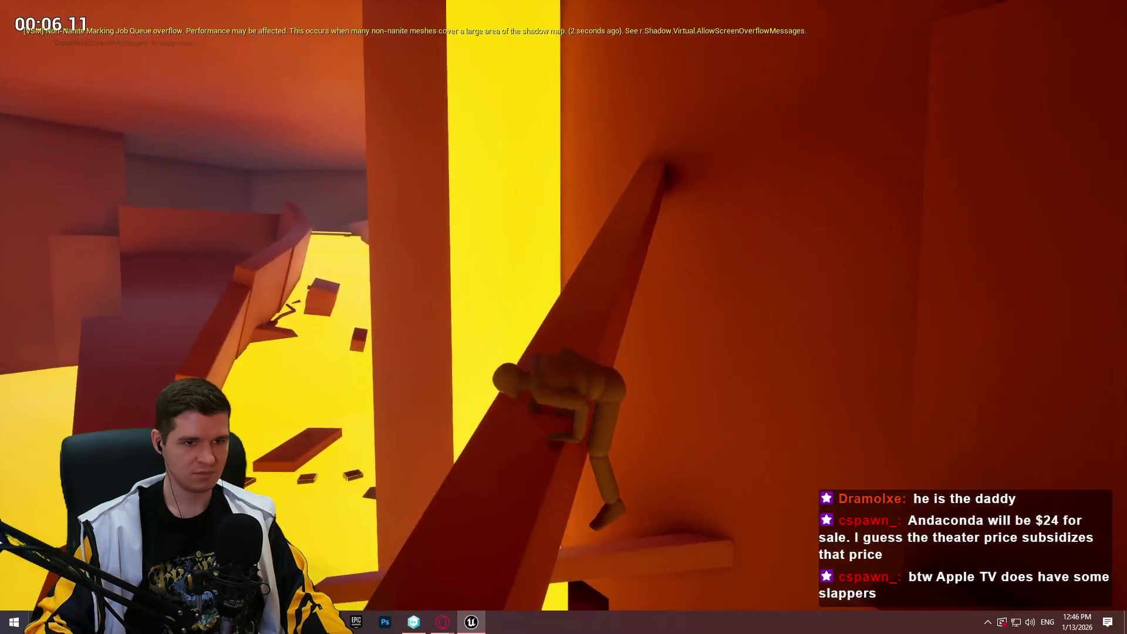
{"action": "key", "text": "w"}
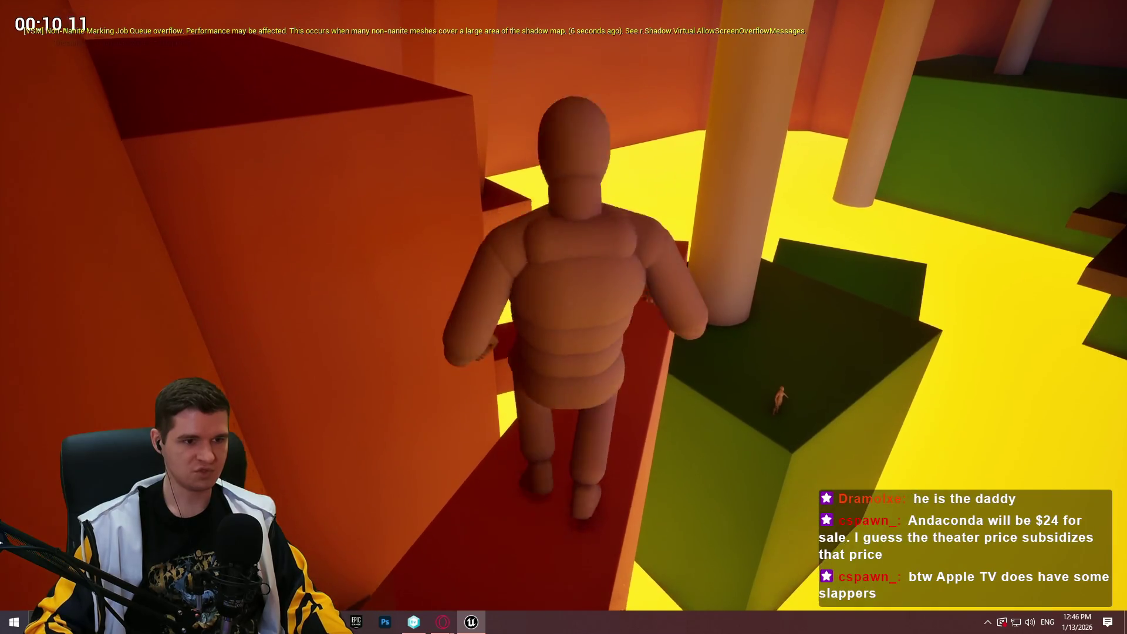
{"action": "key", "text": "space"}
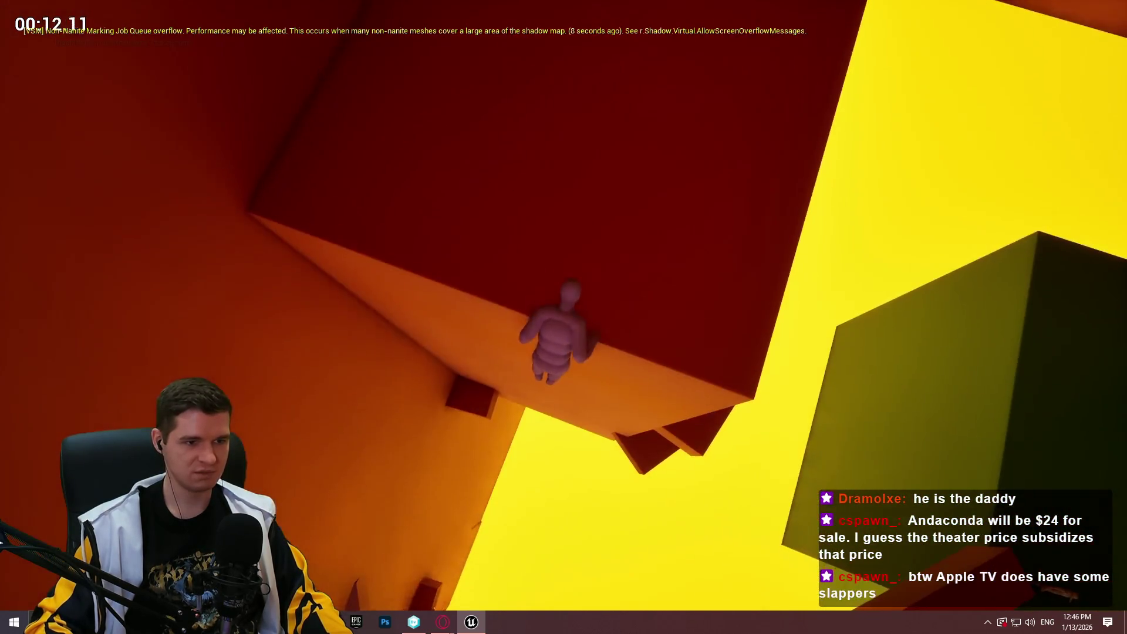
{"action": "key", "text": "w"}
{"action": "key", "text": "w"}
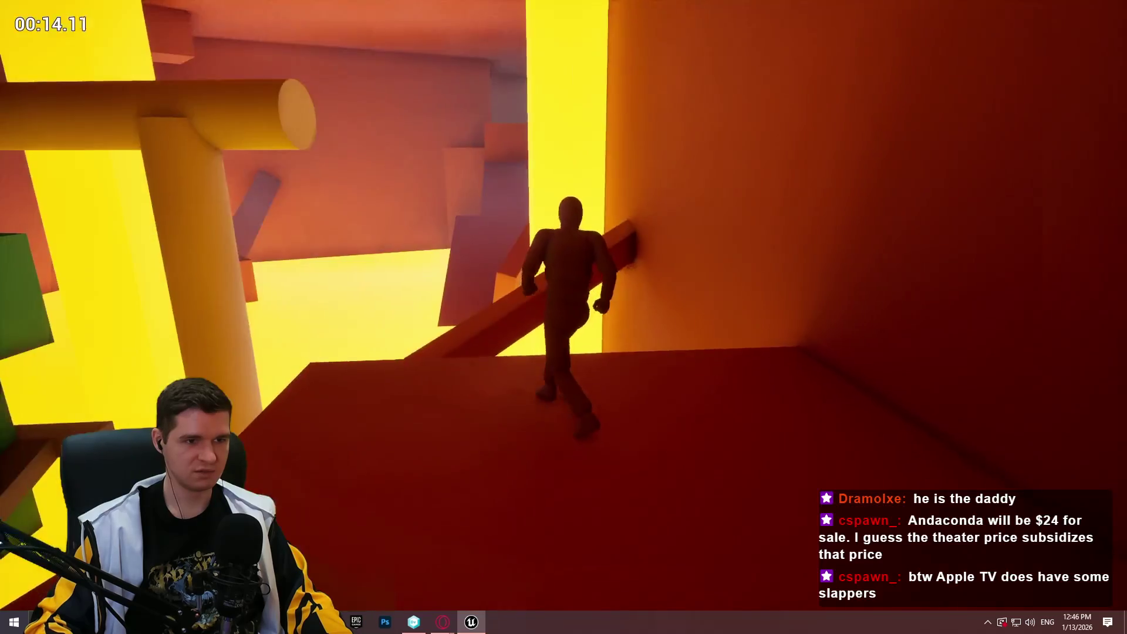
{"action": "key", "text": "space"}
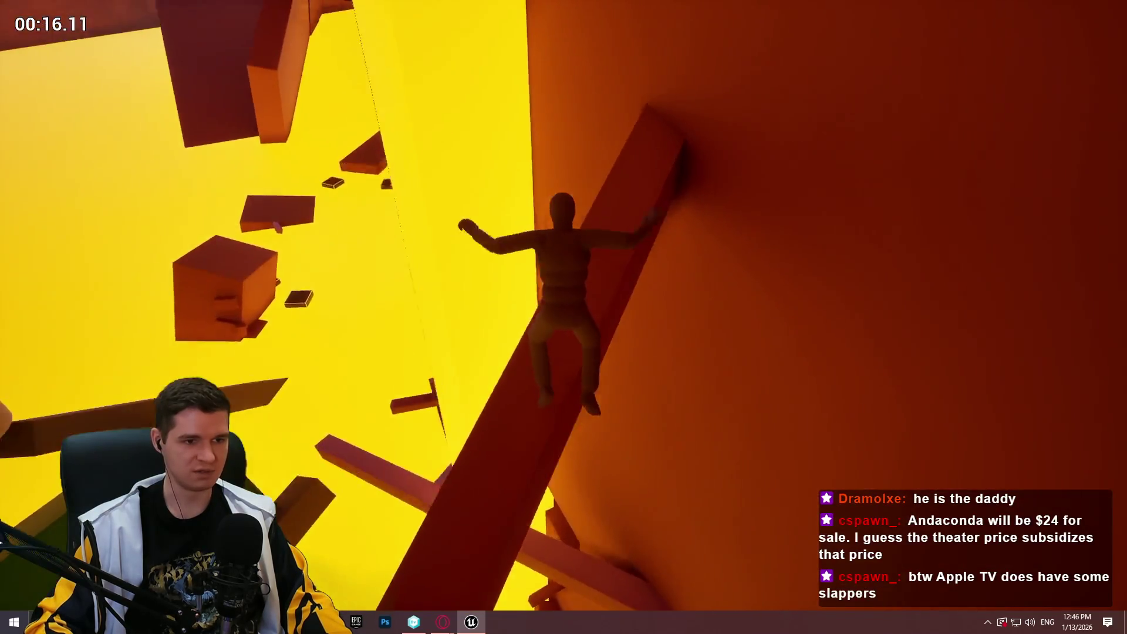
{"action": "key", "text": "w"}
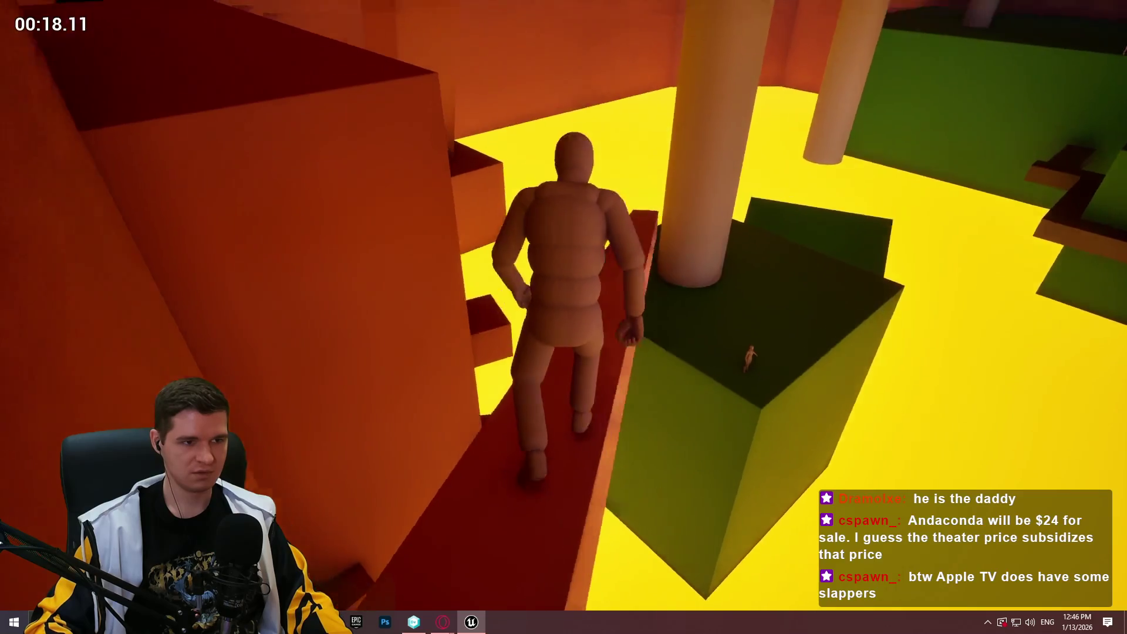
{"action": "key", "text": "space"}
{"action": "key", "text": "w"}
{"action": "key", "text": "w"}
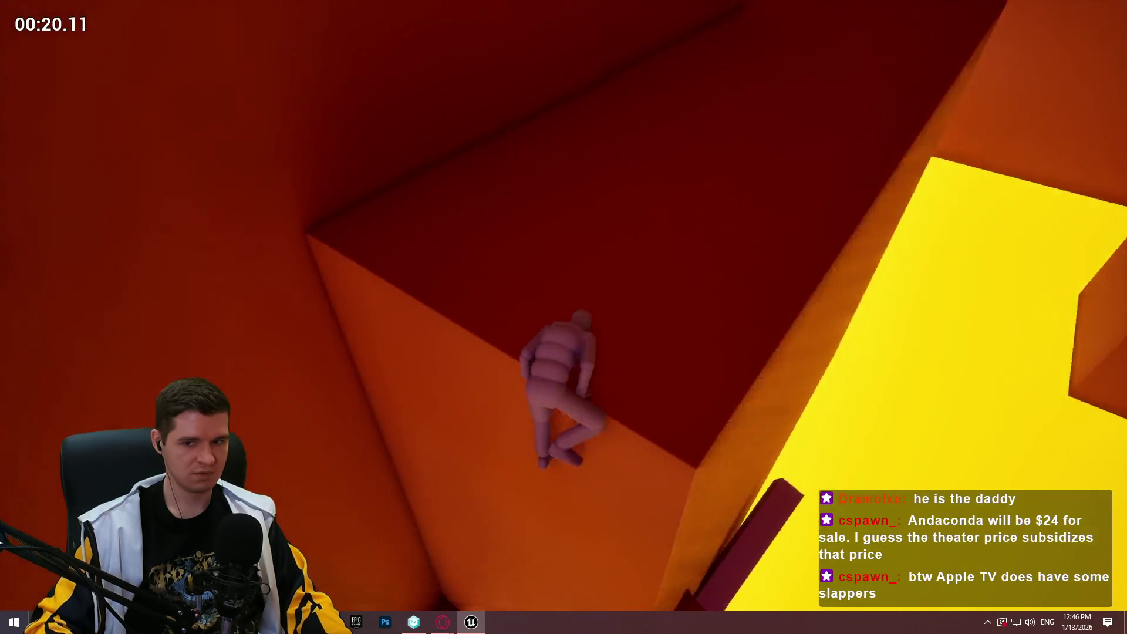
{"action": "key", "text": "space"}
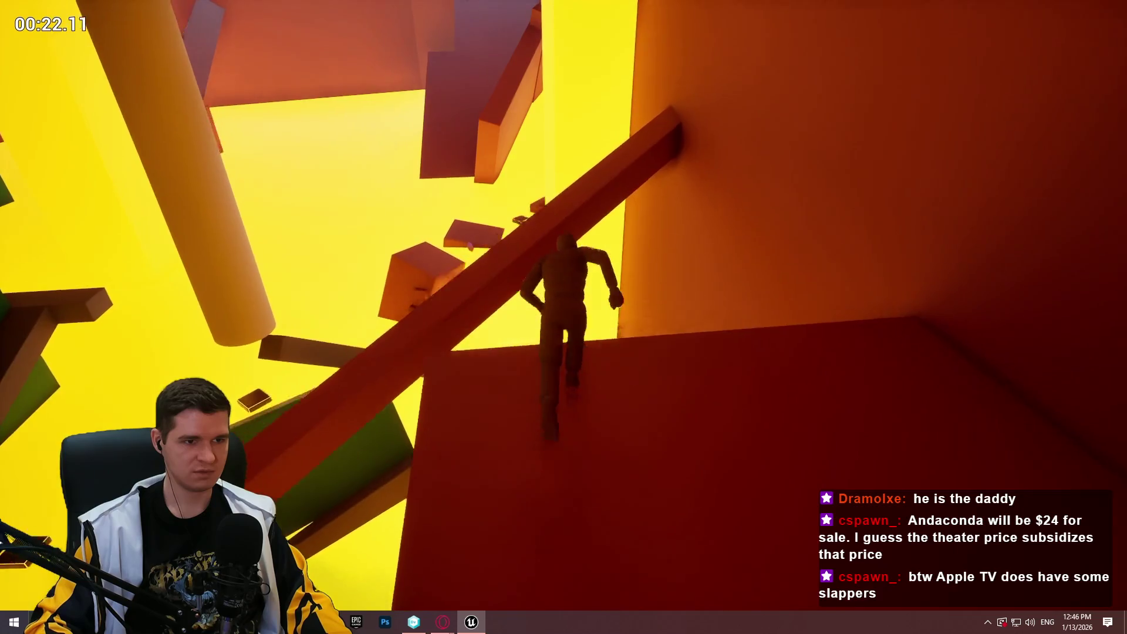
{"action": "key", "text": "w"}
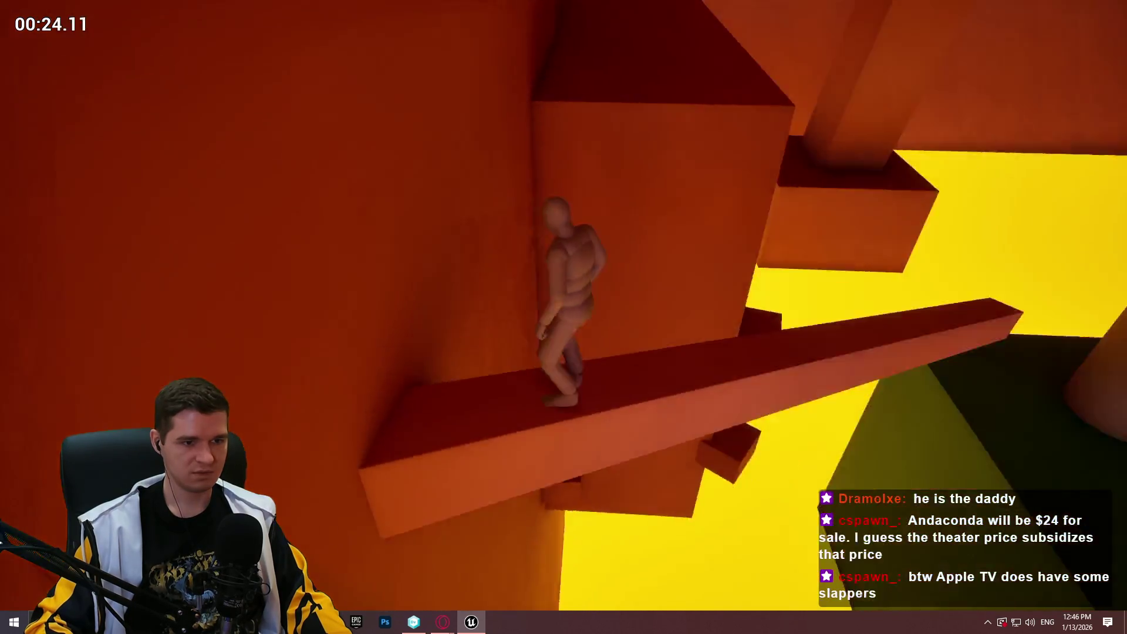
{"action": "key", "text": "w"}
{"action": "key", "text": "space"}
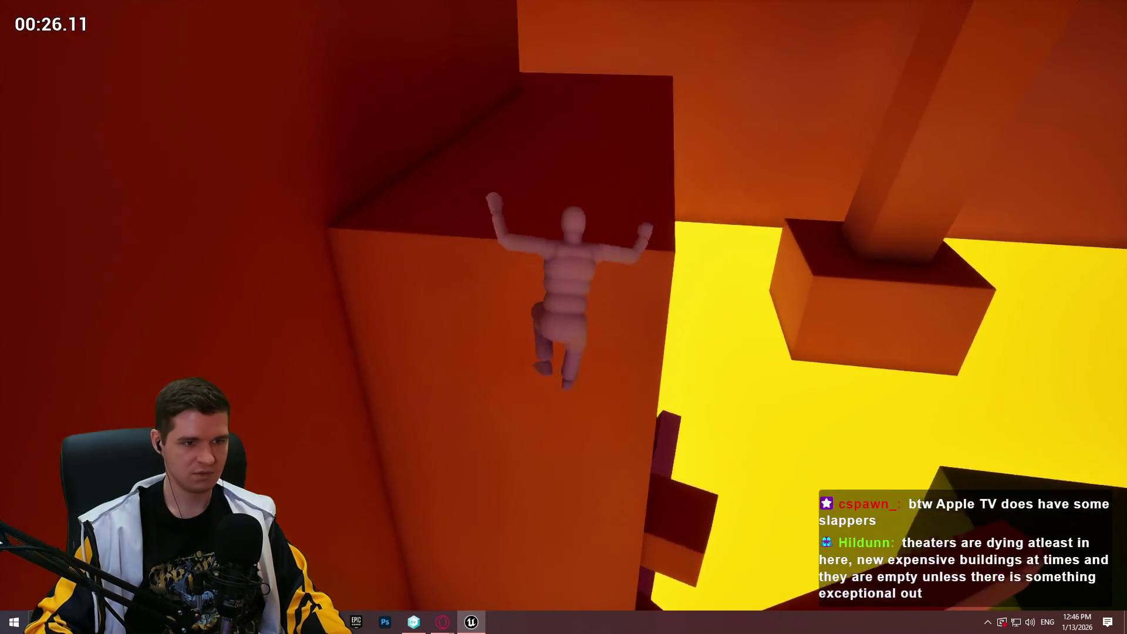
{"action": "key", "text": "Escape"}
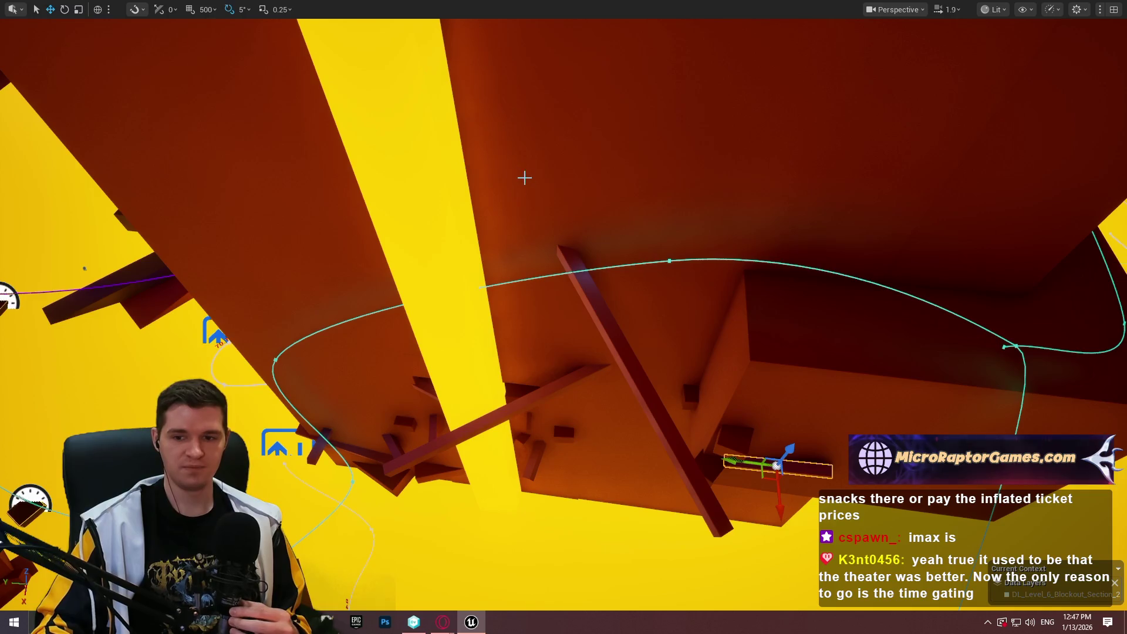
{"action": "left_click_drag", "start_coordinate": [785, 429], "coordinate": [716, 390]}
{"action": "right_click", "coordinate": [552, 193]}
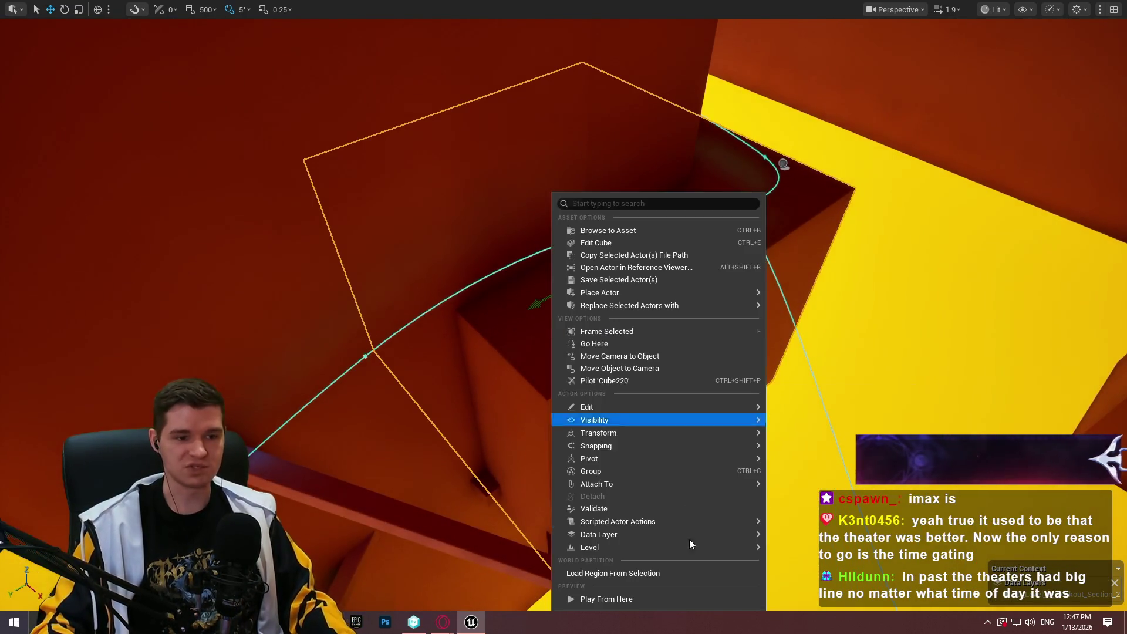
{"action": "left_click", "coordinate": [652, 601]}
{"action": "left_click", "coordinate": [737, 315]}
{"action": "key", "text": "w"}
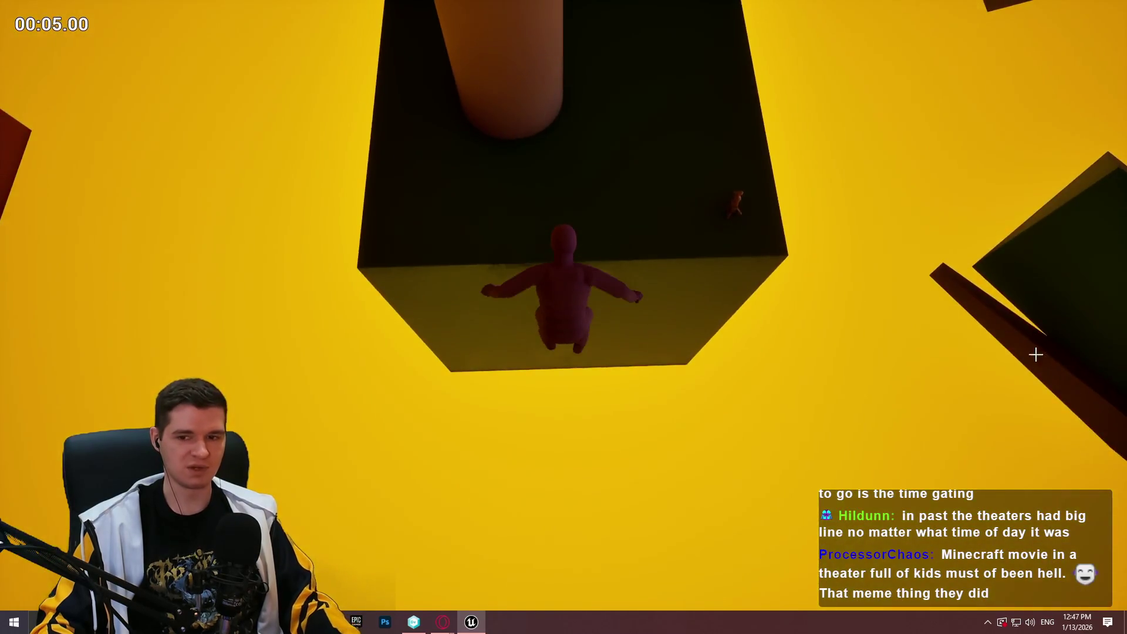
{"action": "key", "text": "Escape"}
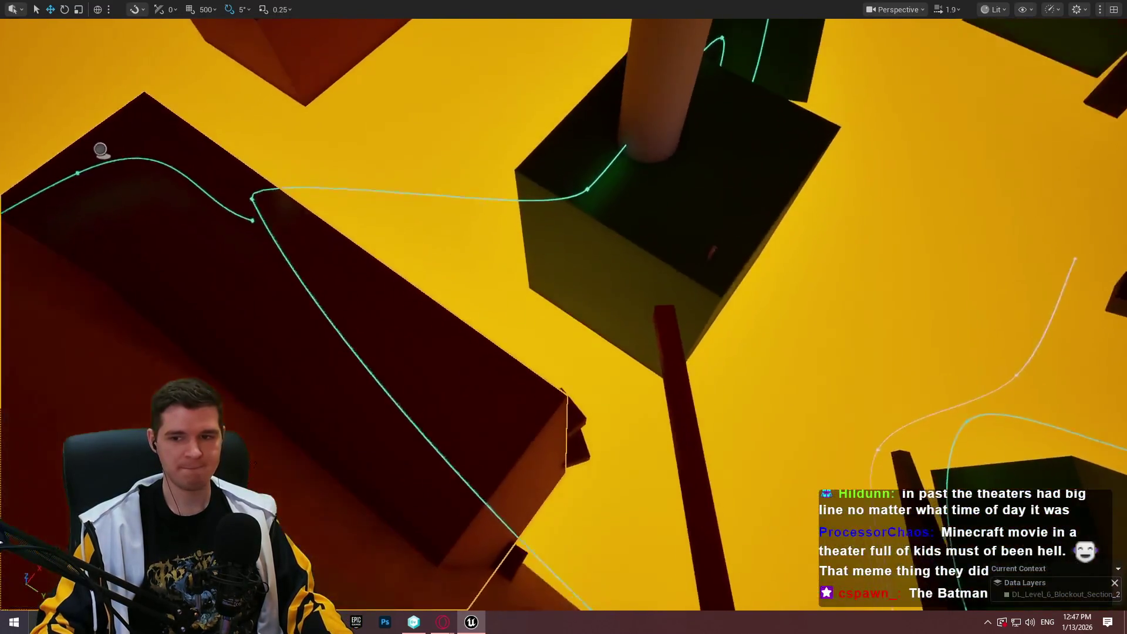
{"action": "left_click_drag", "start_coordinate": [705, 376], "coordinate": [705, 375]}
{"action": "right_click", "coordinate": [420, 334]}
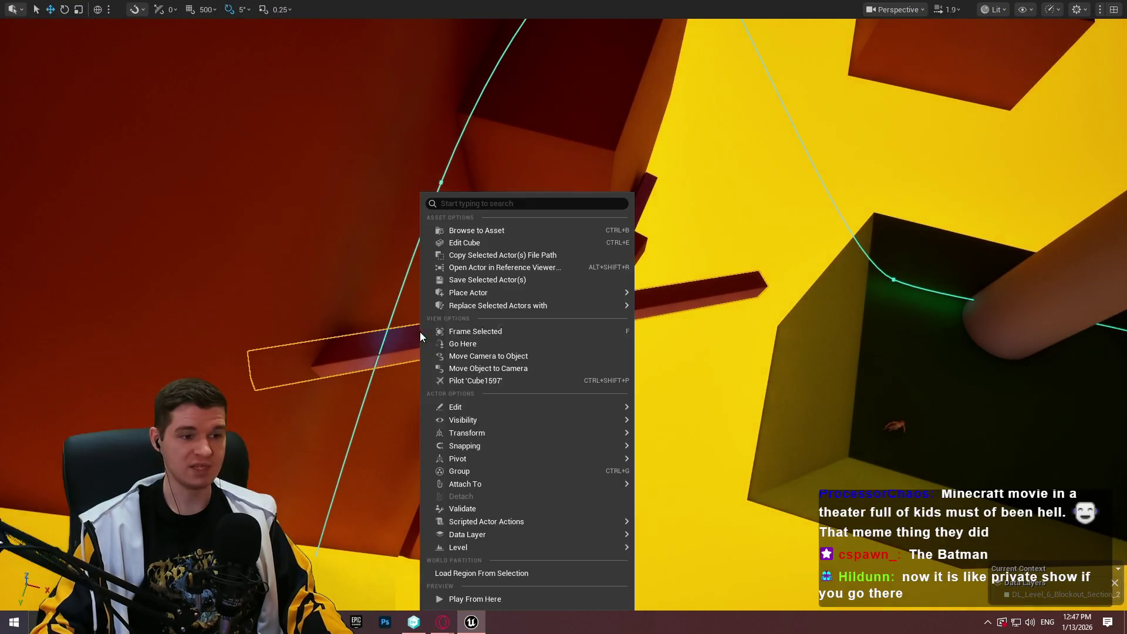
{"action": "left_click", "coordinate": [500, 603]}
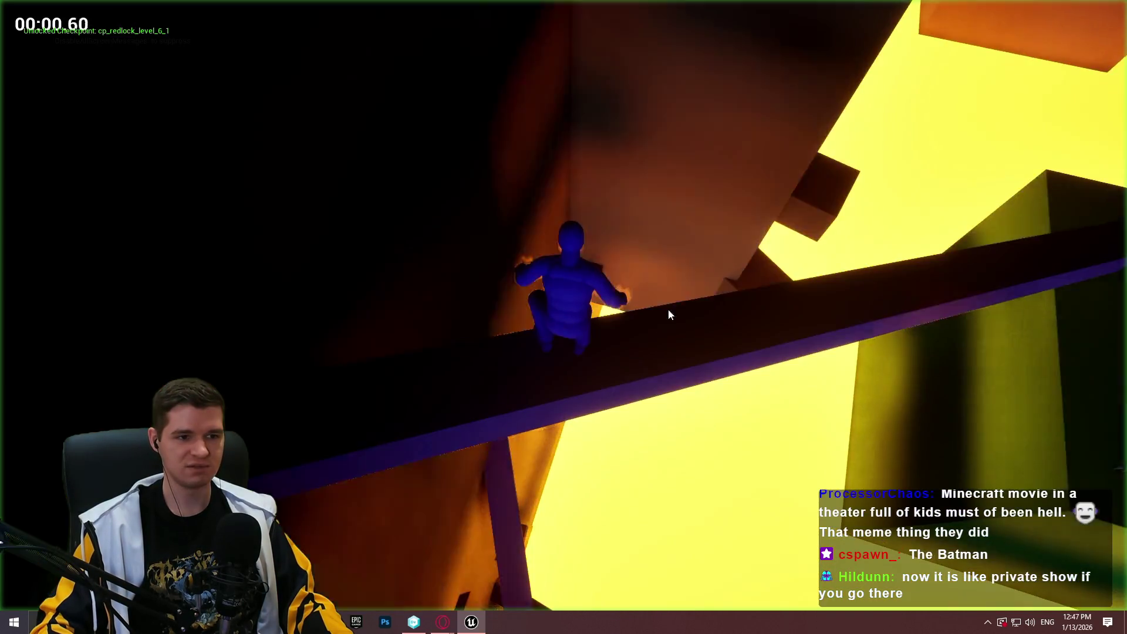
{"action": "key", "text": "w"}
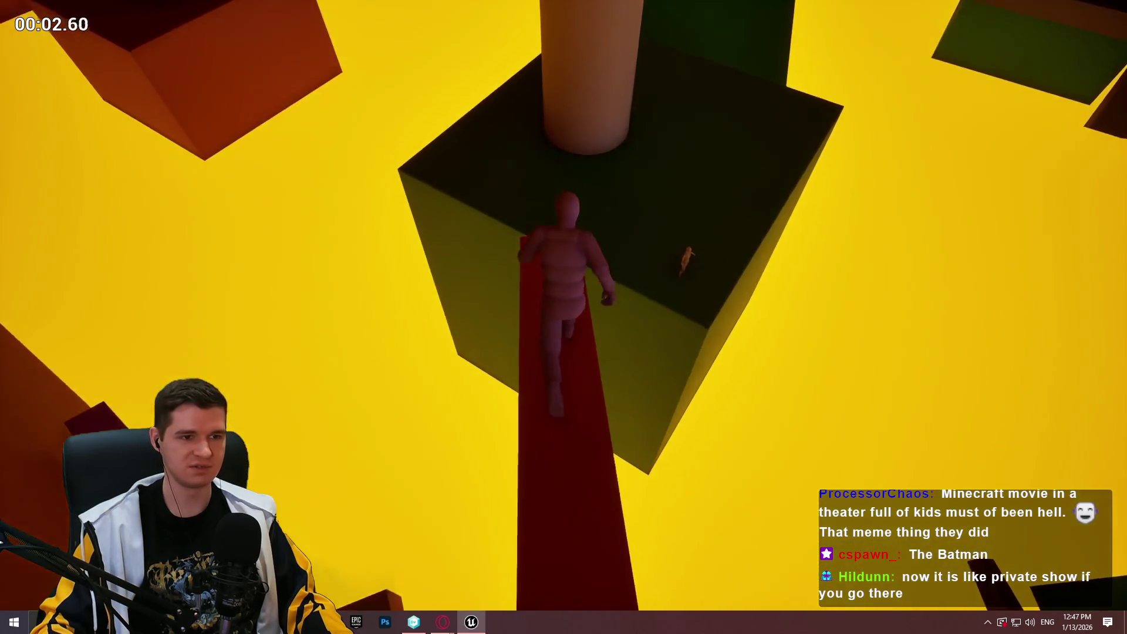
{"action": "key", "text": "w"}
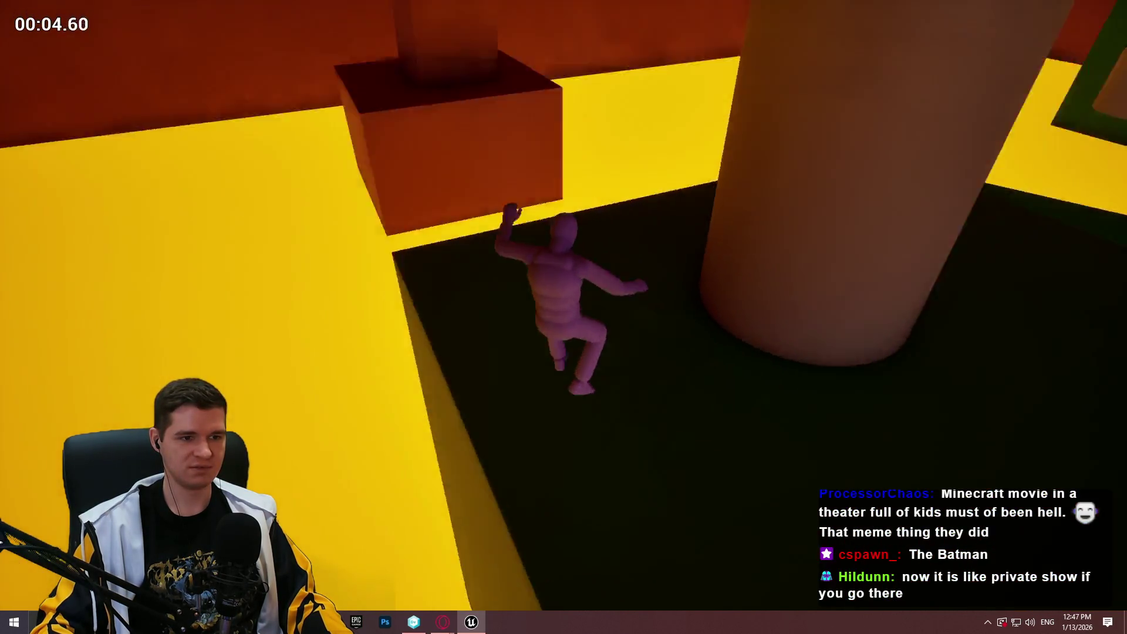
{"action": "key", "text": "w"}
{"action": "key", "text": "Escape"}
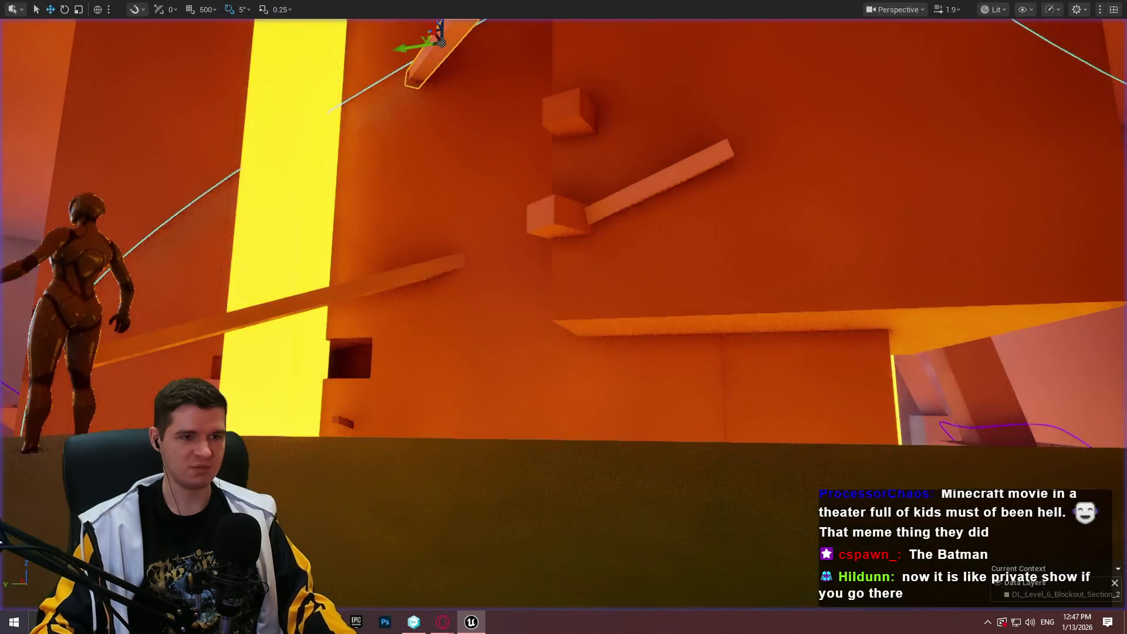
{"action": "key", "text": "w"}
{"action": "key", "text": "s"}
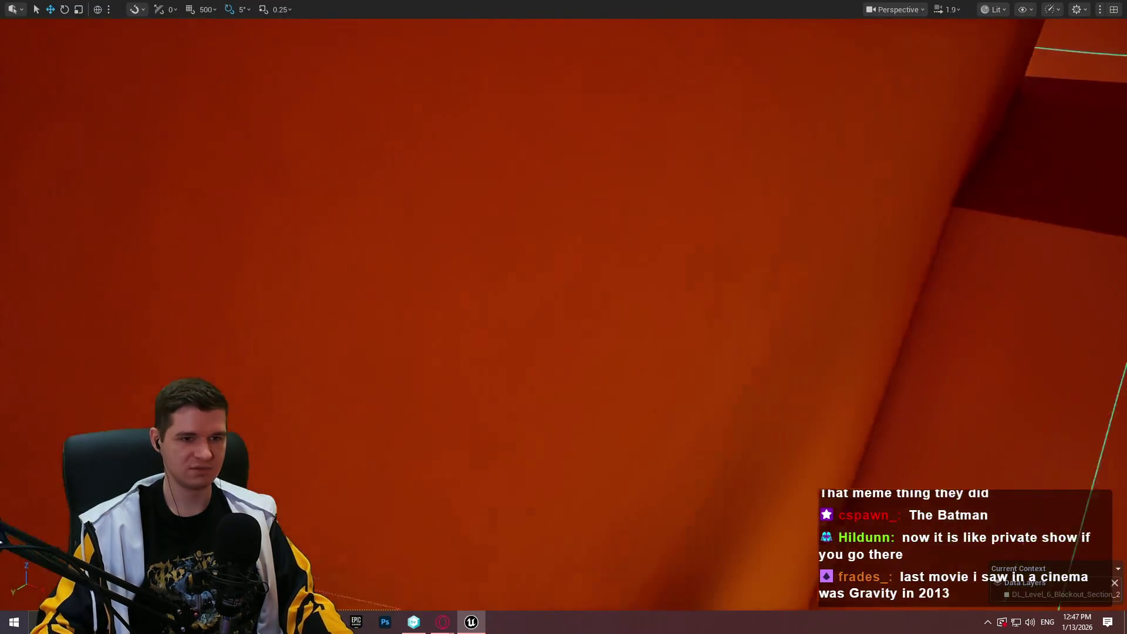
{"action": "key", "text": "f"}
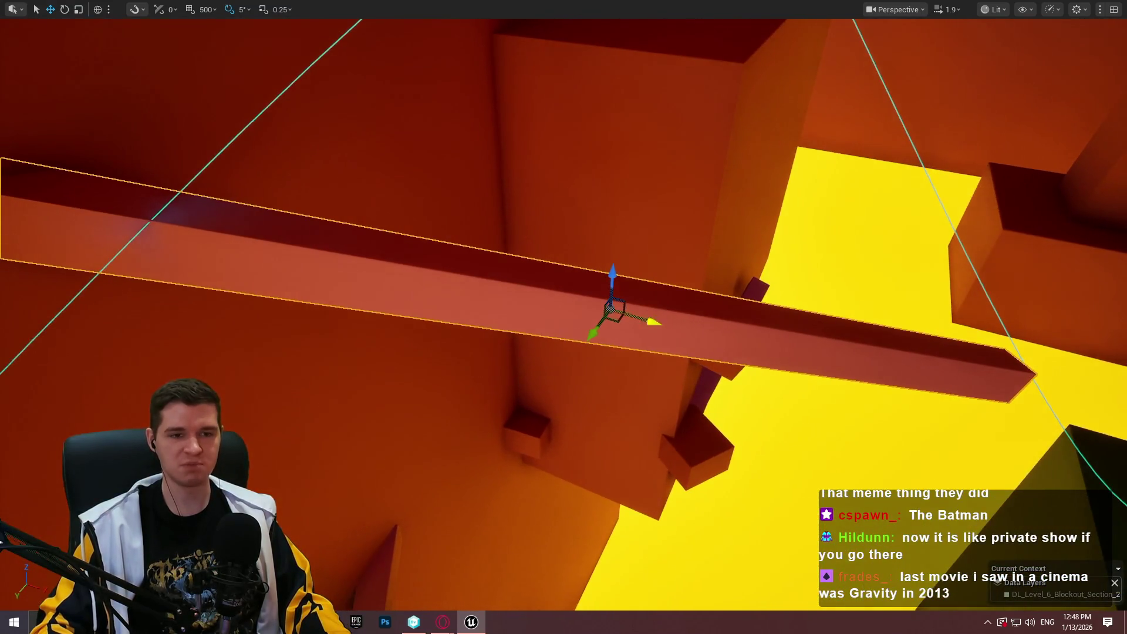
{"action": "left_click_drag", "start_coordinate": [667, 396], "coordinate": [667, 397]}
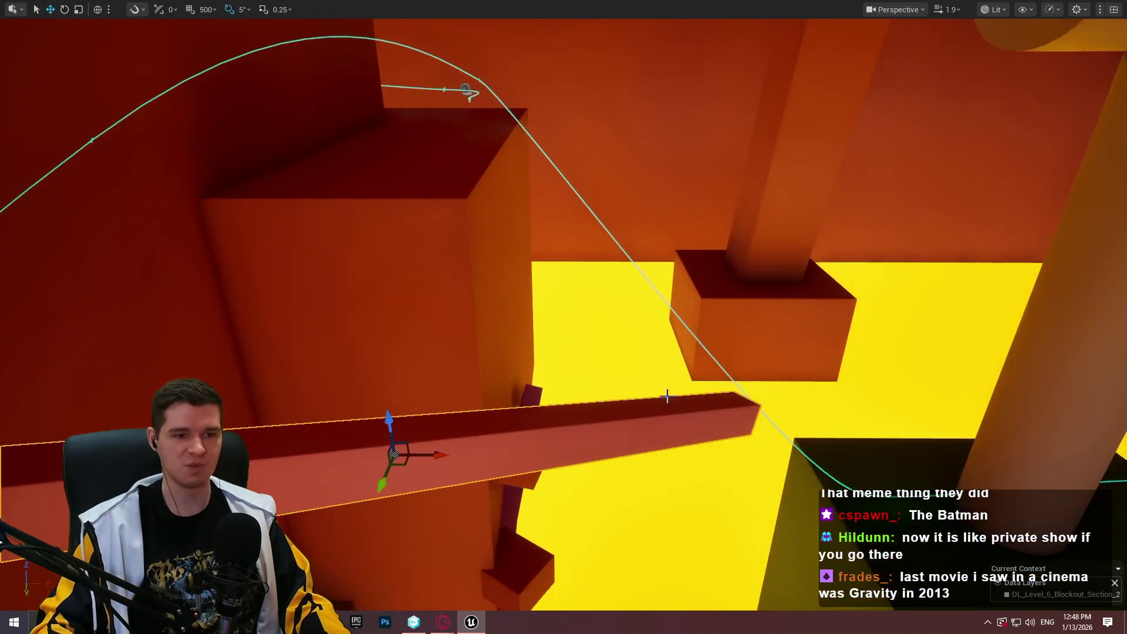
{"action": "left_click_drag", "start_coordinate": [884, 426], "coordinate": [869, 448]}
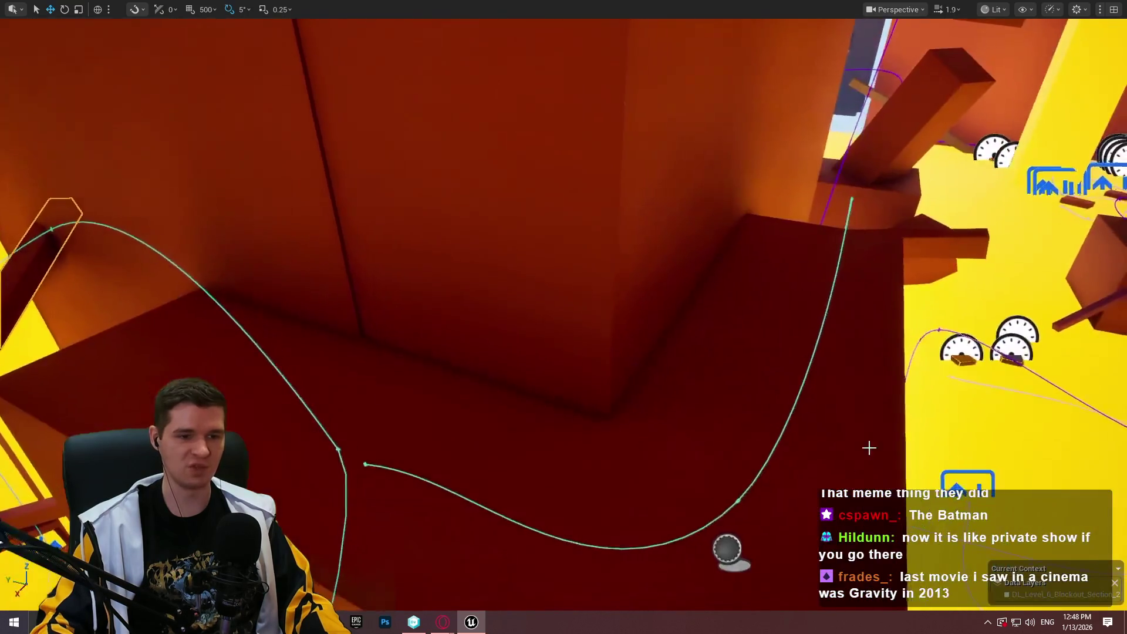
{"action": "left_click_drag", "start_coordinate": [624, 446], "coordinate": [483, 162]}
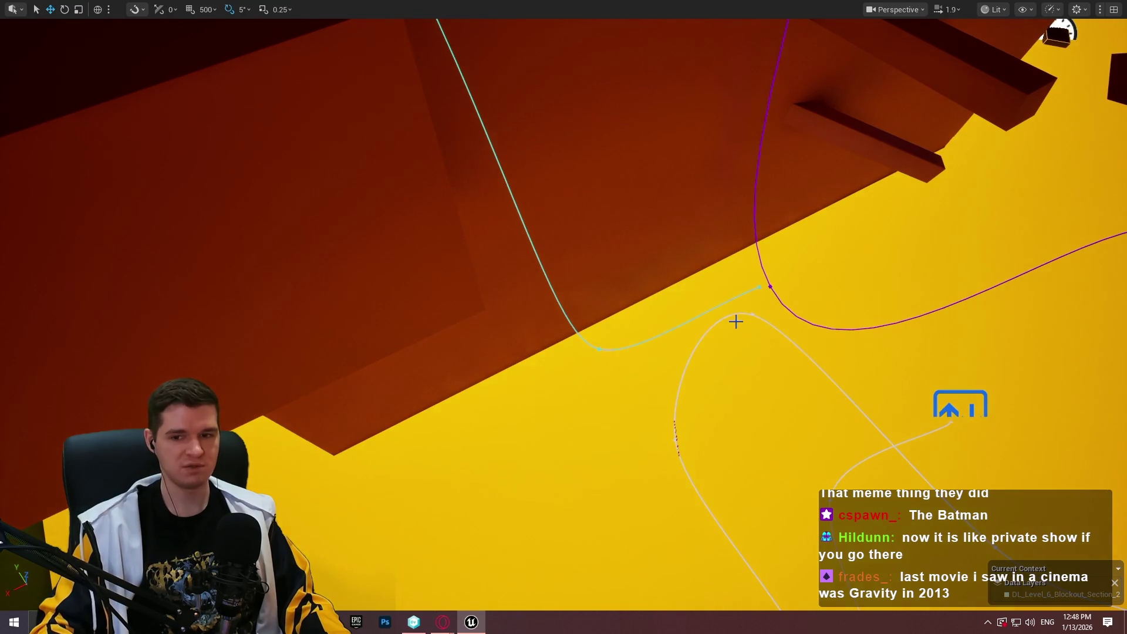
{"action": "left_click_drag", "start_coordinate": [736, 321], "coordinate": [736, 321]}
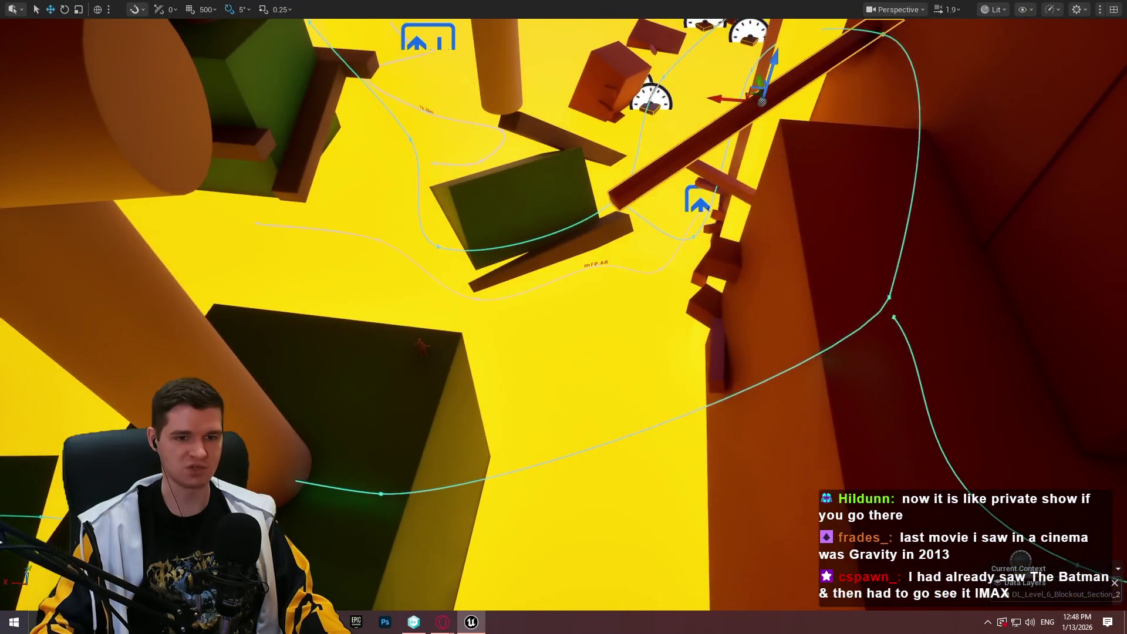
Playtest from the large block, run the mannequin off the red platform, then stop
{"action": "right_click", "coordinate": [710, 321]}
{"action": "left_click", "coordinate": [781, 596]}
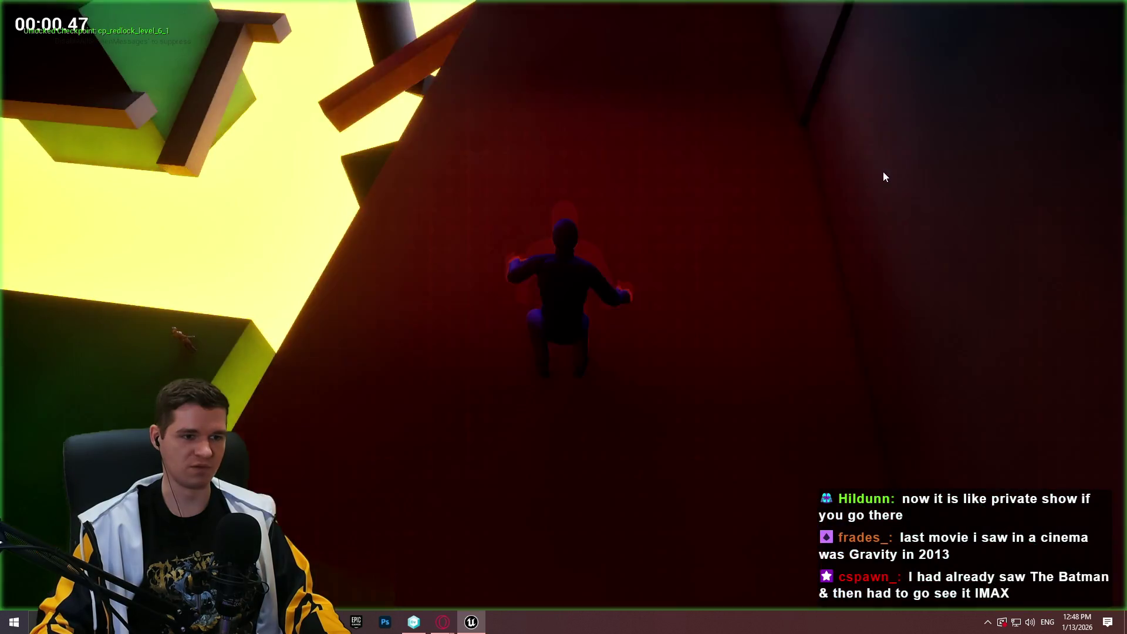
{"action": "key", "text": "w"}
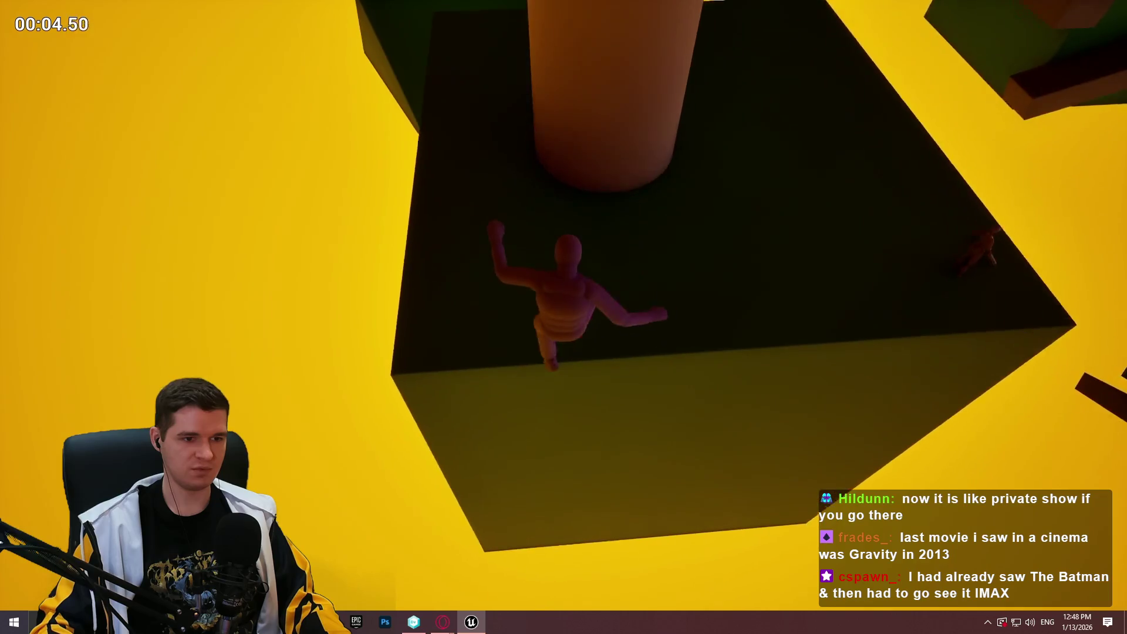
{"action": "key", "text": "Escape"}
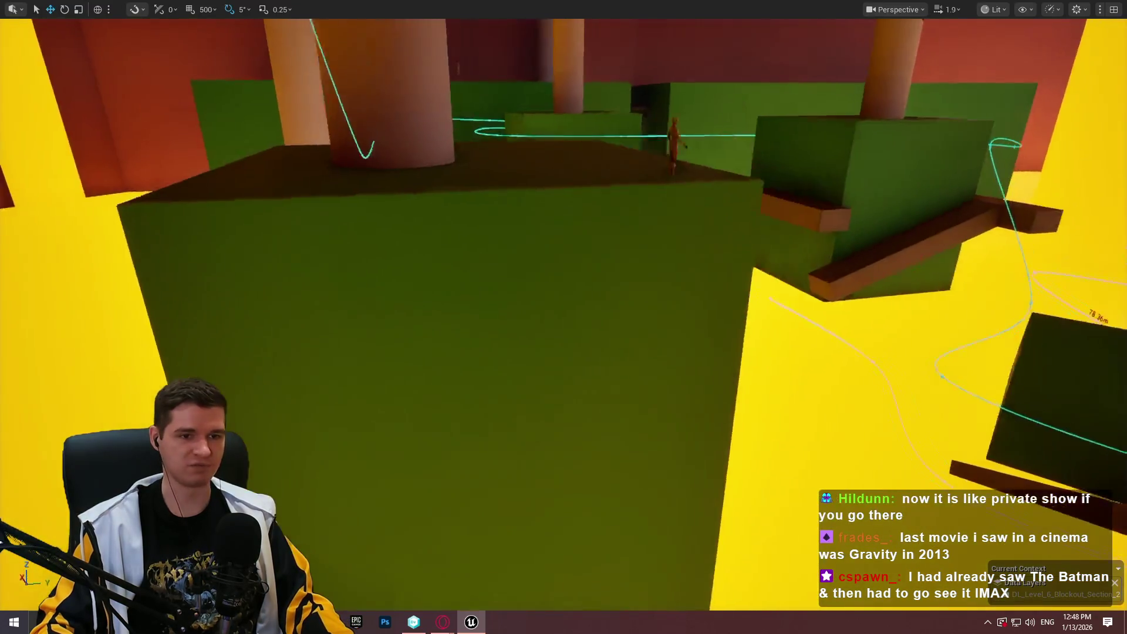
Fly the camera down among the pillars toward the green blocks, then pull back for an overview
{"action": "key", "text": "w"}
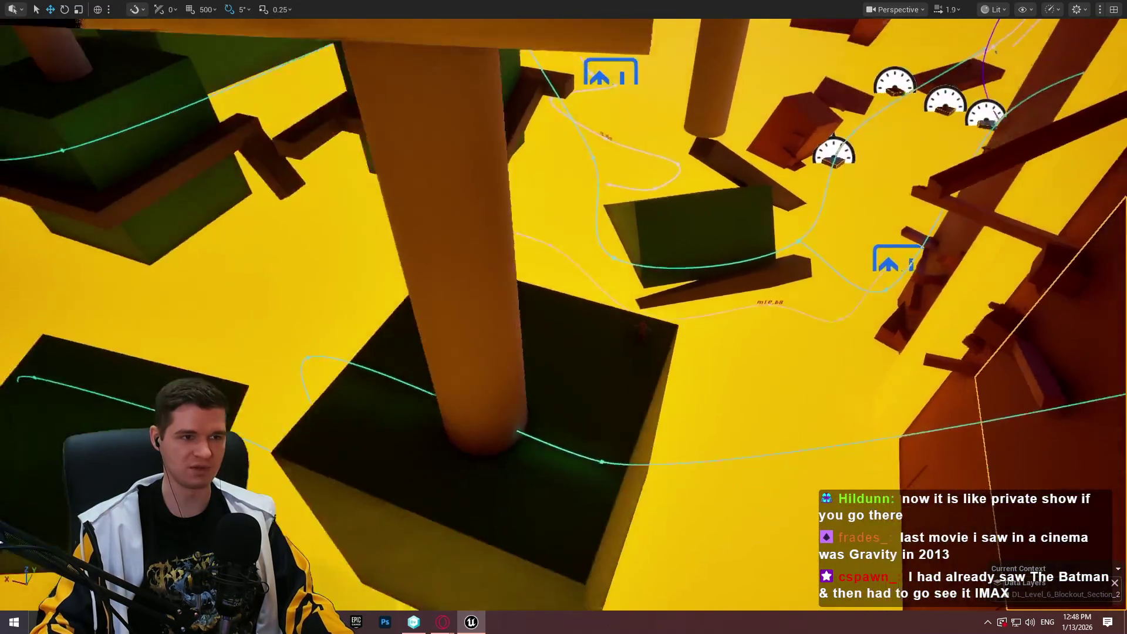
{"action": "key", "text": "w"}
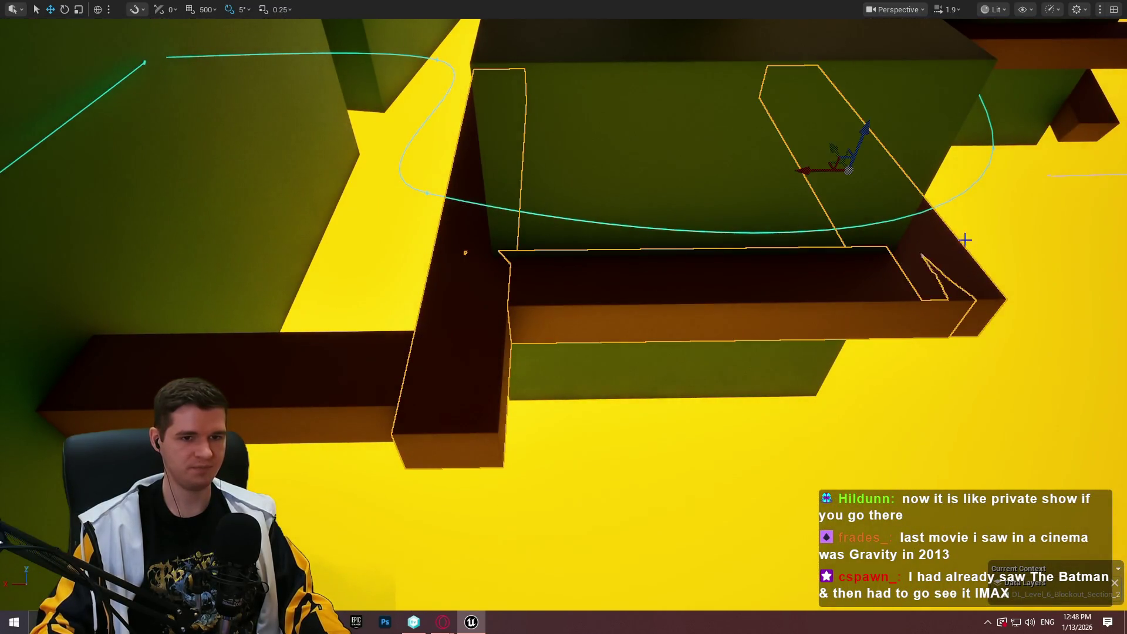
{"action": "key", "text": "s"}
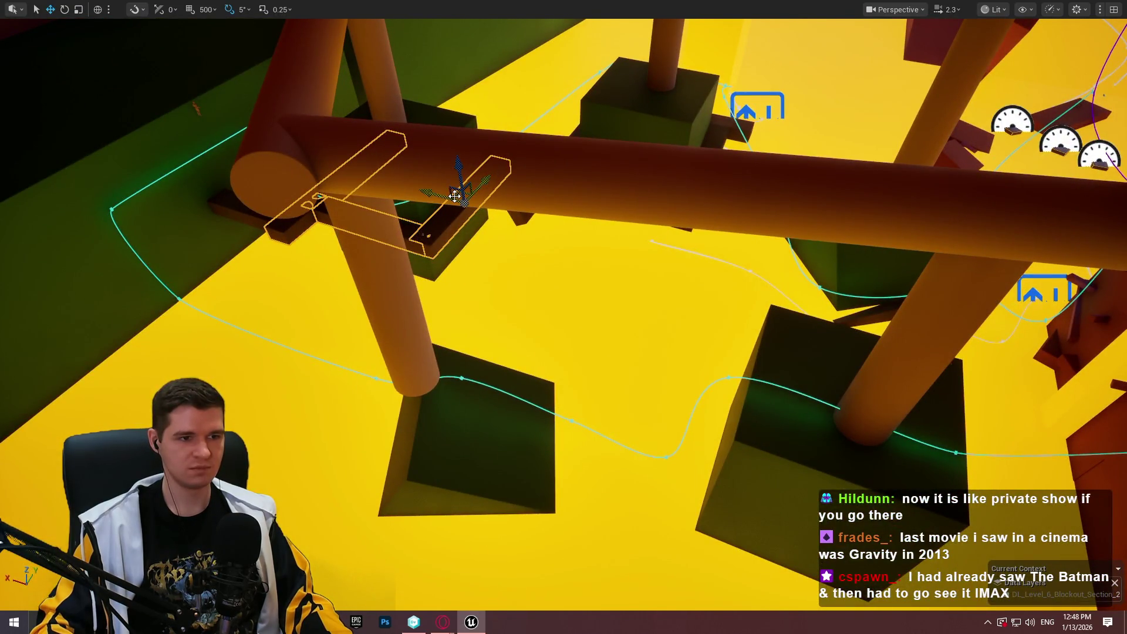
Move the ledge pieces down onto the green block and nudge them slightly sideways
{"action": "mouse_move", "coordinate": [455, 196]}
{"action": "left_mouse_down"}
{"action": "mouse_move", "coordinate": [862, 467]}
{"action": "mouse_move", "coordinate": [930, 468]}
{"action": "left_mouse_up"}
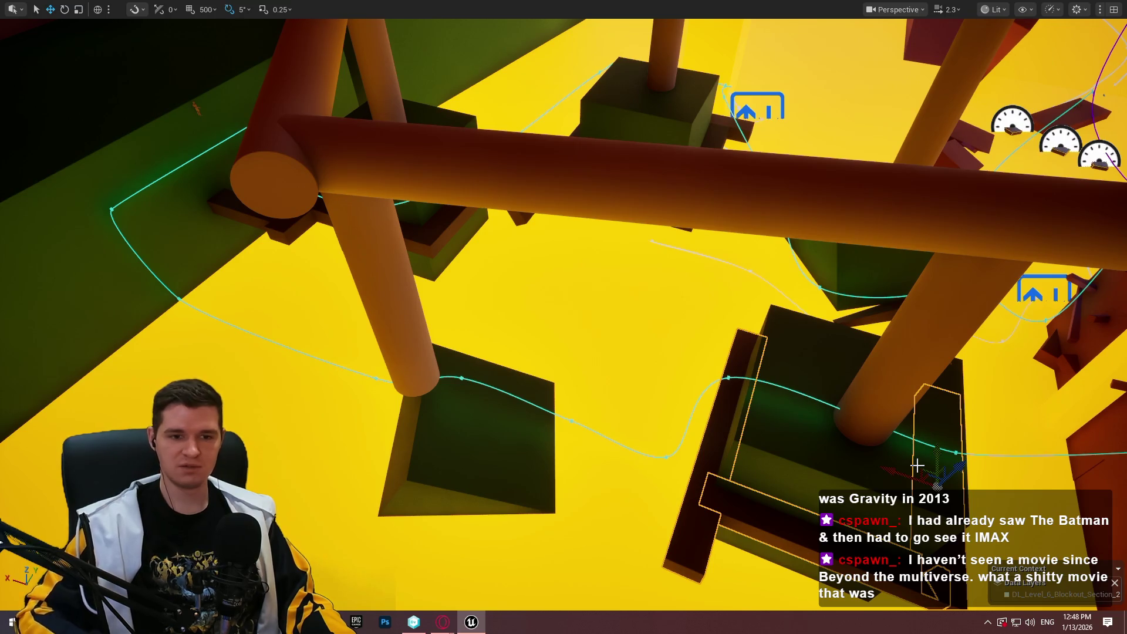
{"action": "key", "text": "f"}
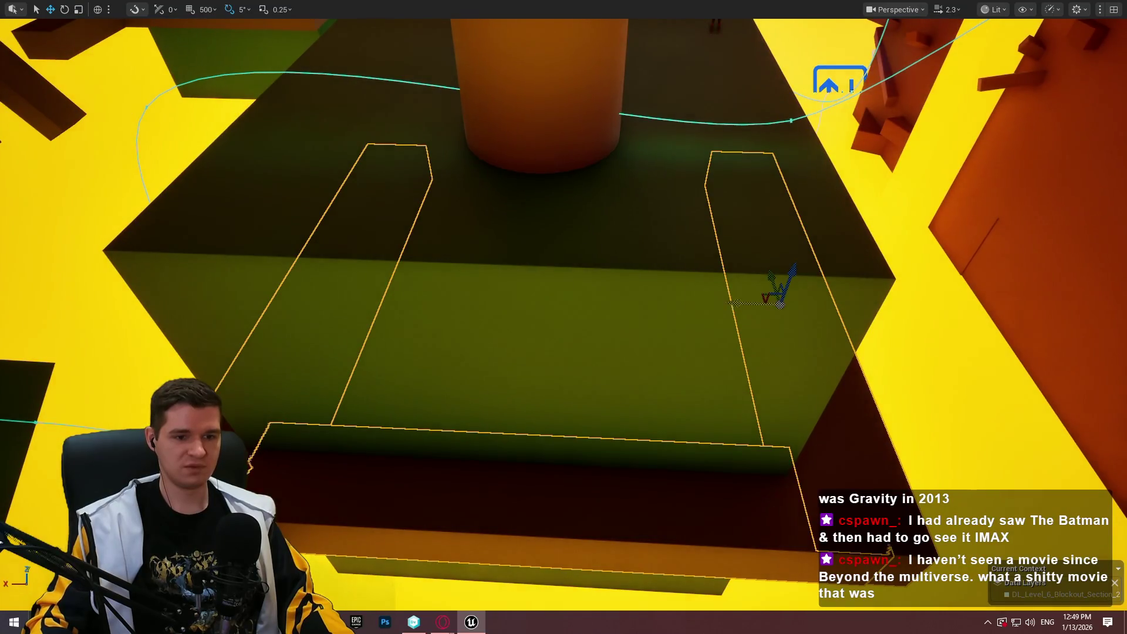
{"action": "mouse_move", "coordinate": [716, 302]}
{"action": "left_mouse_down"}
{"action": "mouse_move", "coordinate": [645, 316]}
{"action": "mouse_move", "coordinate": [511, 218]}
{"action": "mouse_move", "coordinate": [457, 247]}
{"action": "mouse_move", "coordinate": [629, 233]}
{"action": "left_mouse_up"}
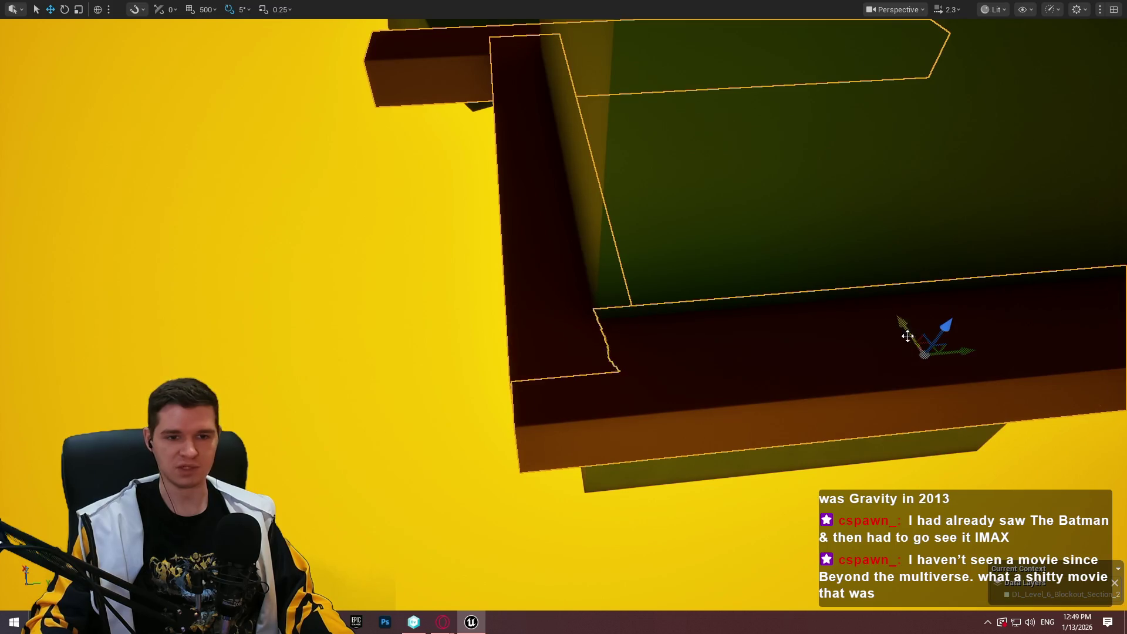
{"action": "left_click_drag", "start_coordinate": [967, 354], "coordinate": [955, 356]}
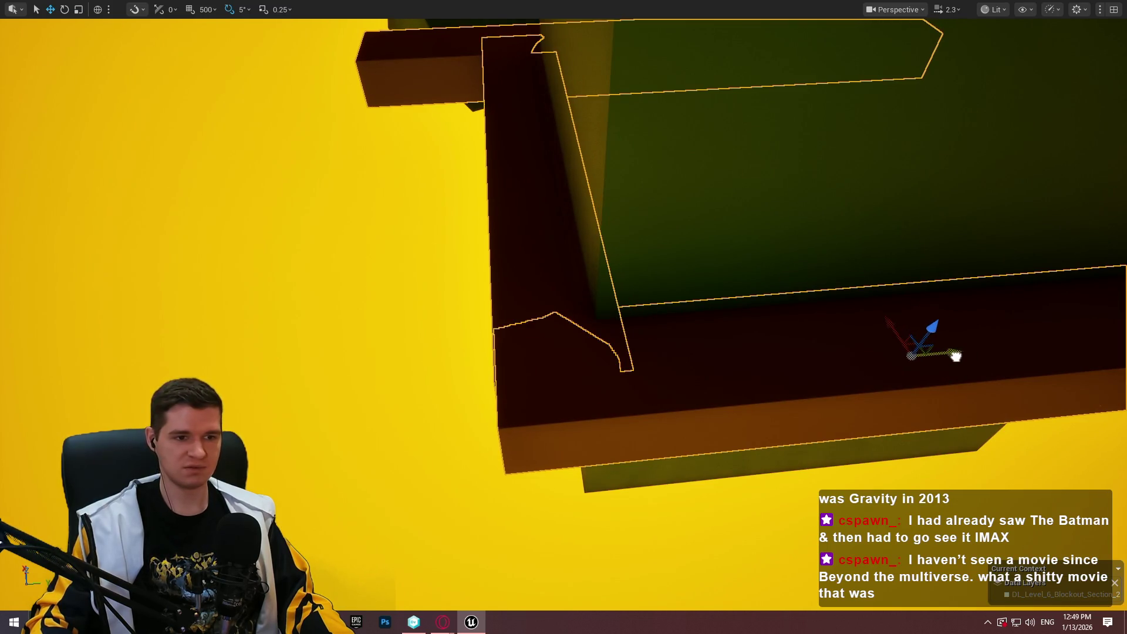
Deselect the ledges and select the dark wall ledge block instead
{"action": "key", "text": "Escape"}
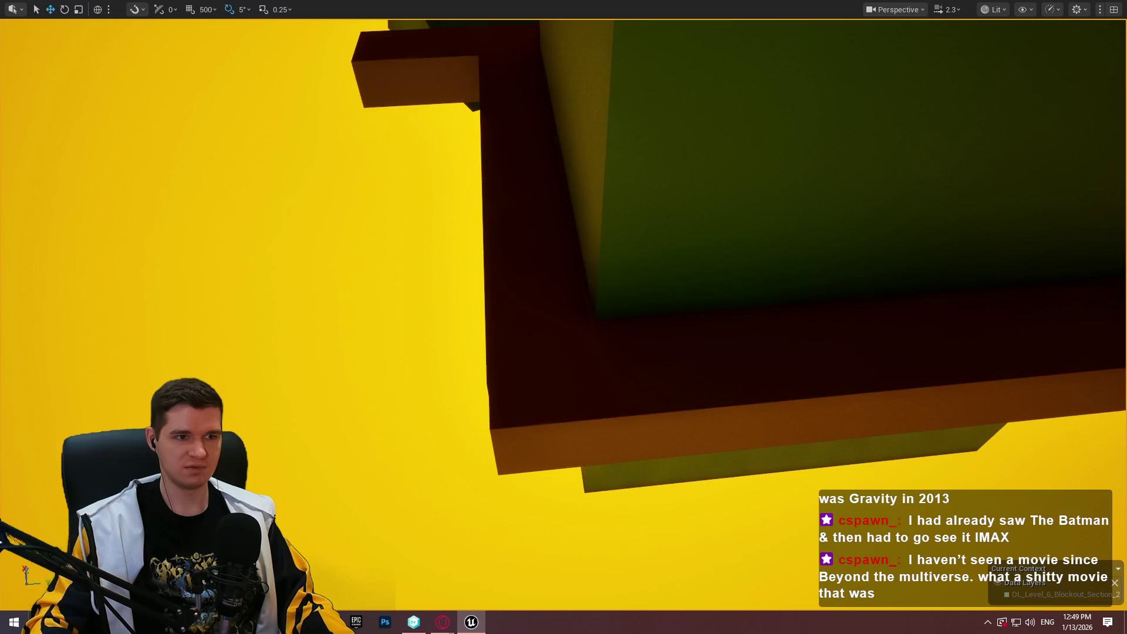
{"action": "left_click", "coordinate": [517, 235]}
{"action": "left_click_drag", "start_coordinate": [516, 234], "coordinate": [446, 199]}
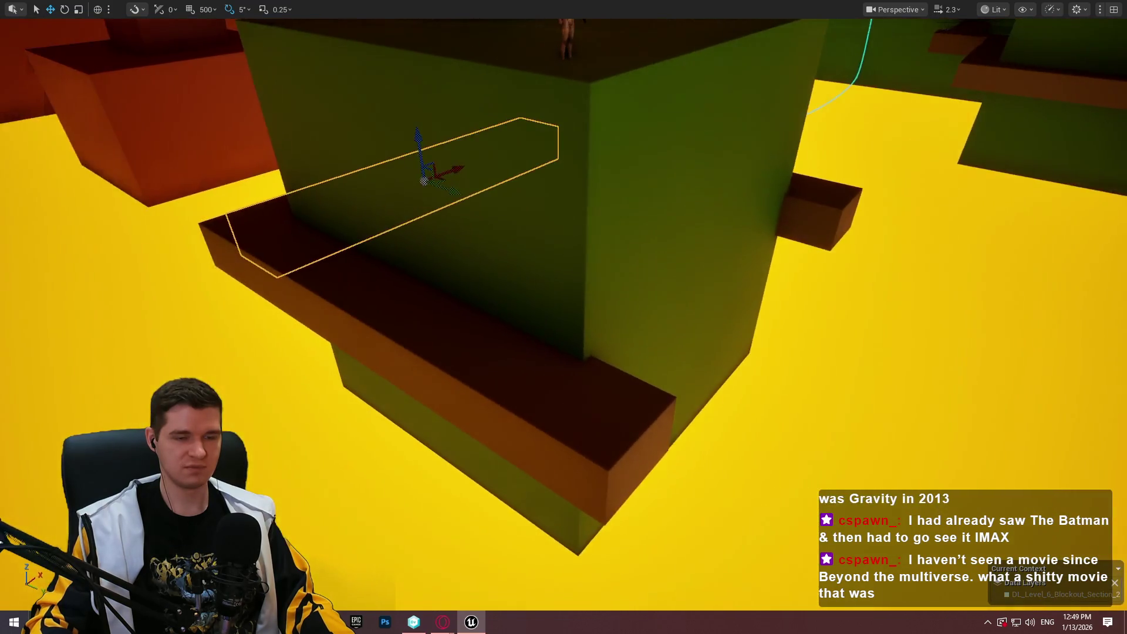
Rotate the horizontal dark ledge bar to a new angle and slide it right and down along the block
{"action": "mouse_move", "coordinate": [563, 317]}
{"action": "left_mouse_down"}
{"action": "mouse_move", "coordinate": [517, 317]}
{"action": "mouse_move", "coordinate": [511, 328]}
{"action": "mouse_move", "coordinate": [499, 317]}
{"action": "mouse_move", "coordinate": [493, 352]}
{"action": "mouse_move", "coordinate": [627, 305]}
{"action": "mouse_move", "coordinate": [622, 288]}
{"action": "mouse_move", "coordinate": [652, 291]}
{"action": "mouse_move", "coordinate": [620, 317]}
{"action": "mouse_move", "coordinate": [621, 259]}
{"action": "mouse_move", "coordinate": [579, 372]}
{"action": "left_mouse_up"}
{"action": "left_click", "coordinate": [627, 305]}
{"action": "key", "text": "e"}
{"action": "mouse_move", "coordinate": [821, 382]}
{"action": "left_mouse_down"}
{"action": "mouse_move", "coordinate": [868, 377]}
{"action": "mouse_move", "coordinate": [825, 352]}
{"action": "mouse_move", "coordinate": [825, 305]}
{"action": "mouse_move", "coordinate": [774, 264]}
{"action": "mouse_move", "coordinate": [342, 309]}
{"action": "left_mouse_up"}
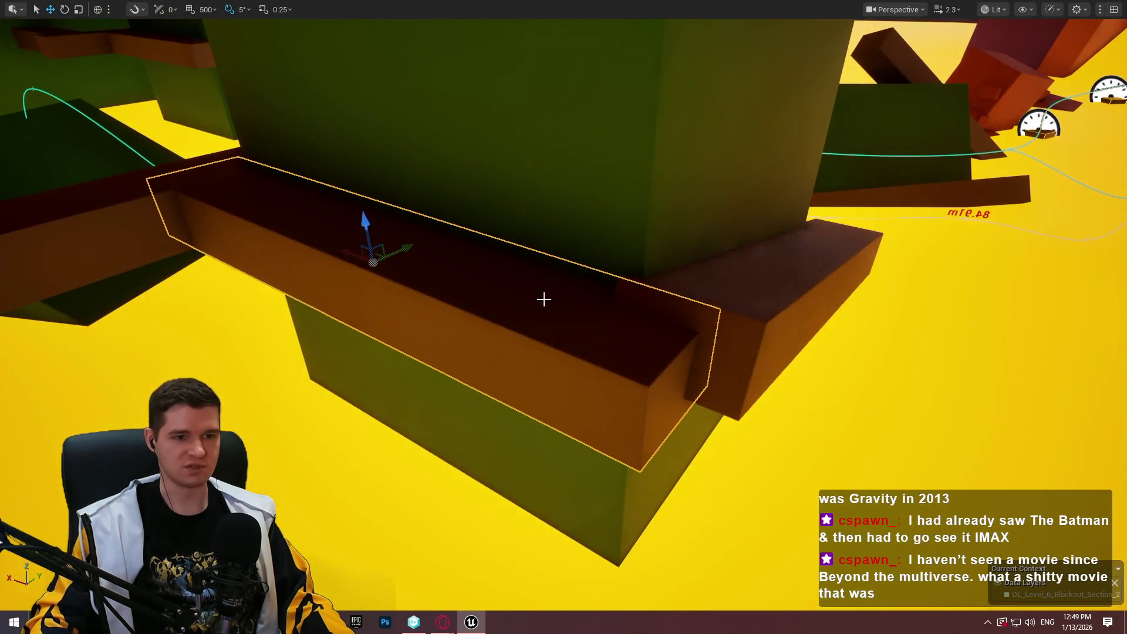
{"action": "left_click_drag", "start_coordinate": [351, 261], "coordinate": [375, 280]}
{"action": "mouse_move", "coordinate": [802, 274]}
{"action": "left_mouse_down"}
{"action": "mouse_move", "coordinate": [774, 284]}
{"action": "mouse_move", "coordinate": [941, 297]}
{"action": "mouse_move", "coordinate": [951, 329]}
{"action": "mouse_move", "coordinate": [994, 354]}
{"action": "mouse_move", "coordinate": [972, 330]}
{"action": "mouse_move", "coordinate": [936, 339]}
{"action": "mouse_move", "coordinate": [932, 354]}
{"action": "left_mouse_up"}
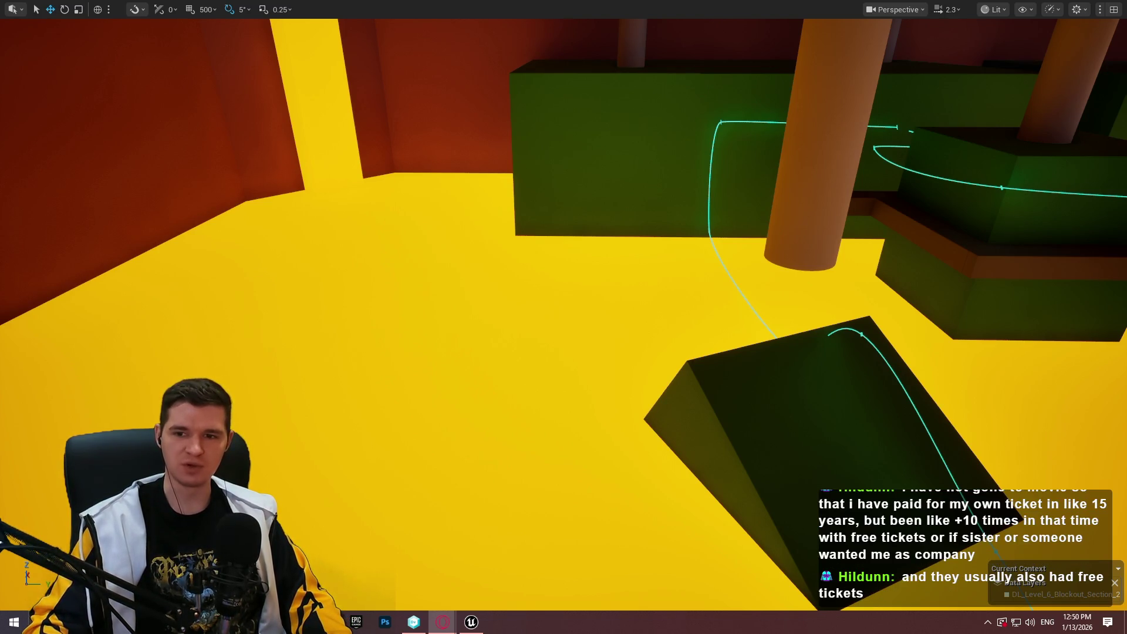
In the browser, search Google for the best movies of 2024 and expand the poster results
{"action": "key", "text": "alt+Tab"}
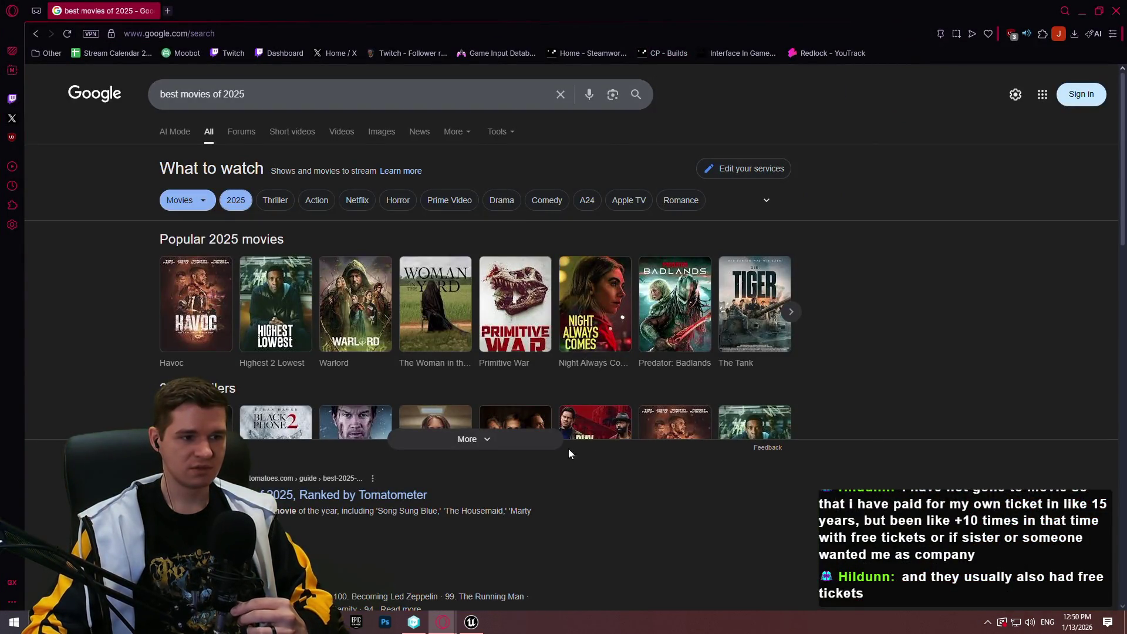
{"action": "left_click", "coordinate": [521, 446]}
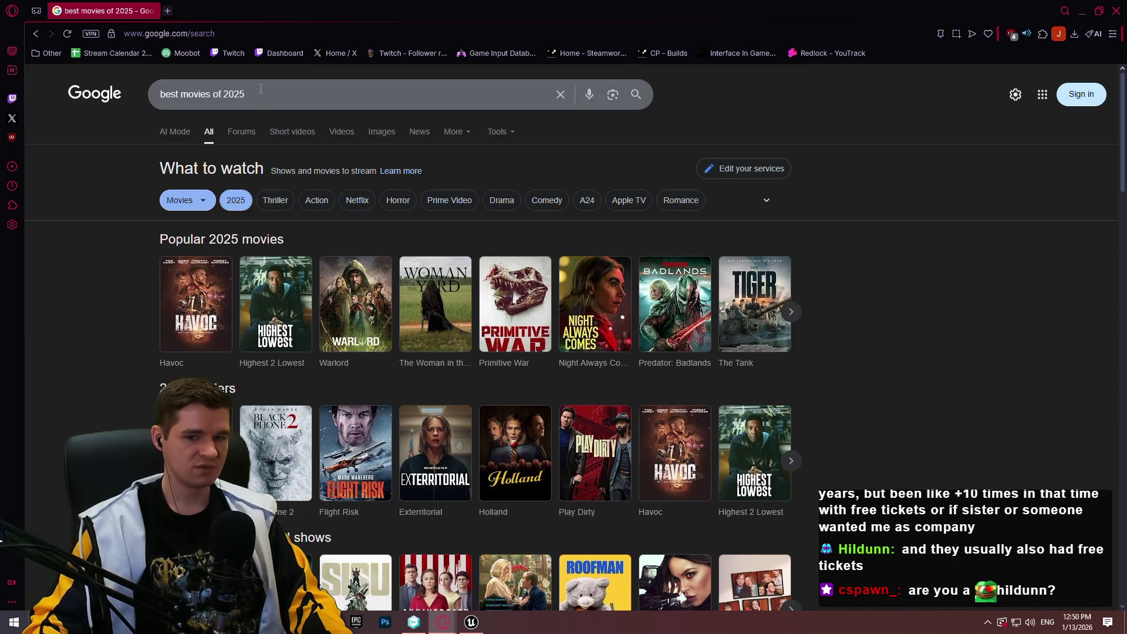
{"action": "left_click", "coordinate": [291, 94]}
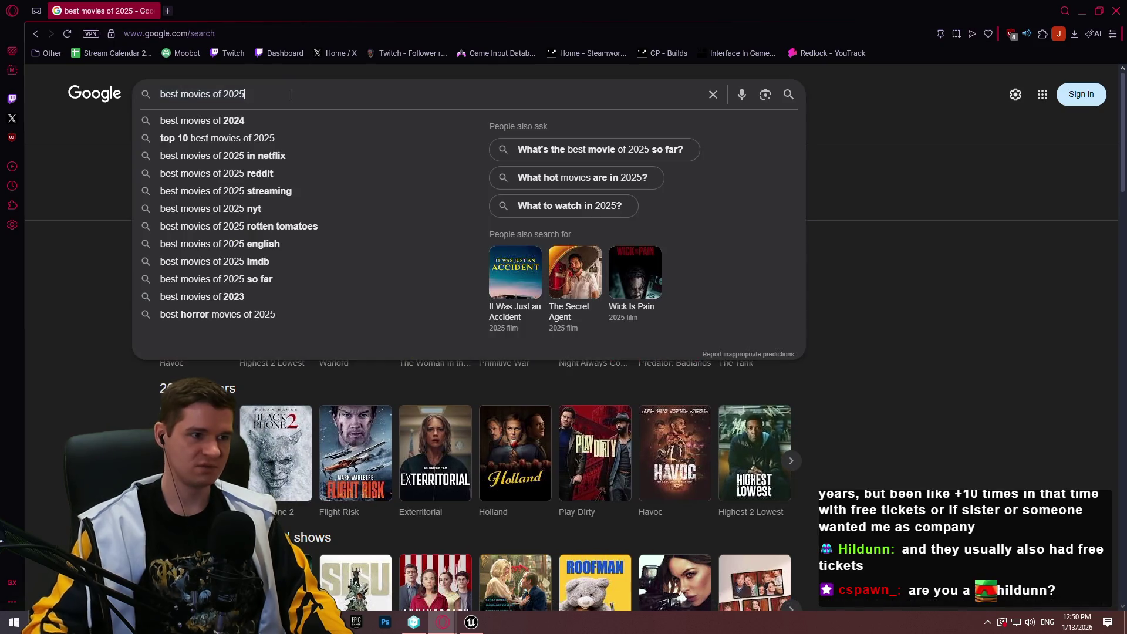
{"action": "left_click", "coordinate": [202, 120]}
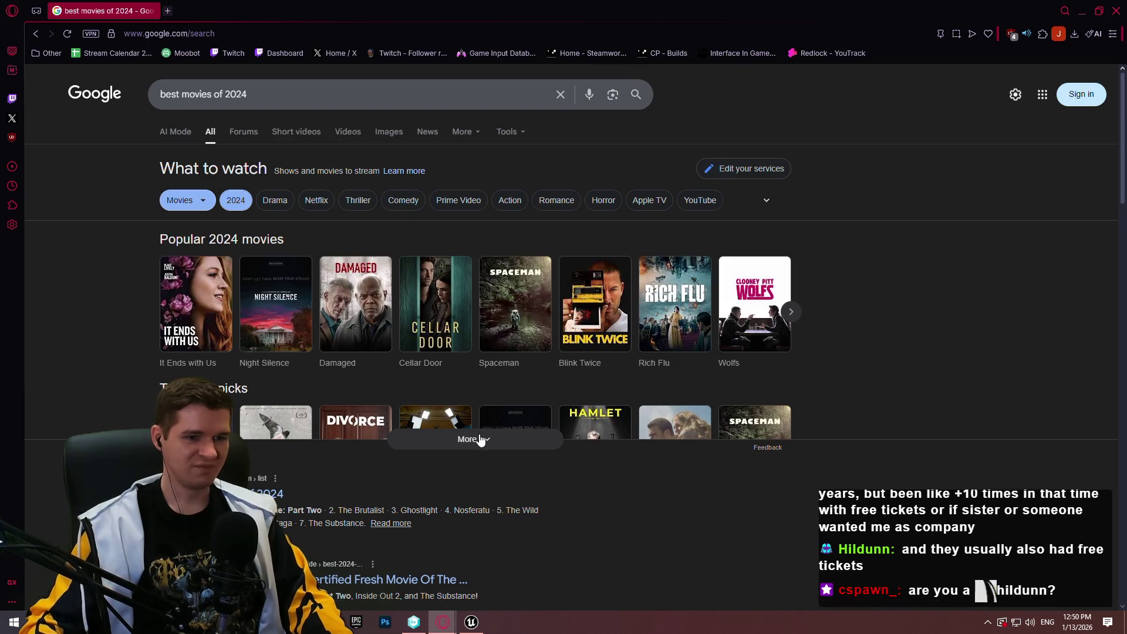
{"action": "left_click", "coordinate": [479, 439]}
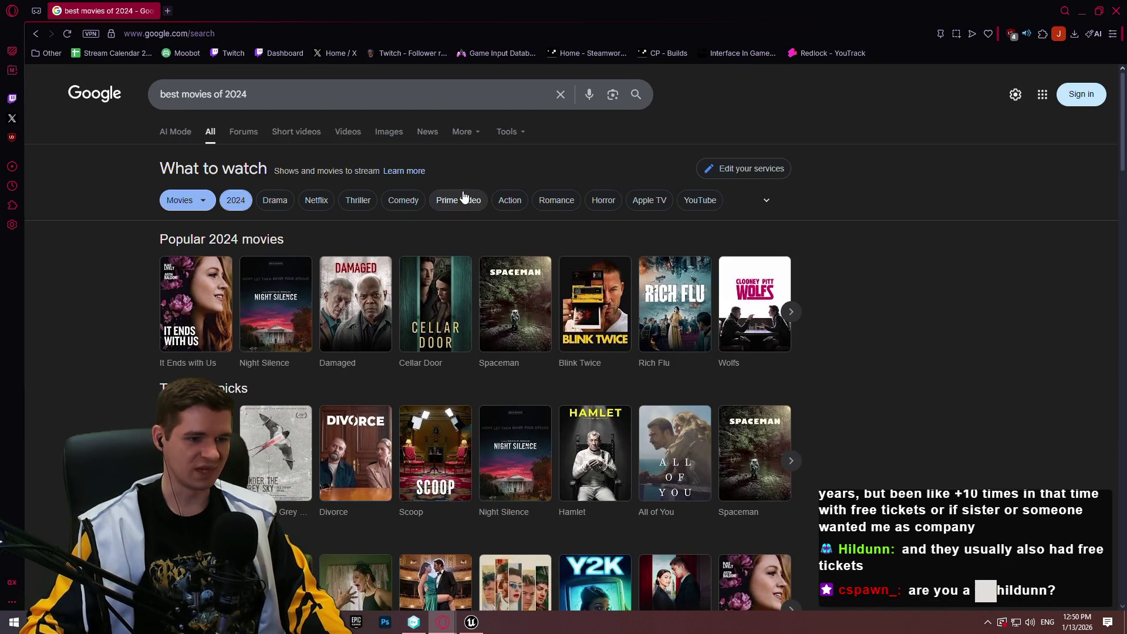
Change the search to best movies of 2023 and browse the expanded comedies section
{"action": "left_click", "coordinate": [378, 96]}
{"action": "key", "text": "BackSpace"}
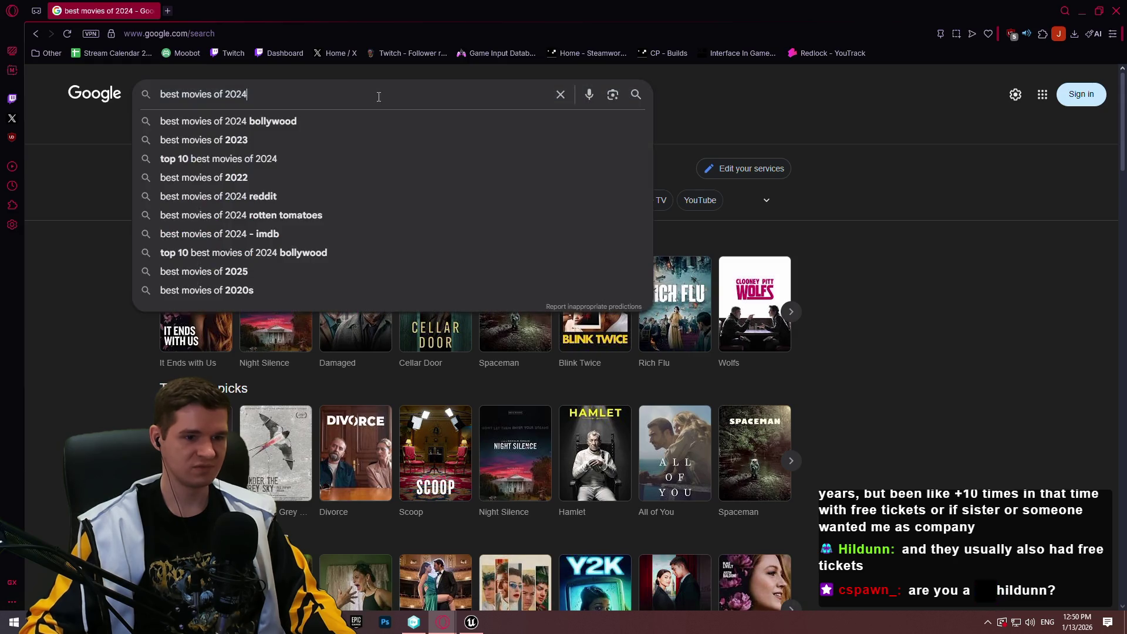
{"action": "type", "text": "3"}
{"action": "key", "text": "Return"}
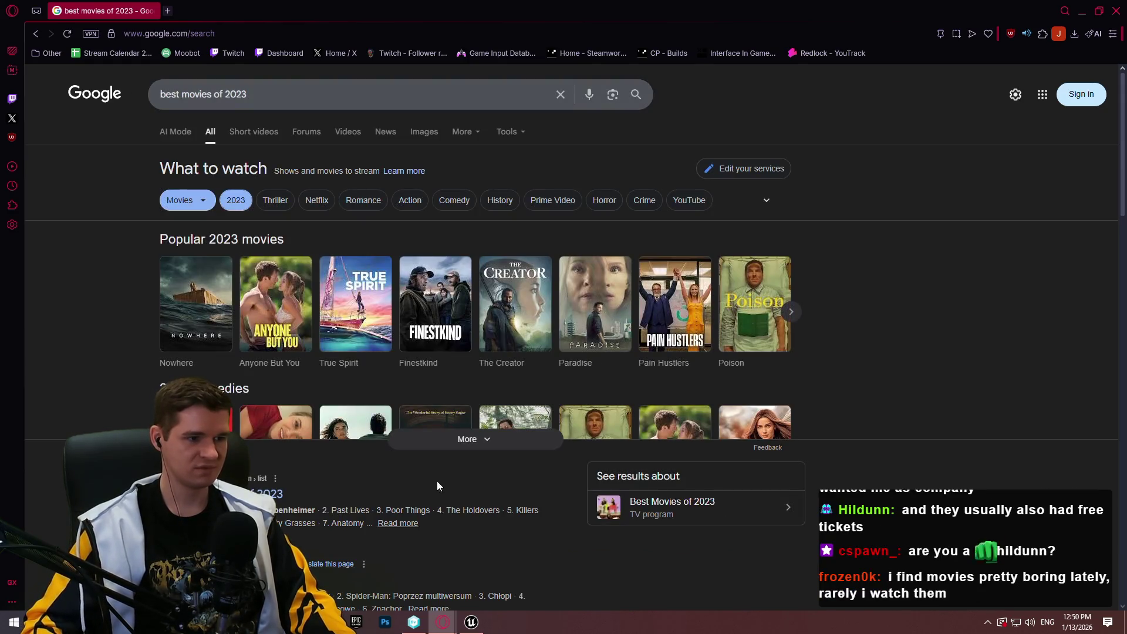
{"action": "left_click", "coordinate": [479, 445]}
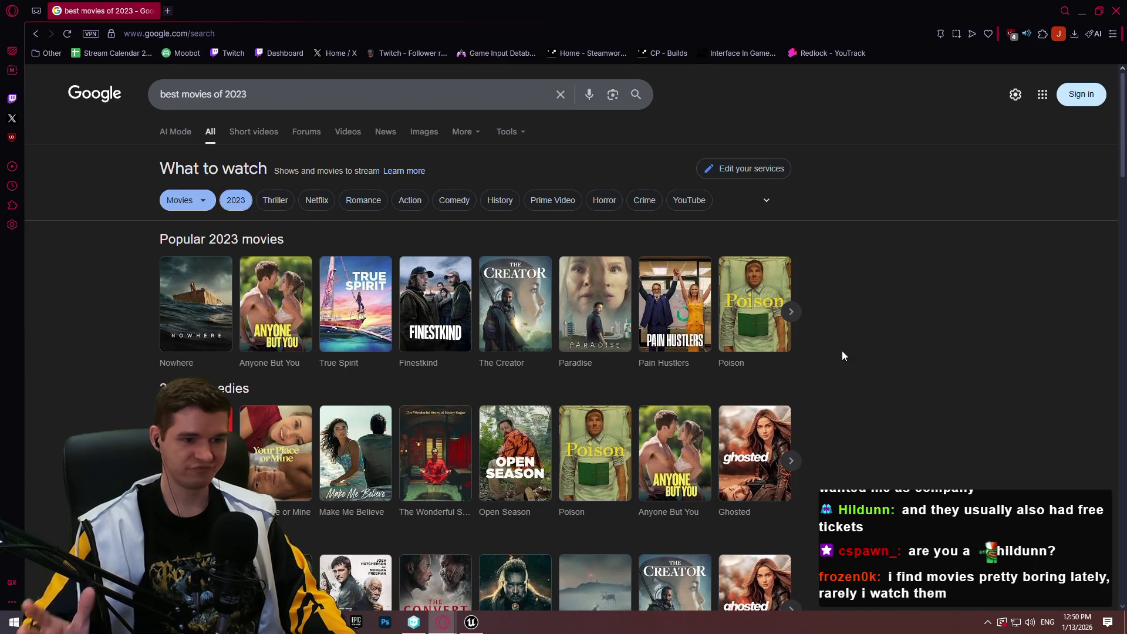
{"action": "scroll", "coordinate": [375, 150], "scroll_direction": "down", "scroll_amount": 2}
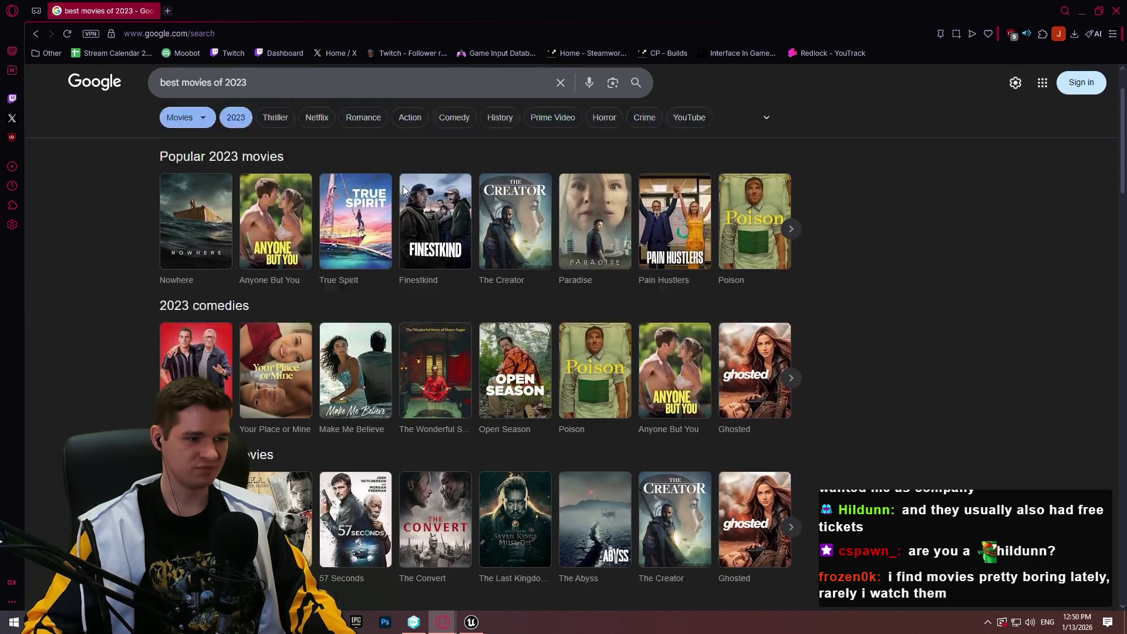
{"action": "scroll", "coordinate": [972, 285], "scroll_direction": "down", "scroll_amount": 1}
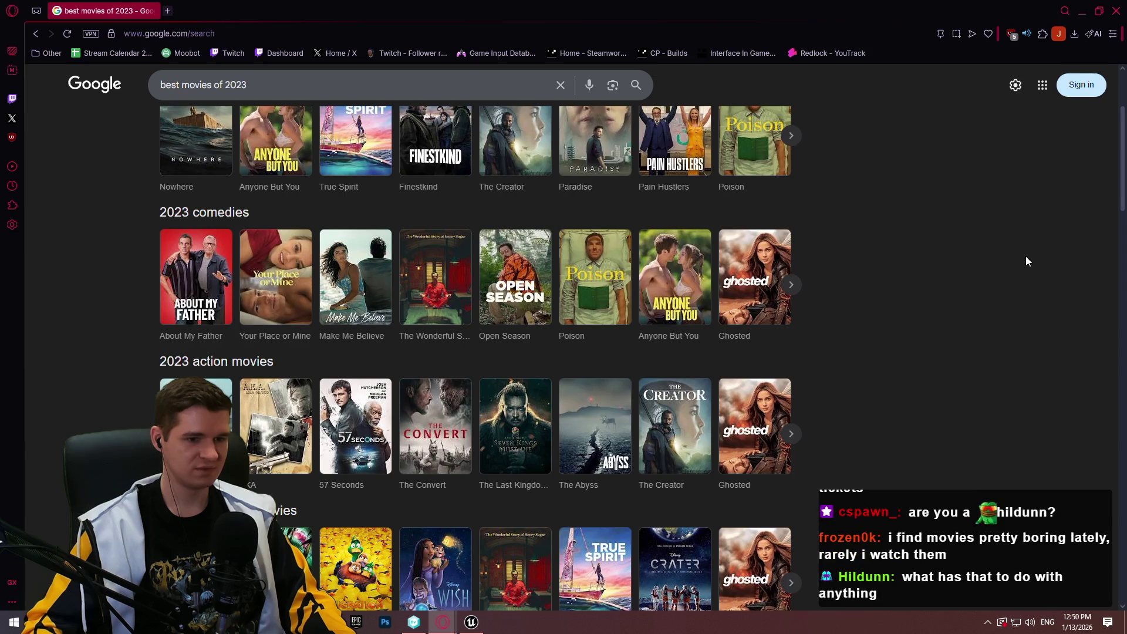
{"action": "scroll", "coordinate": [1027, 260], "scroll_direction": "up", "scroll_amount": 3}
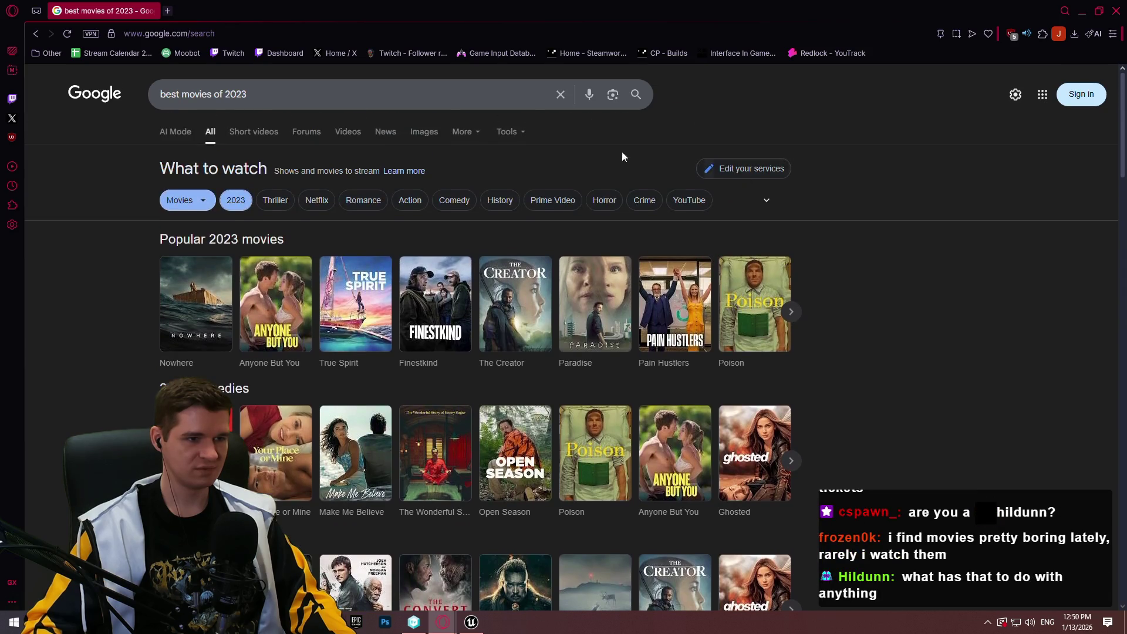
Search for best movies of 2022 and expand the Top 2022 picks
{"action": "left_click", "coordinate": [339, 91]}
{"action": "key", "text": "BackSpace"}
{"action": "type", "text": "2"}
{"action": "key", "text": "Return"}
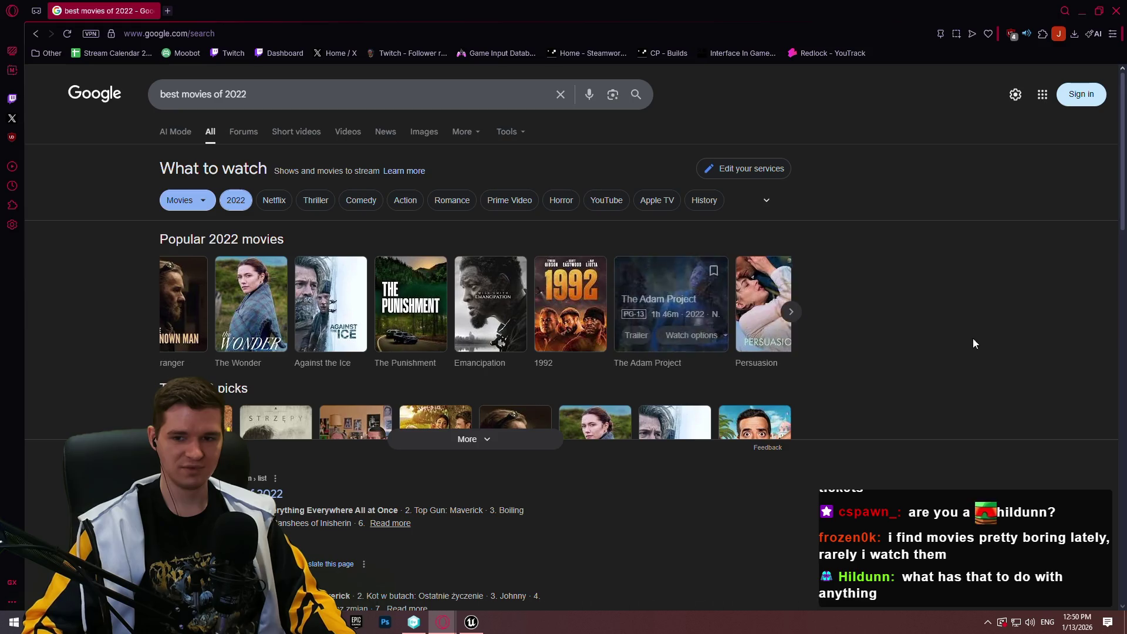
{"action": "scroll", "coordinate": [964, 350], "scroll_direction": "down", "scroll_amount": 2}
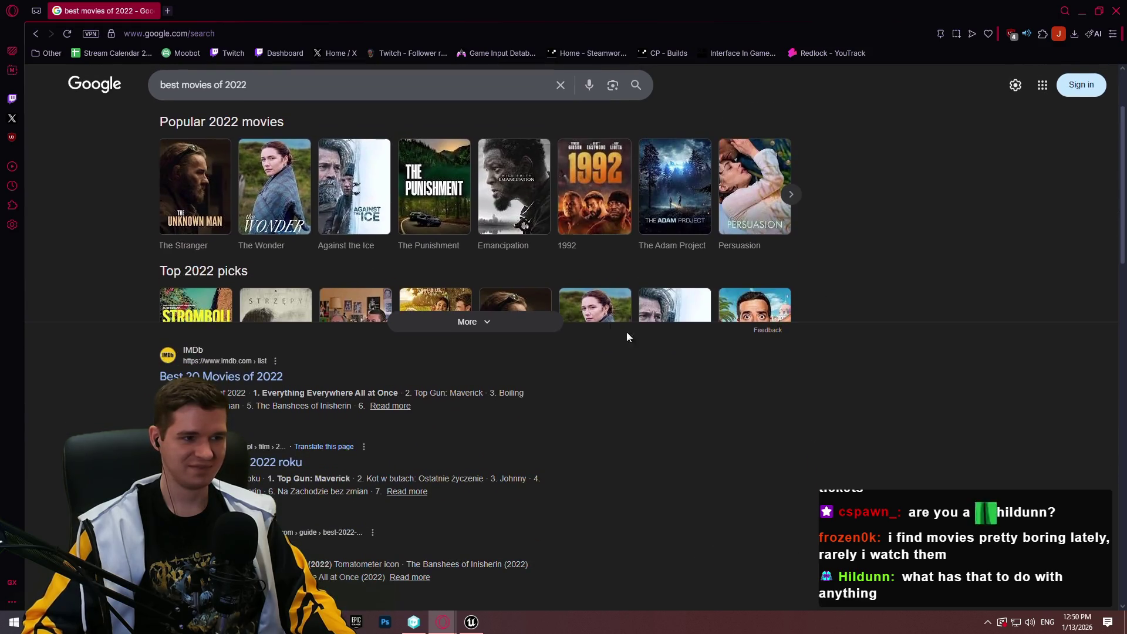
{"action": "left_click", "coordinate": [484, 320]}
{"action": "scroll", "coordinate": [958, 222], "scroll_direction": "up", "scroll_amount": 1}
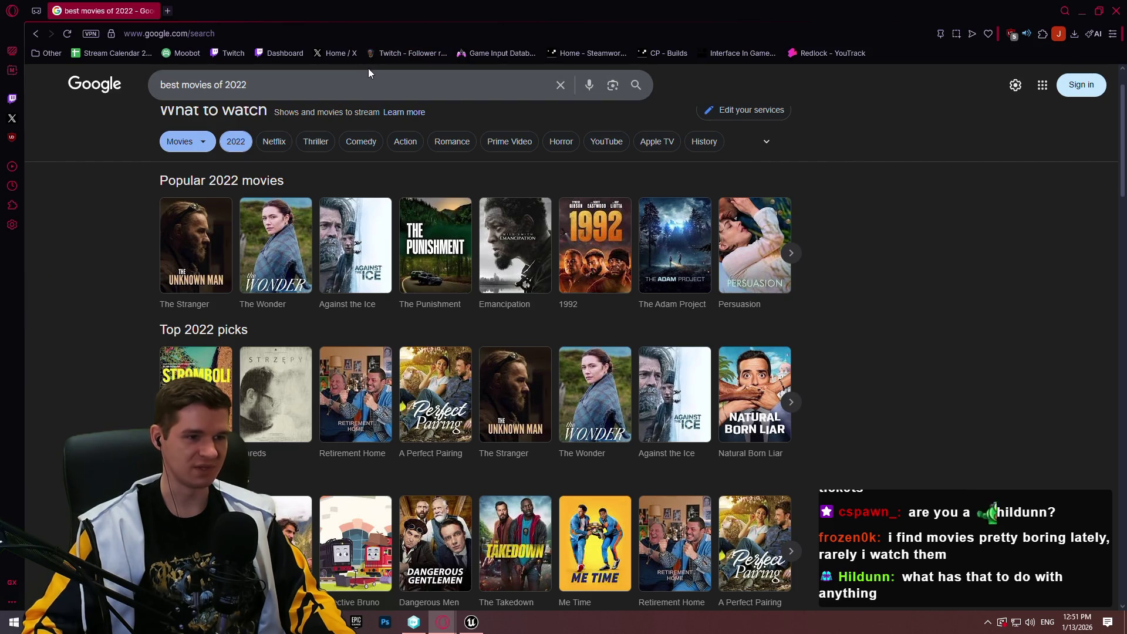
Search for best movies of 2021, browse its comedies, then close the browser
{"action": "left_click", "coordinate": [350, 75]}
{"action": "key", "text": "BackSpace"}
{"action": "type", "text": "1"}
{"action": "key", "text": "Return"}
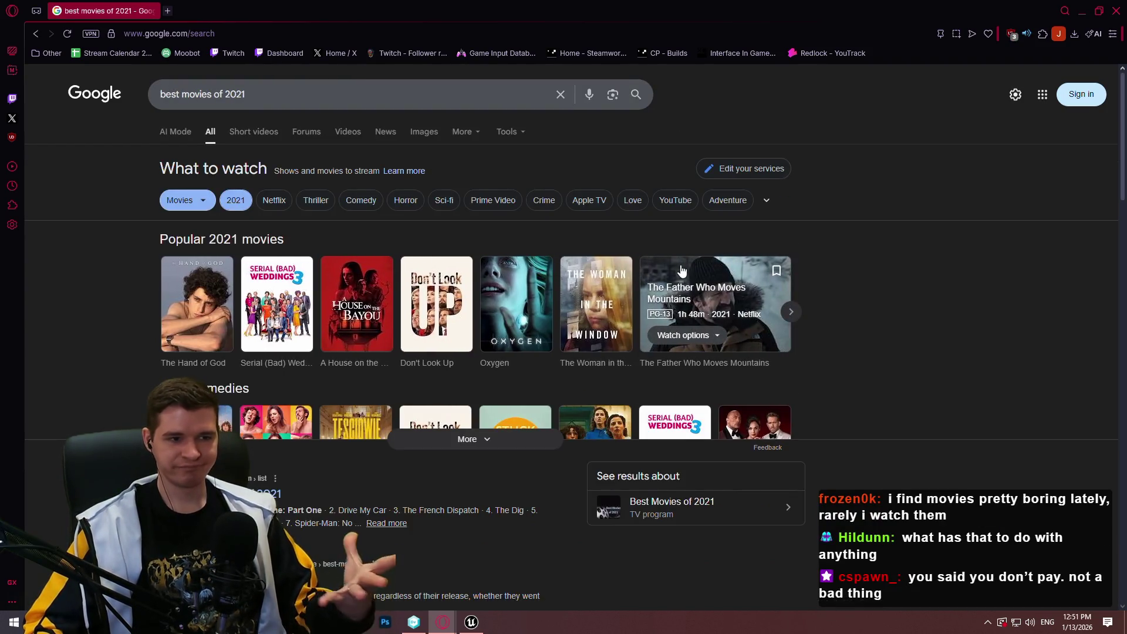
{"action": "left_click", "coordinate": [503, 449]}
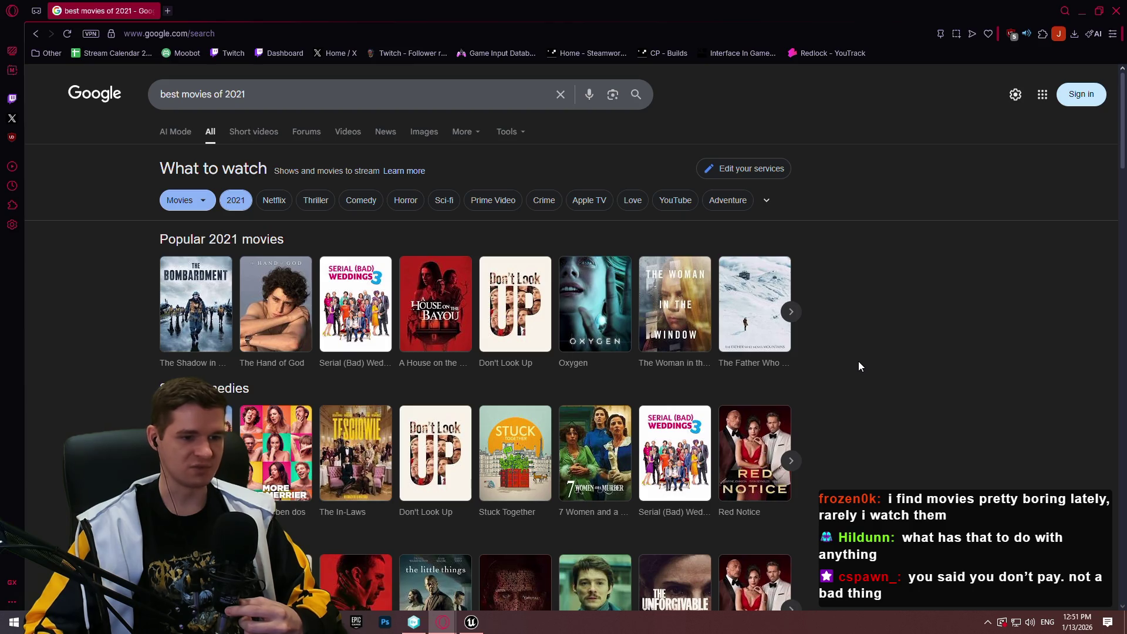
{"action": "scroll", "coordinate": [858, 363], "scroll_direction": "down", "scroll_amount": 4}
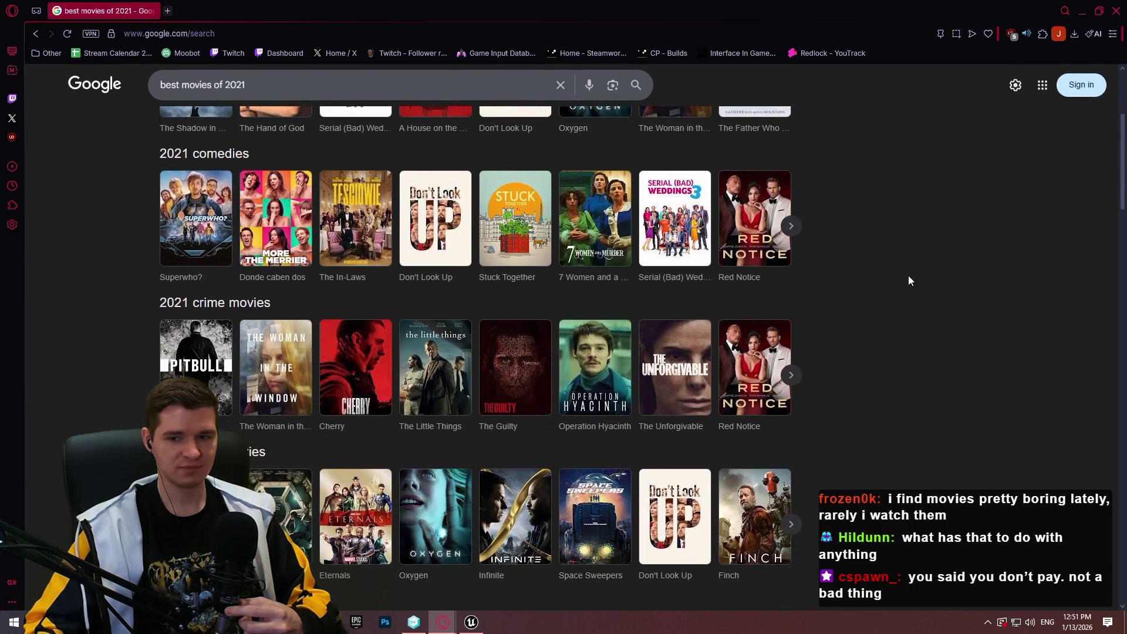
{"action": "scroll", "coordinate": [908, 280], "scroll_direction": "up", "scroll_amount": 1}
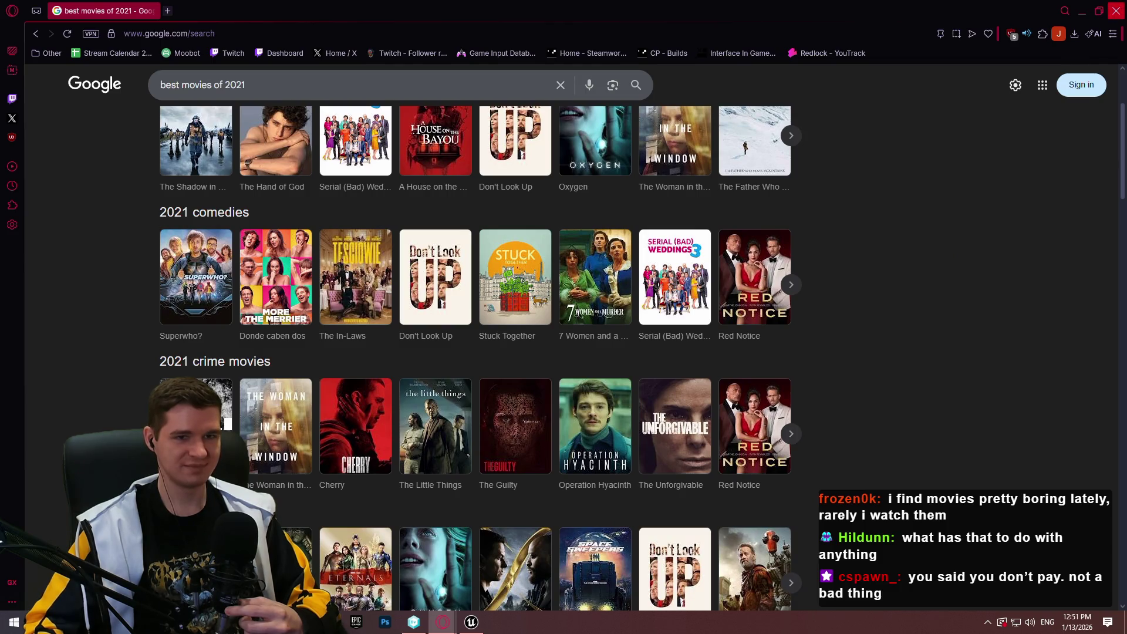
{"action": "left_click", "coordinate": [1121, 13]}
Select and frame the brown beam on the green block, then Play From Here at that spot
{"action": "mouse_move", "coordinate": [704, 384]}
{"action": "left_mouse_down"}
{"action": "mouse_move", "coordinate": [704, 328]}
{"action": "mouse_move", "coordinate": [634, 305]}
{"action": "mouse_move", "coordinate": [696, 381]}
{"action": "left_mouse_up"}
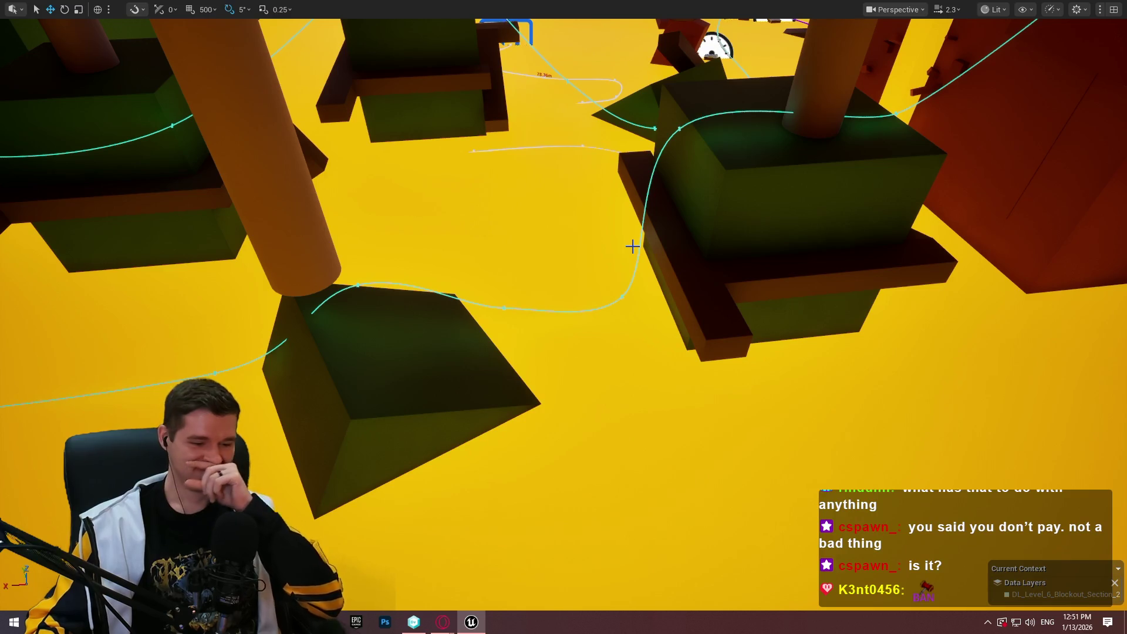
{"action": "left_click_drag", "start_coordinate": [759, 271], "coordinate": [736, 176]}
{"action": "left_click_drag", "start_coordinate": [655, 239], "coordinate": [654, 239]}
{"action": "left_click", "coordinate": [655, 239]}
{"action": "key", "text": "f"}
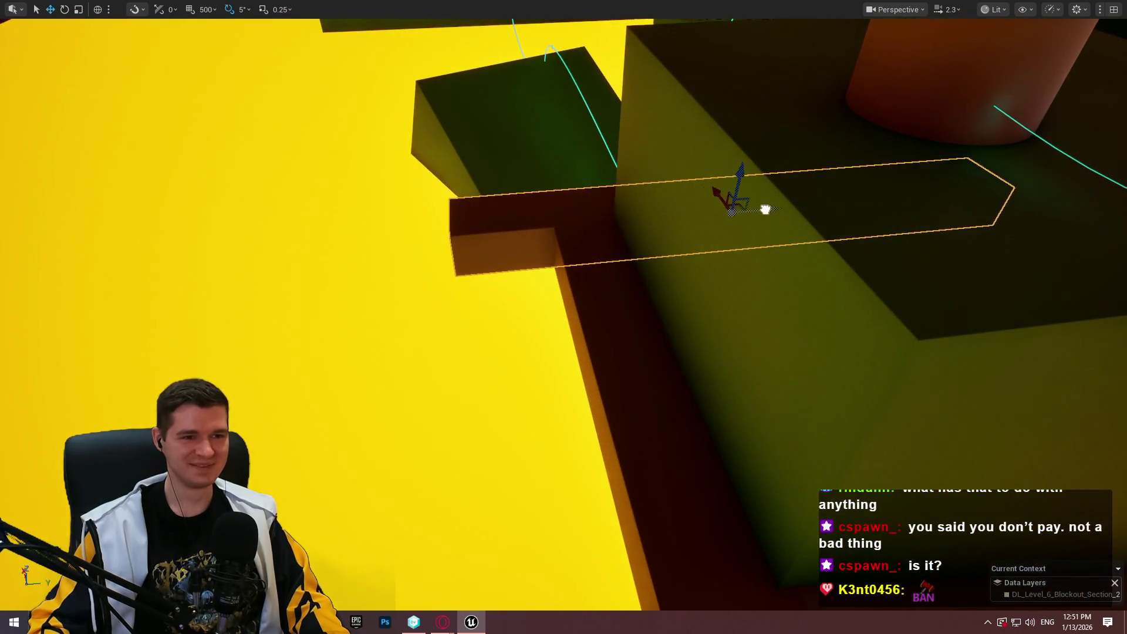
{"action": "mouse_move", "coordinate": [765, 209]}
{"action": "left_mouse_down"}
{"action": "mouse_move", "coordinate": [517, 212]}
{"action": "mouse_move", "coordinate": [423, 247]}
{"action": "mouse_move", "coordinate": [552, 229]}
{"action": "mouse_move", "coordinate": [569, 206]}
{"action": "left_mouse_up"}
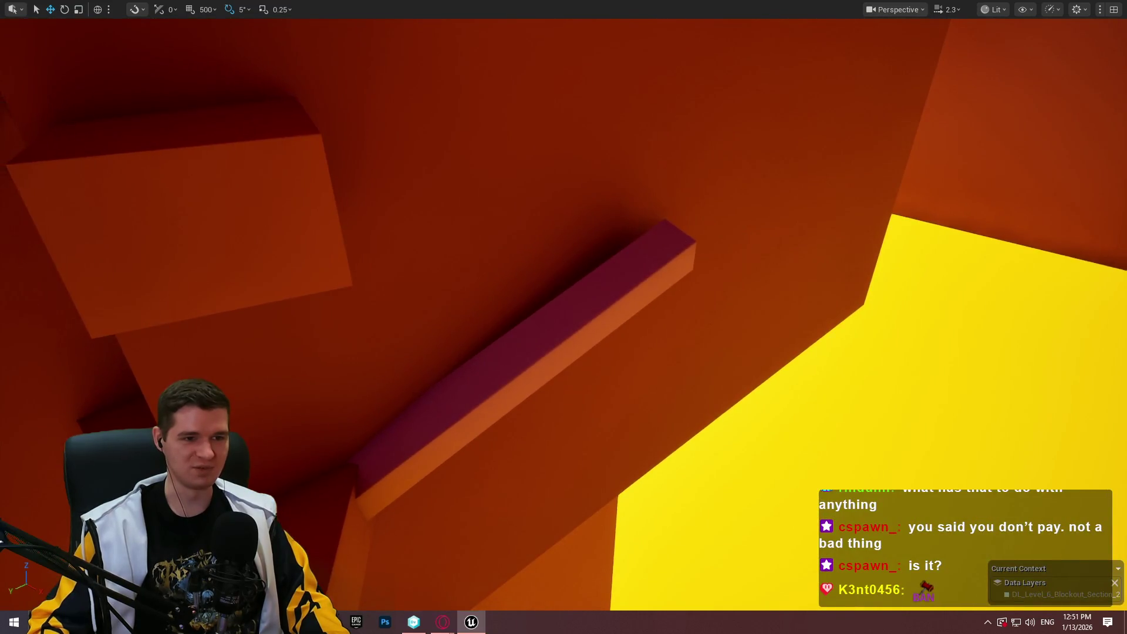
{"action": "right_click", "coordinate": [628, 195]}
{"action": "left_click", "coordinate": [707, 598]}
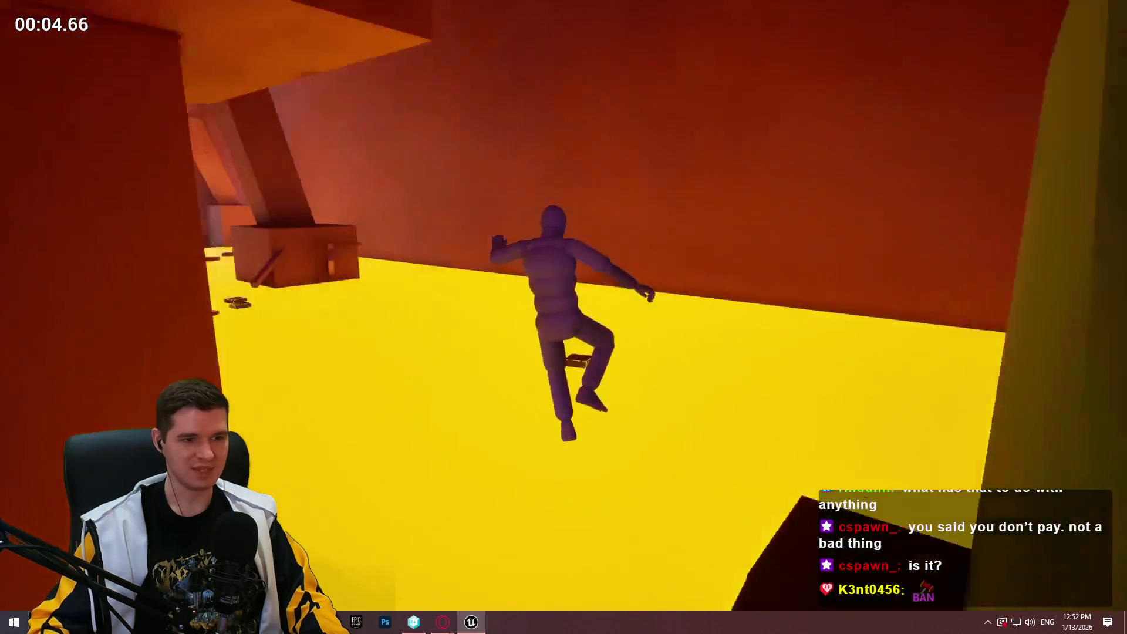
Stop the playtest with Esc and refocus the view on the selected beam
{"action": "key", "text": "Escape"}
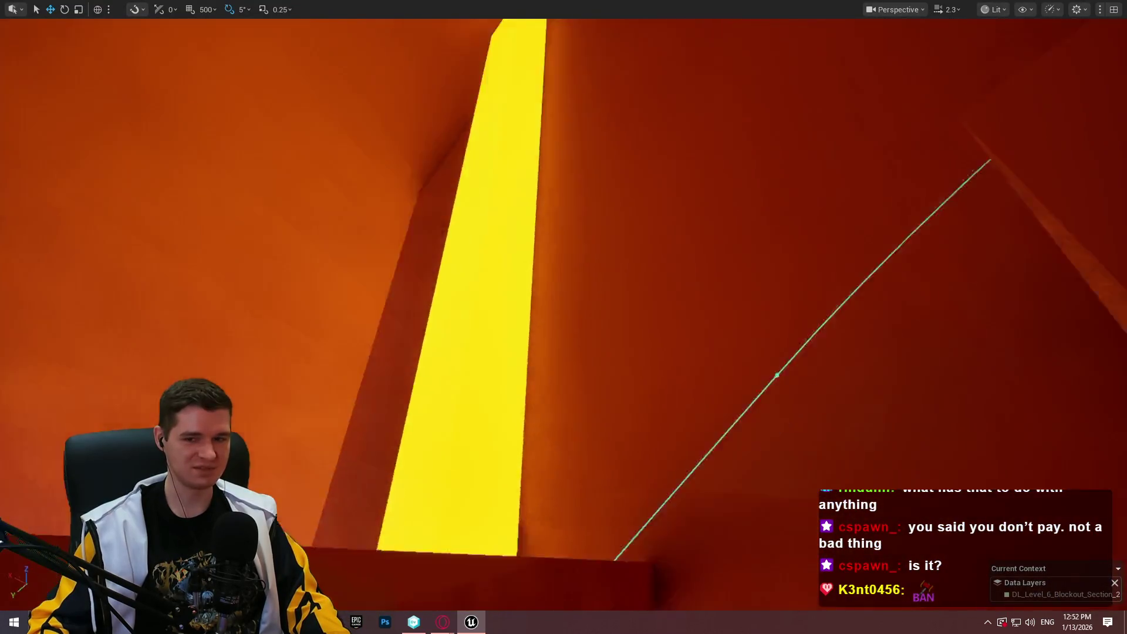
{"action": "key", "text": "f"}
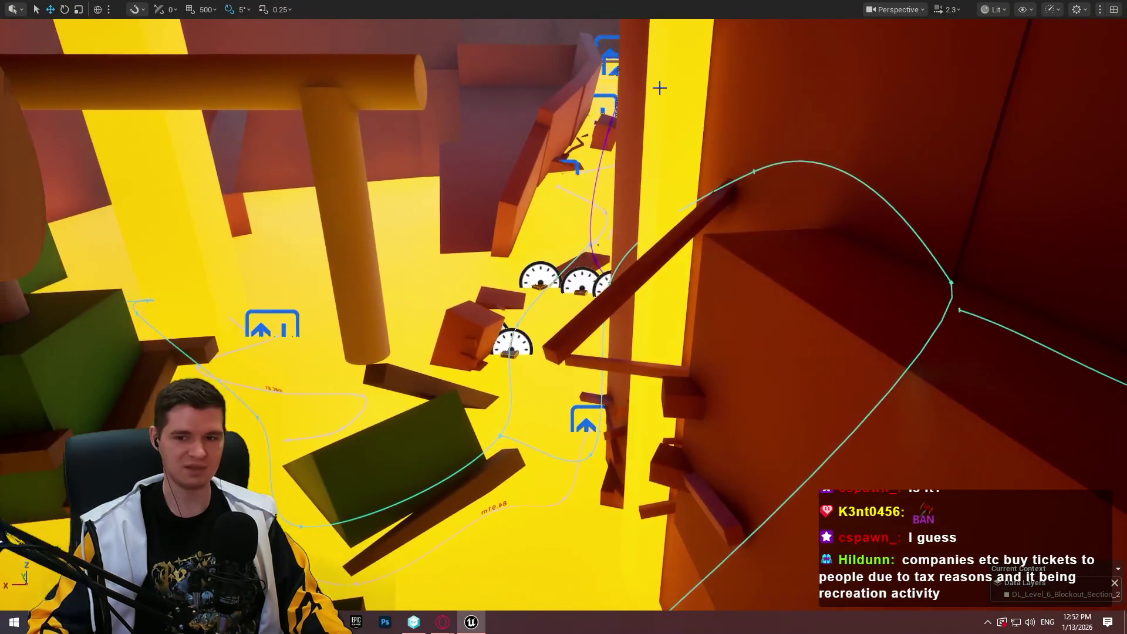
Save the level with Ctrl+S, checking out the listed assets
{"action": "key", "text": "ctrl+s"}
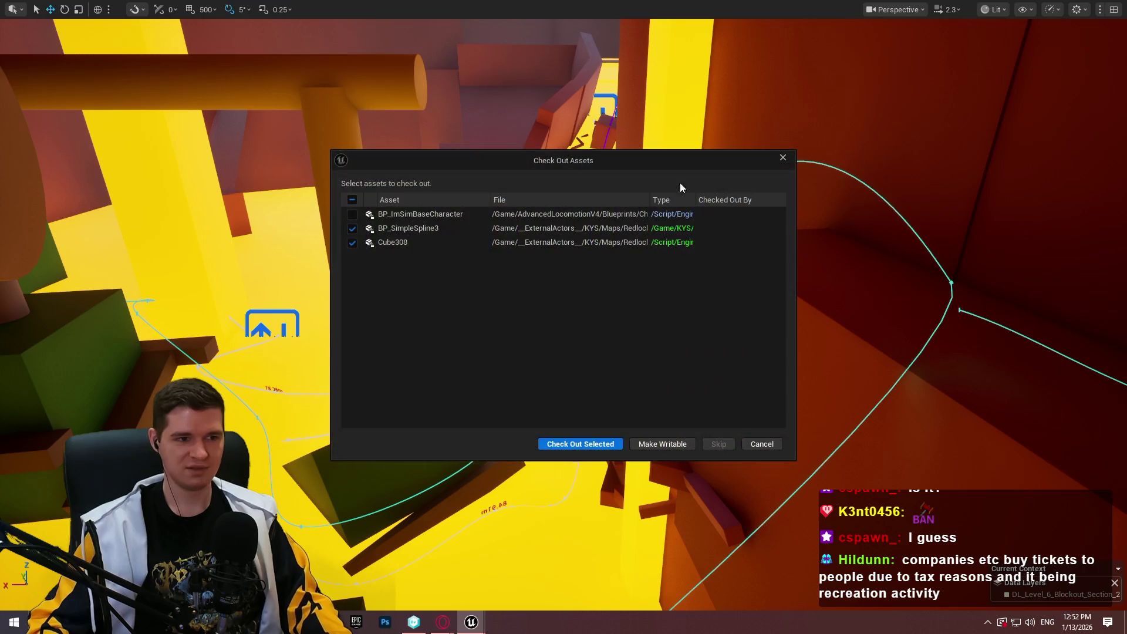
{"action": "left_click", "coordinate": [591, 444]}
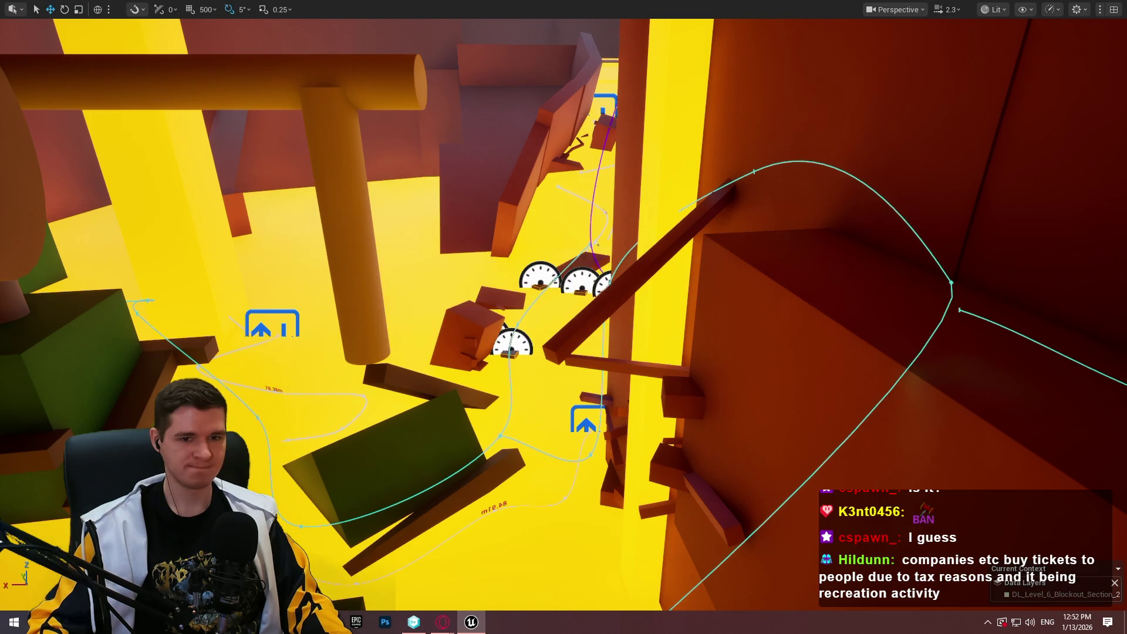
{"action": "key", "text": "w"}
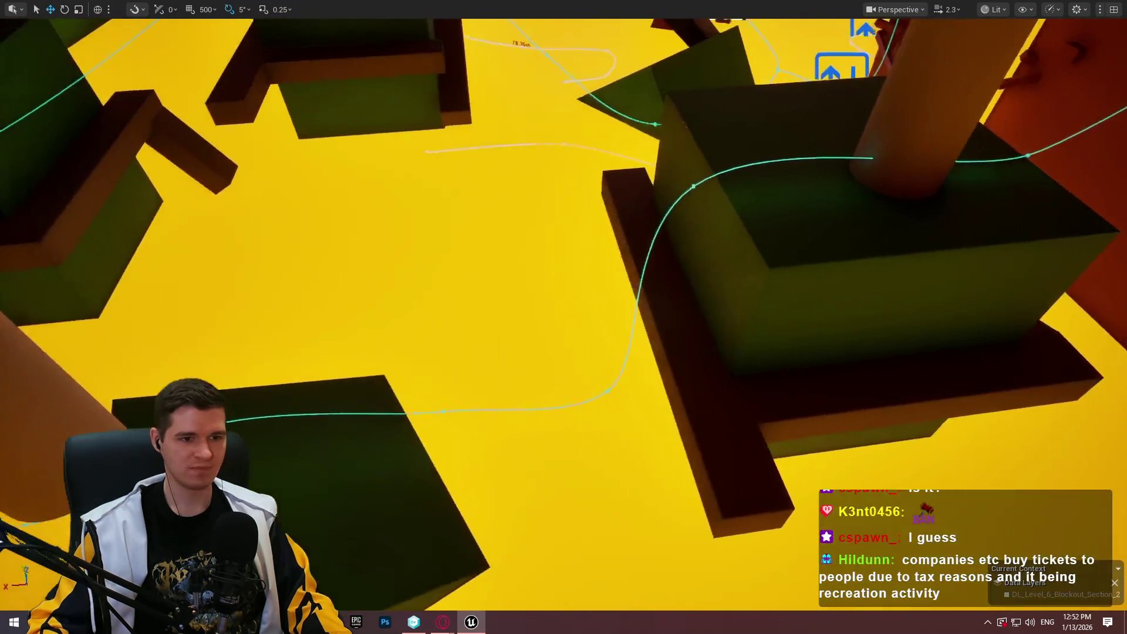
{"action": "key", "text": "w"}
{"action": "key", "text": "w"}
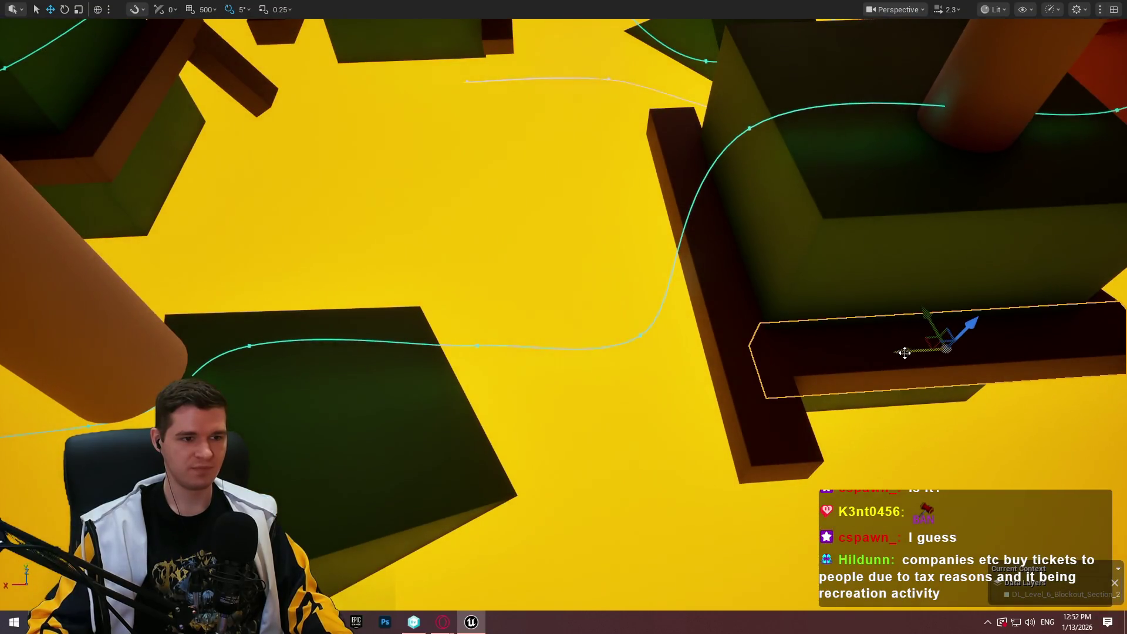
Slide the brown beam left into the central gap and down toward the green block
{"action": "left_click_drag", "start_coordinate": [904, 352], "coordinate": [529, 333]}
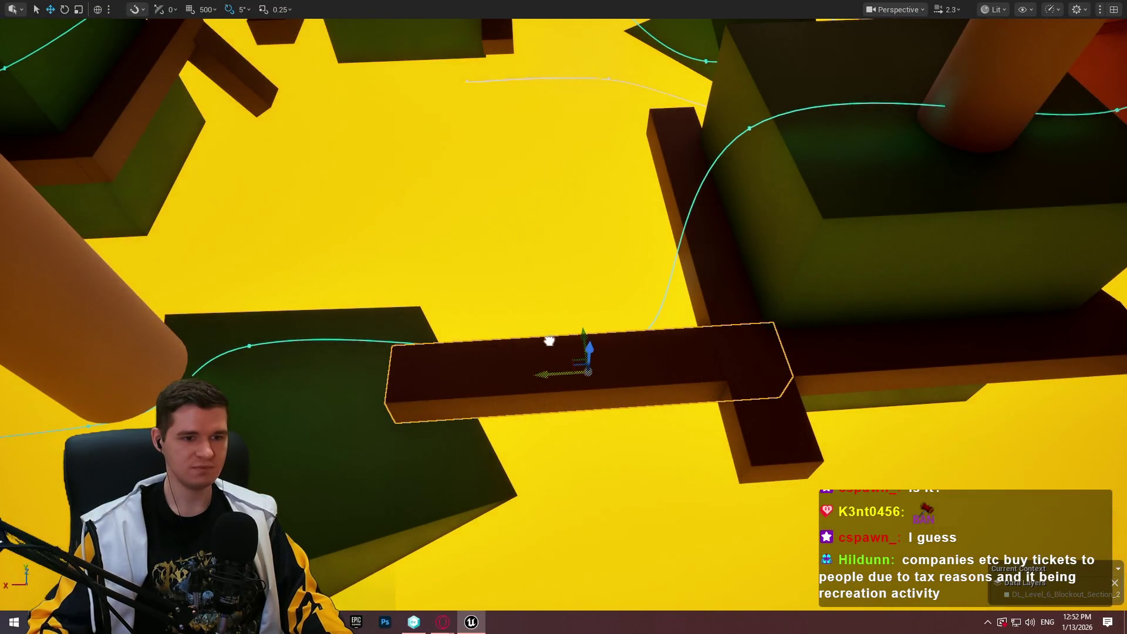
{"action": "key", "text": "s"}
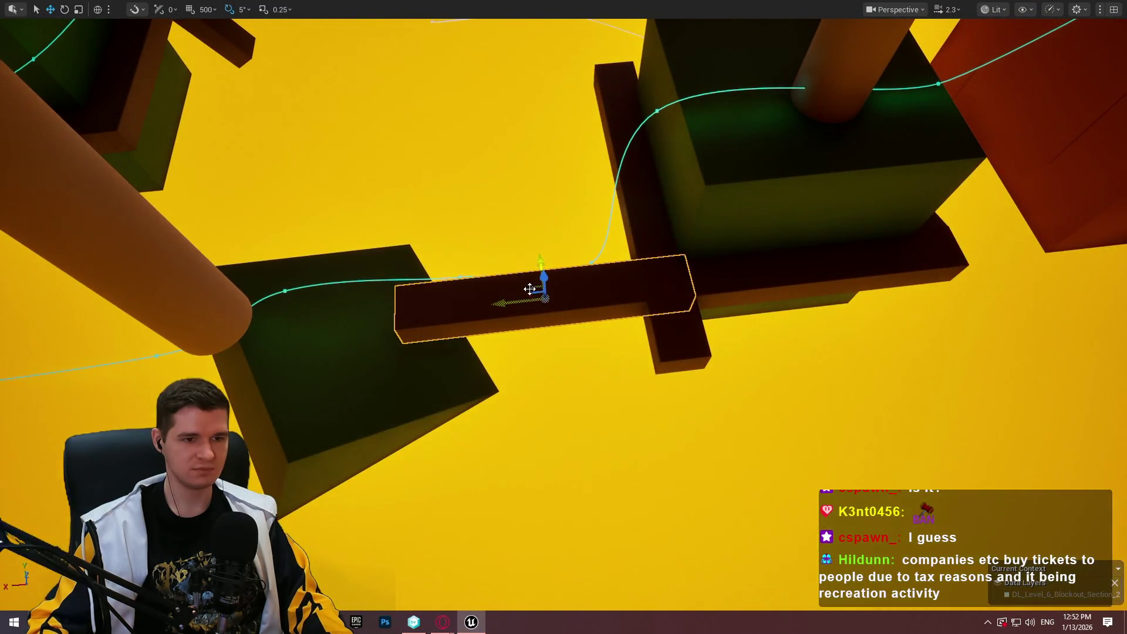
{"action": "mouse_move", "coordinate": [529, 289]}
{"action": "left_mouse_down"}
{"action": "mouse_move", "coordinate": [539, 376]}
{"action": "mouse_move", "coordinate": [493, 367]}
{"action": "mouse_move", "coordinate": [552, 390]}
{"action": "left_mouse_up"}
Frame the long diagonal beam, shift it sideways to the right and lower it slightly
{"action": "key", "text": "f"}
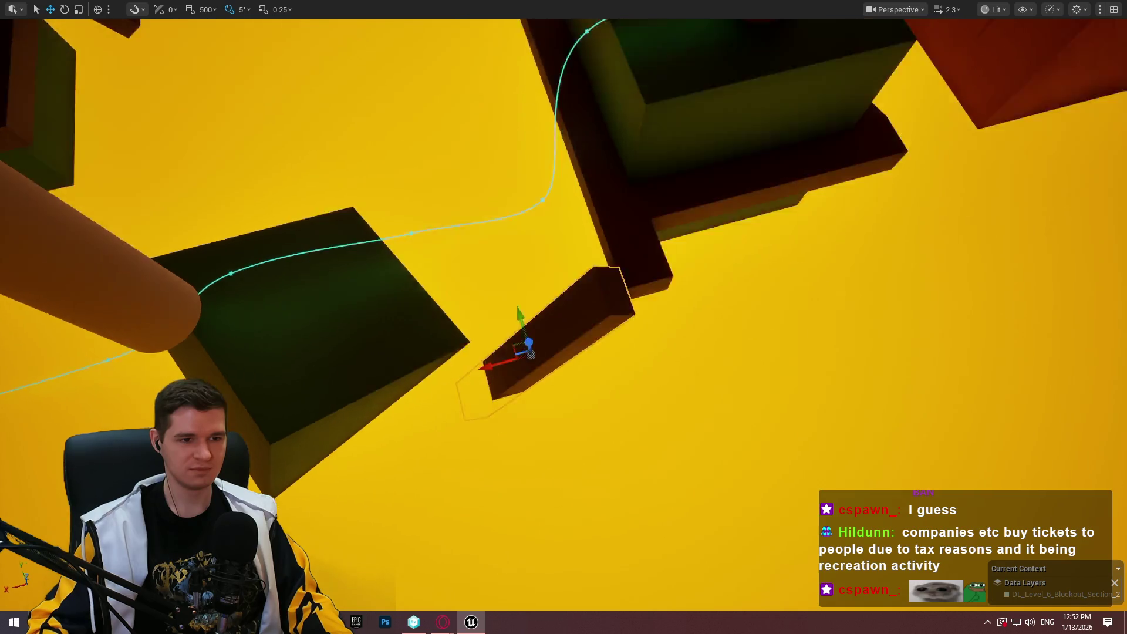
{"action": "left_click_drag", "start_coordinate": [628, 460], "coordinate": [574, 456]}
{"action": "scroll", "coordinate": [574, 457], "scroll_direction": "down", "scroll_amount": 5}
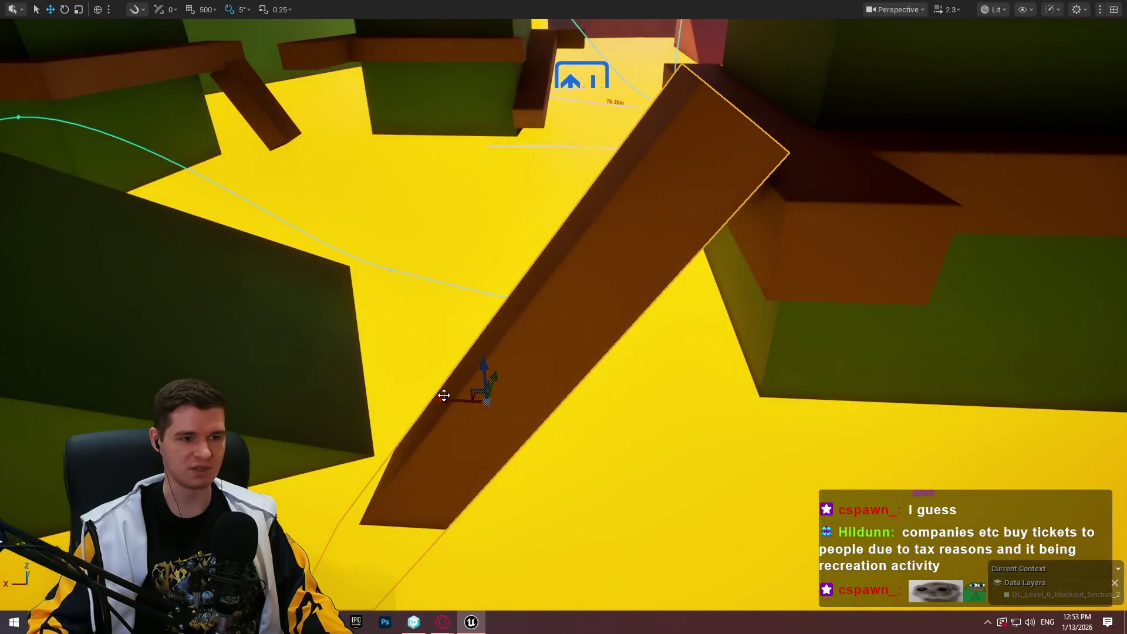
{"action": "mouse_move", "coordinate": [445, 398]}
{"action": "left_mouse_down"}
{"action": "mouse_move", "coordinate": [521, 402]}
{"action": "mouse_move", "coordinate": [508, 409]}
{"action": "left_mouse_up"}
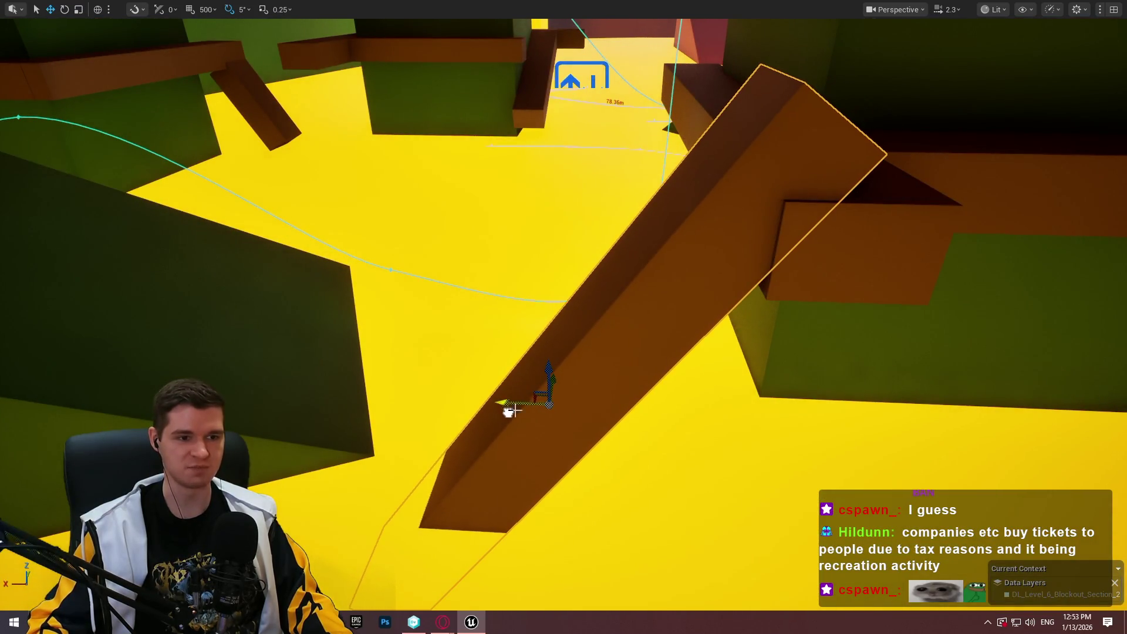
{"action": "left_click_drag", "start_coordinate": [548, 378], "coordinate": [552, 383]}
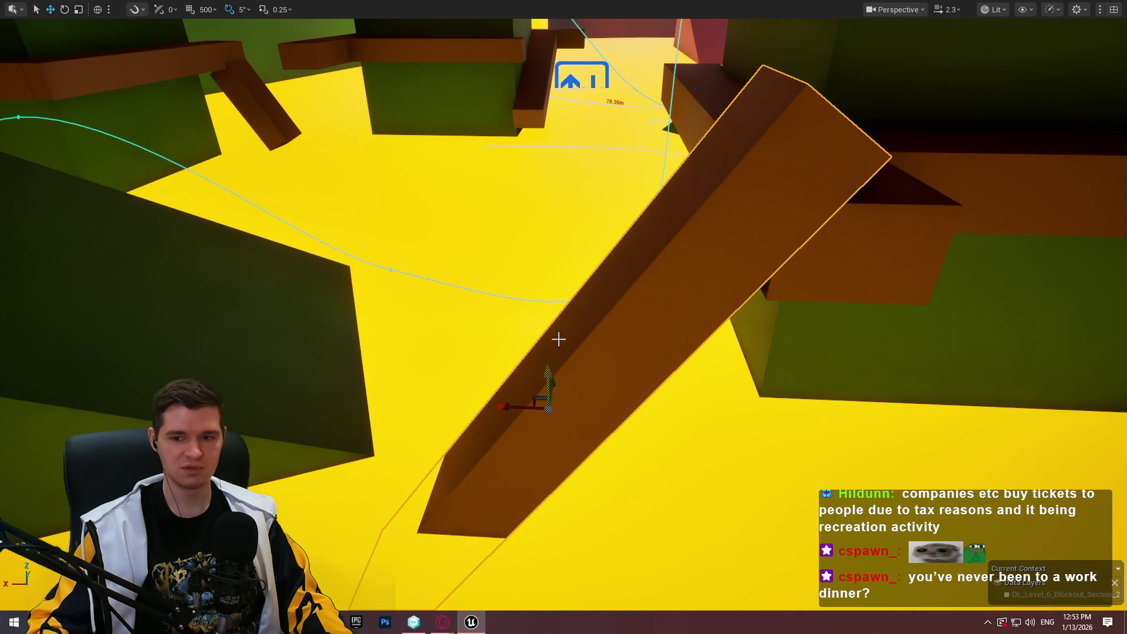
{"action": "scroll", "coordinate": [558, 339], "scroll_direction": "up", "scroll_amount": 3}
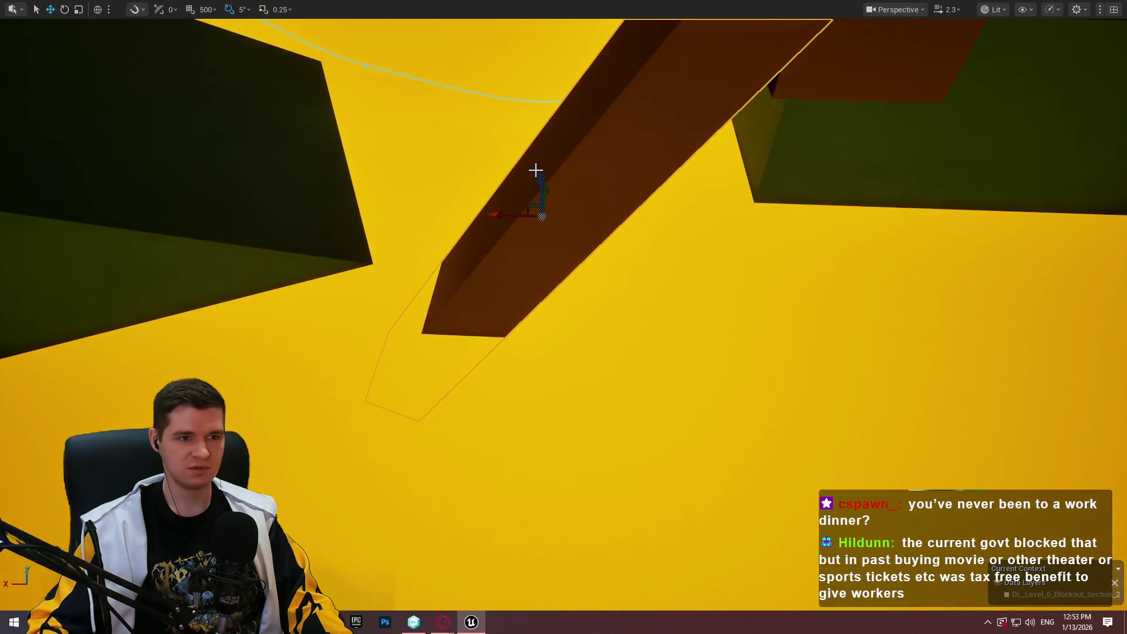
Lower the beam's end against the green block, then fly over toward the green blocks
{"action": "left_click_drag", "start_coordinate": [571, 199], "coordinate": [551, 170]}
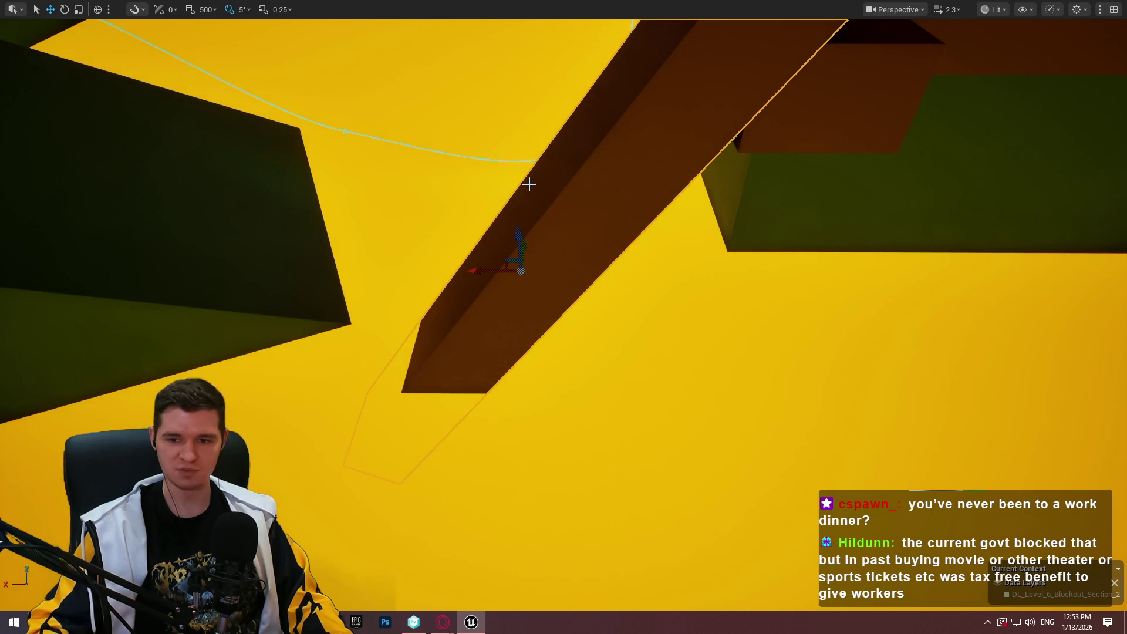
{"action": "mouse_move", "coordinate": [563, 317]}
{"action": "left_mouse_down"}
{"action": "mouse_move", "coordinate": [561, 355]}
{"action": "mouse_move", "coordinate": [537, 321]}
{"action": "left_mouse_up"}
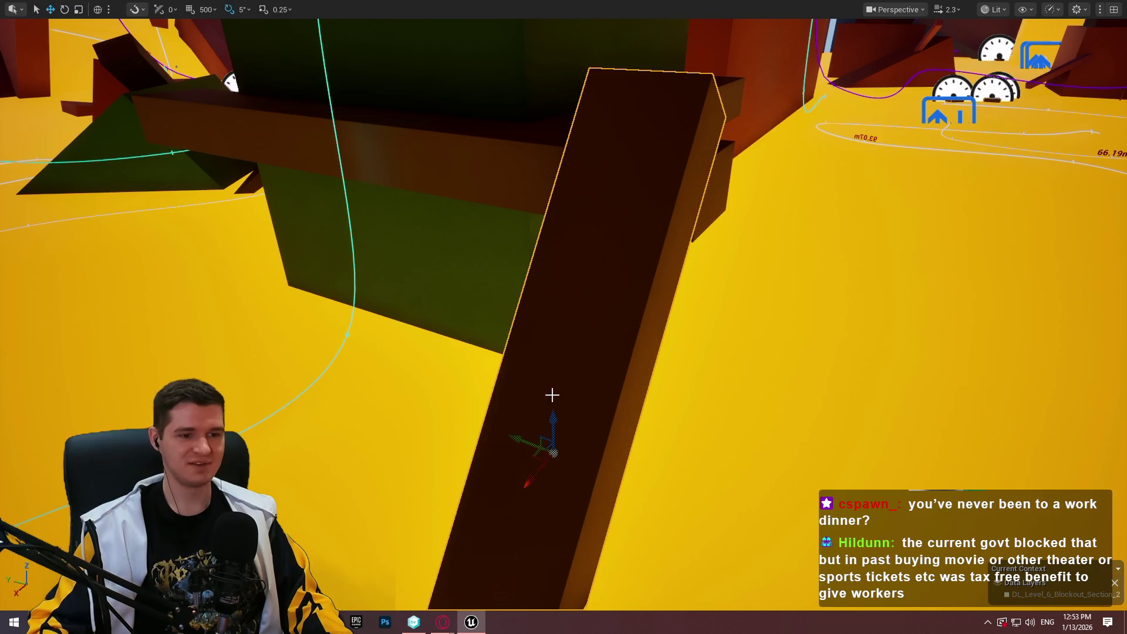
{"action": "left_click_drag", "start_coordinate": [550, 420], "coordinate": [549, 483]}
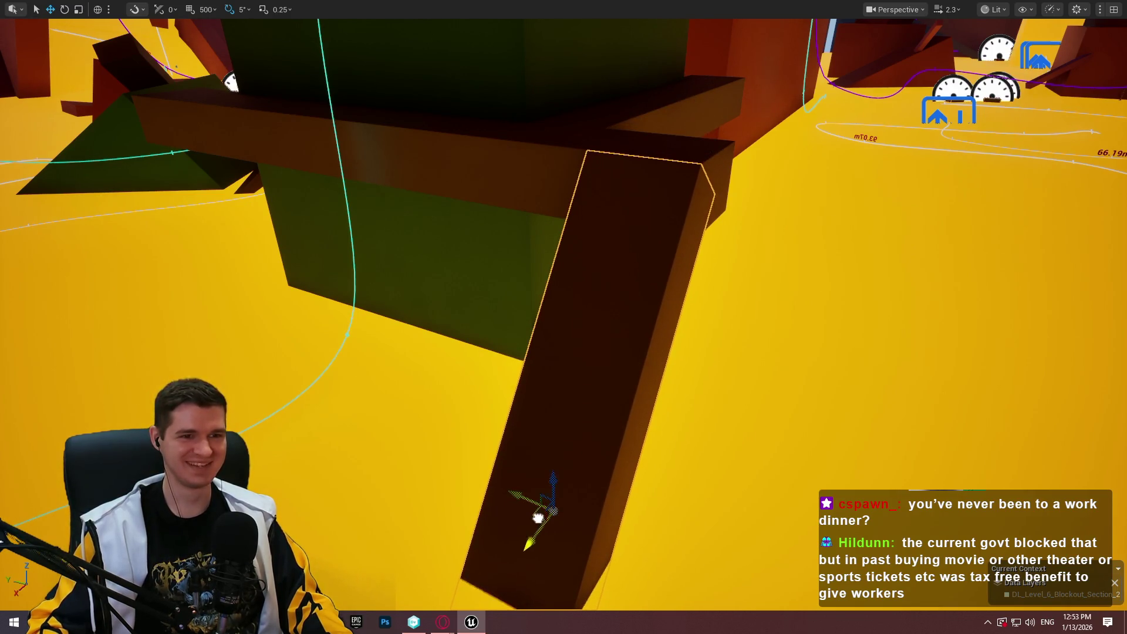
{"action": "mouse_move", "coordinate": [536, 511]}
{"action": "left_mouse_down"}
{"action": "mouse_move", "coordinate": [517, 487]}
{"action": "mouse_move", "coordinate": [609, 478]}
{"action": "mouse_move", "coordinate": [563, 411]}
{"action": "mouse_move", "coordinate": [460, 377]}
{"action": "mouse_move", "coordinate": [459, 500]}
{"action": "mouse_move", "coordinate": [442, 487]}
{"action": "mouse_move", "coordinate": [493, 467]}
{"action": "left_mouse_up"}
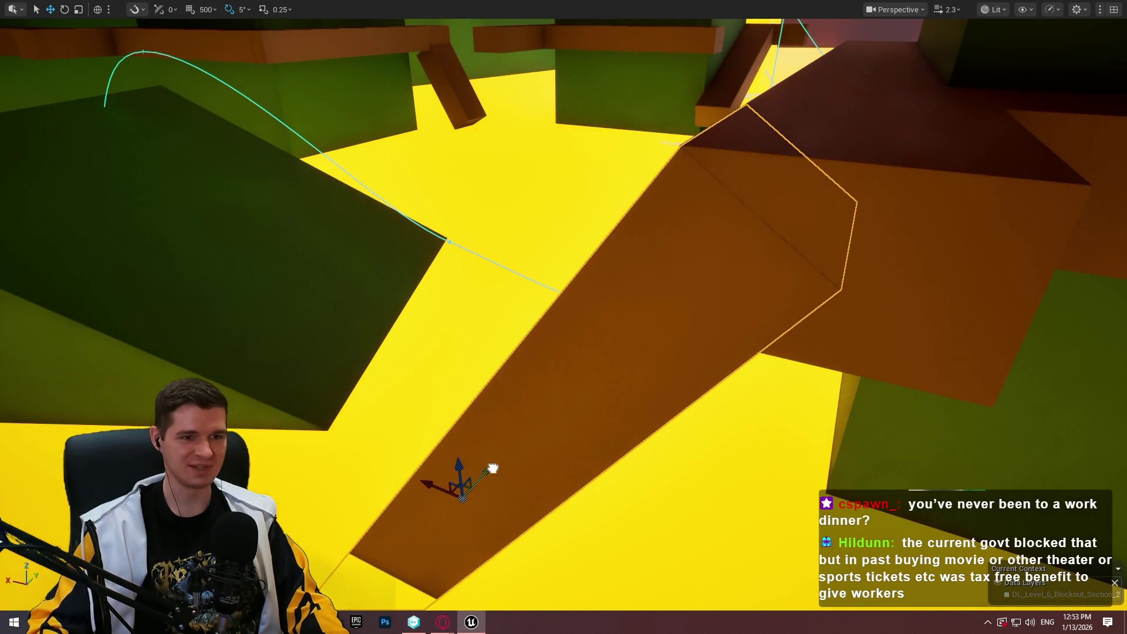
{"action": "left_click_drag", "start_coordinate": [625, 396], "coordinate": [625, 397]}
{"action": "left_click_drag", "start_coordinate": [557, 377], "coordinate": [558, 377]}
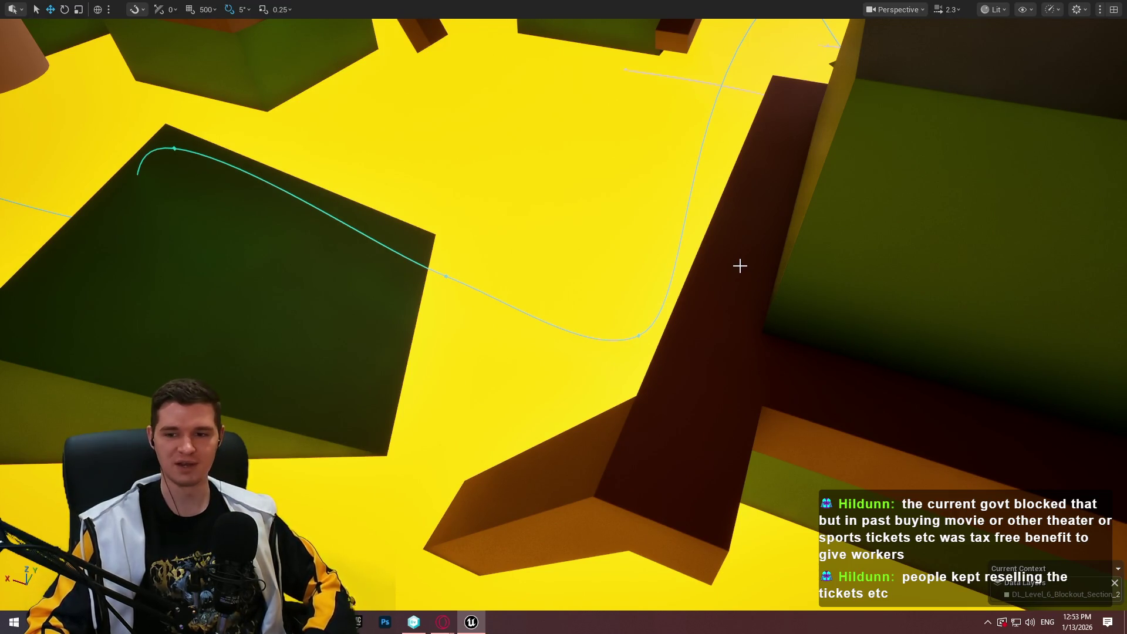
Alt-drag a copy of the dark slab beside the green block and rotate it about 35°
{"action": "left_click_drag", "start_coordinate": [801, 252], "coordinate": [801, 252]}
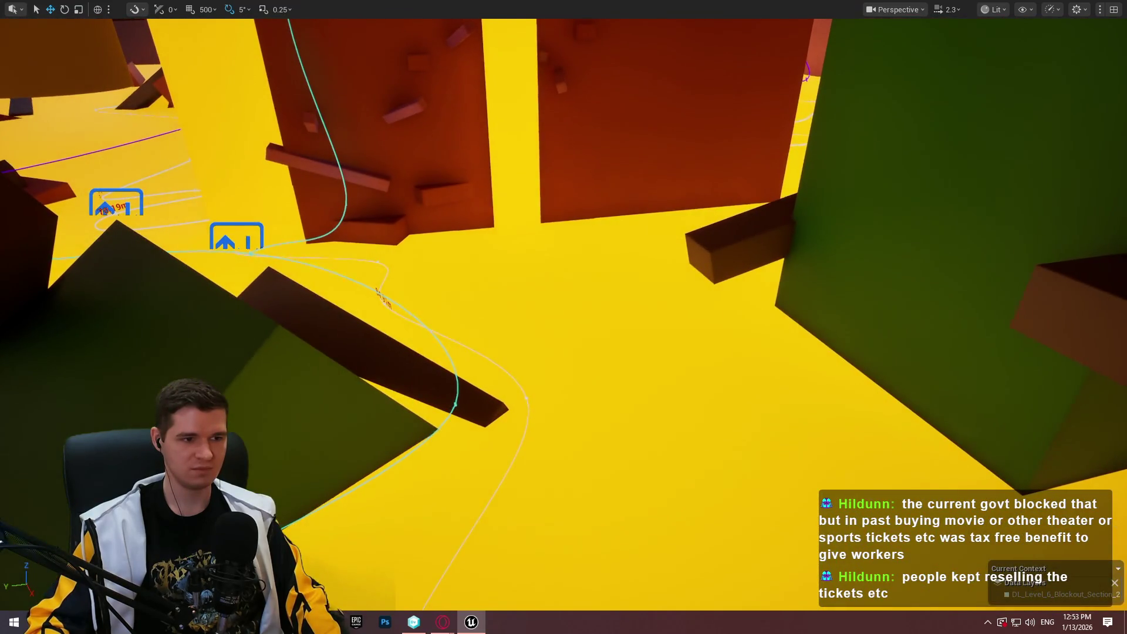
{"action": "left_click", "coordinate": [354, 378]}
{"action": "left_click_drag", "start_coordinate": [349, 365], "coordinate": [867, 378]}
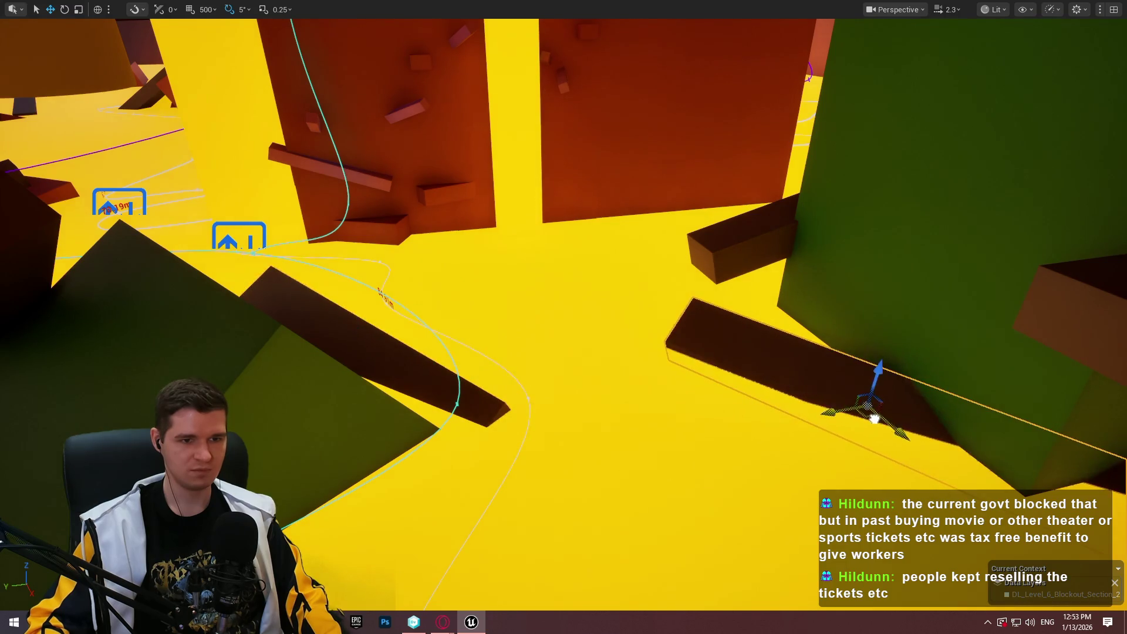
{"action": "key", "text": "e"}
{"action": "mouse_move", "coordinate": [875, 449]}
{"action": "left_mouse_down"}
{"action": "mouse_move", "coordinate": [877, 463]}
{"action": "mouse_move", "coordinate": [844, 441]}
{"action": "mouse_move", "coordinate": [858, 449]}
{"action": "mouse_move", "coordinate": [879, 529]}
{"action": "left_mouse_up"}
{"action": "left_click_drag", "start_coordinate": [890, 487], "coordinate": [902, 495]}
{"action": "key", "text": "w"}
{"action": "key", "text": "w"}
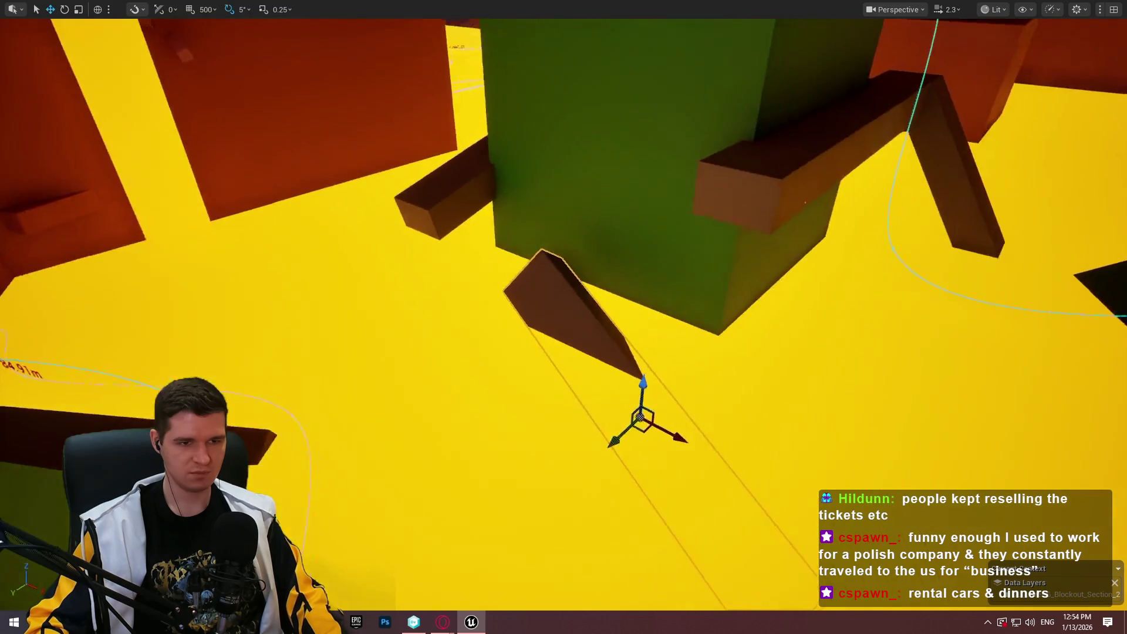
{"action": "left_click", "coordinate": [830, 408]}
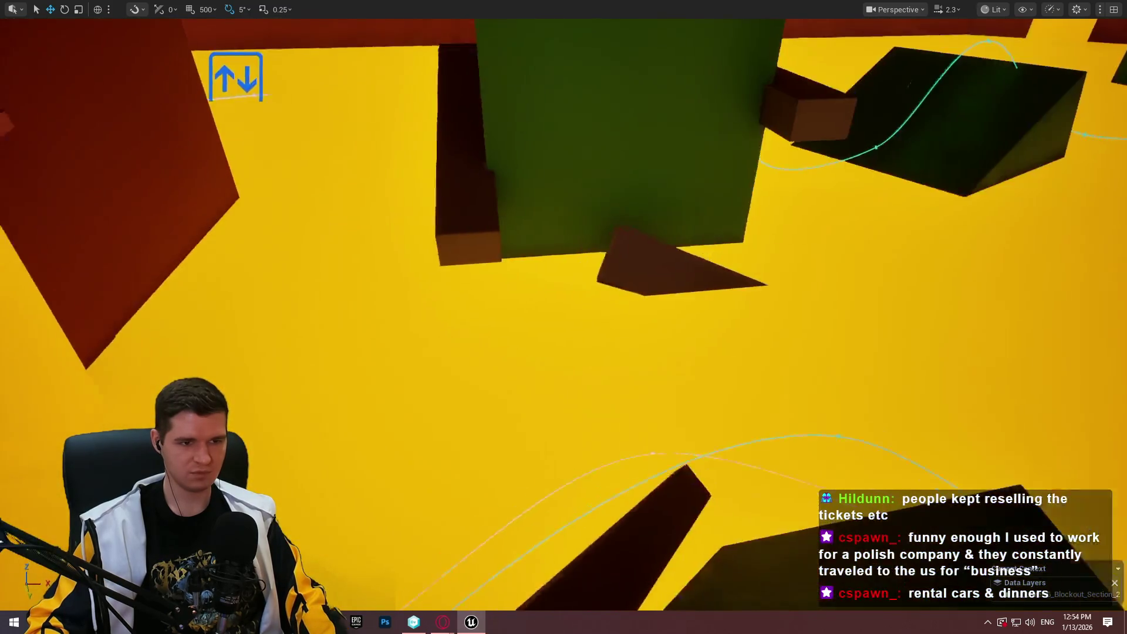
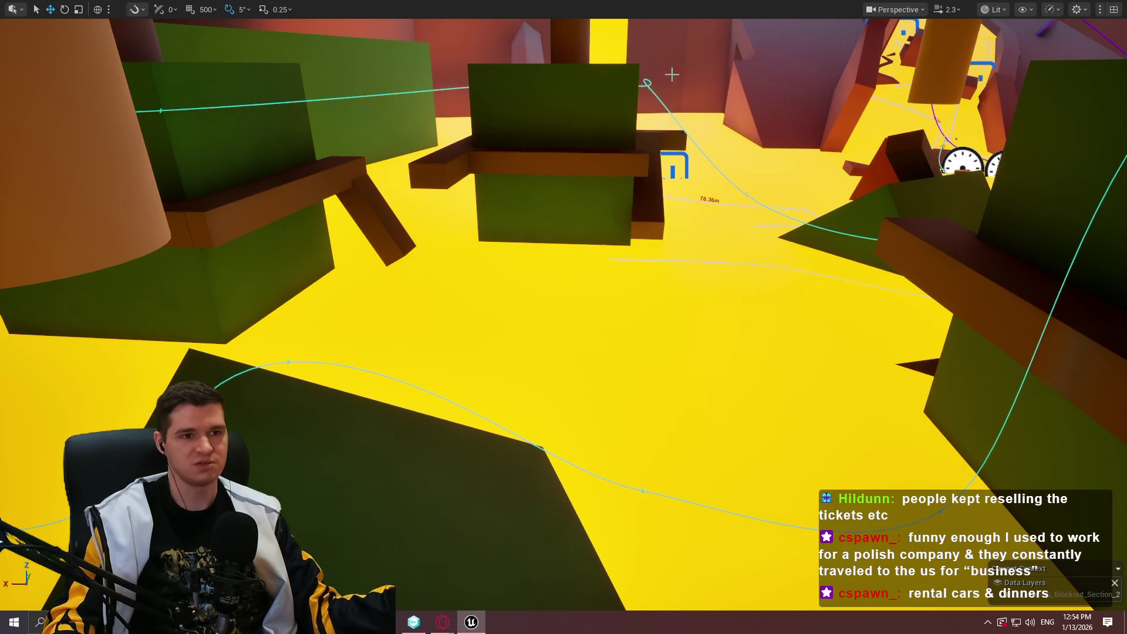
Fly around the yellow-floor area to inspect the green and dark blocks overhead
{"action": "mouse_move", "coordinate": [694, 154]}
{"action": "left_mouse_down"}
{"action": "mouse_move", "coordinate": [694, 126]}
{"action": "mouse_move", "coordinate": [734, 135]}
{"action": "mouse_move", "coordinate": [730, 126]}
{"action": "mouse_move", "coordinate": [687, 144]}
{"action": "left_mouse_up"}
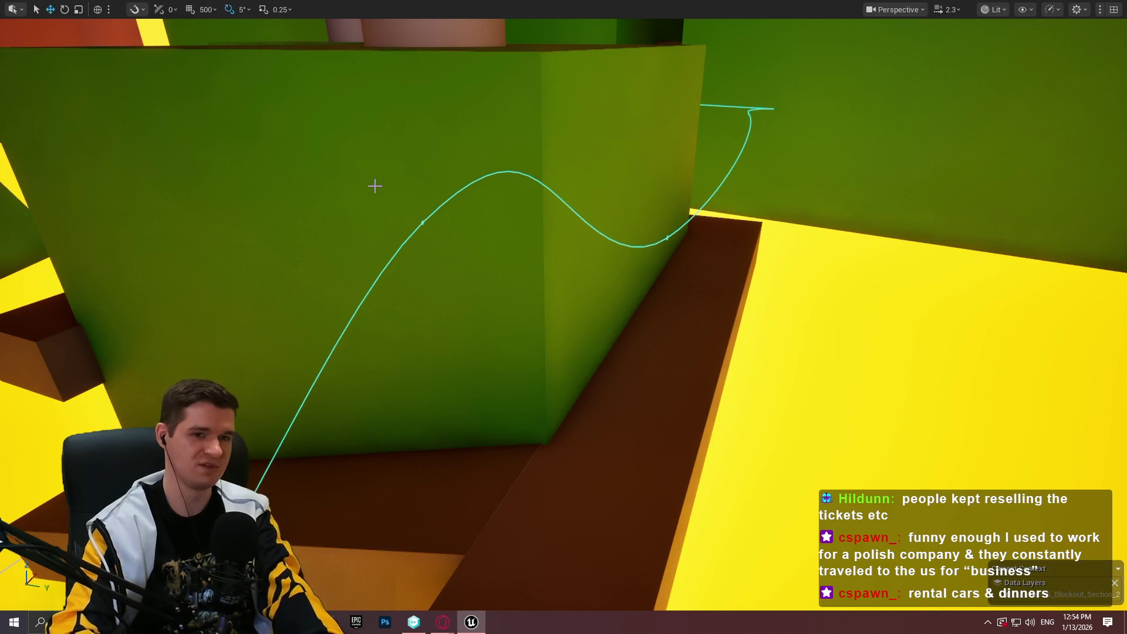
{"action": "key", "text": "s"}
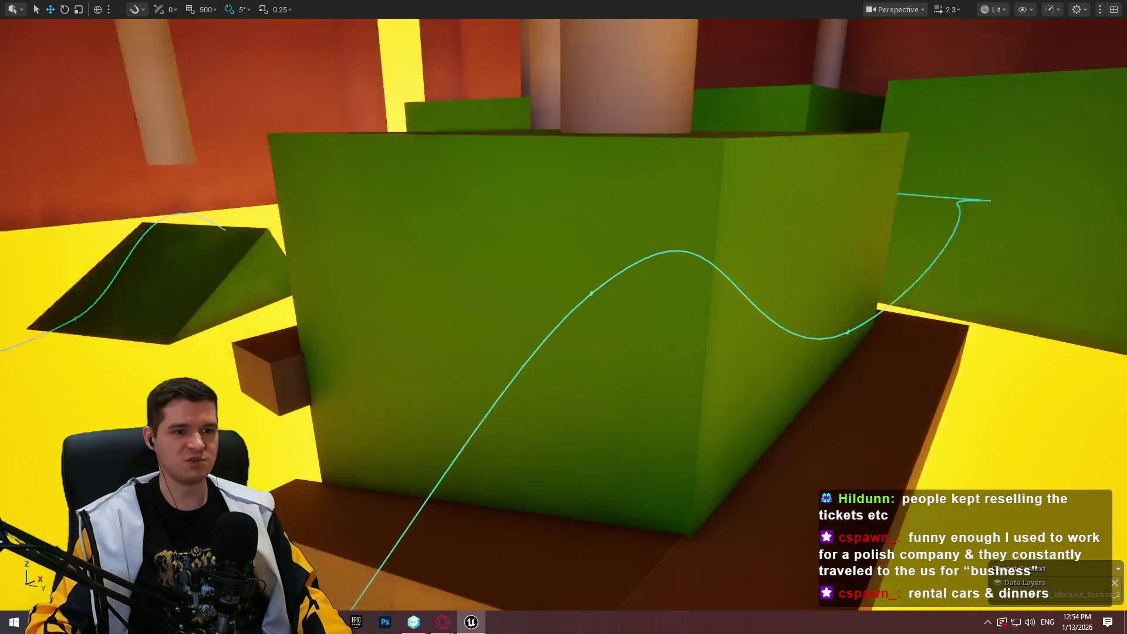
{"action": "key", "text": "w"}
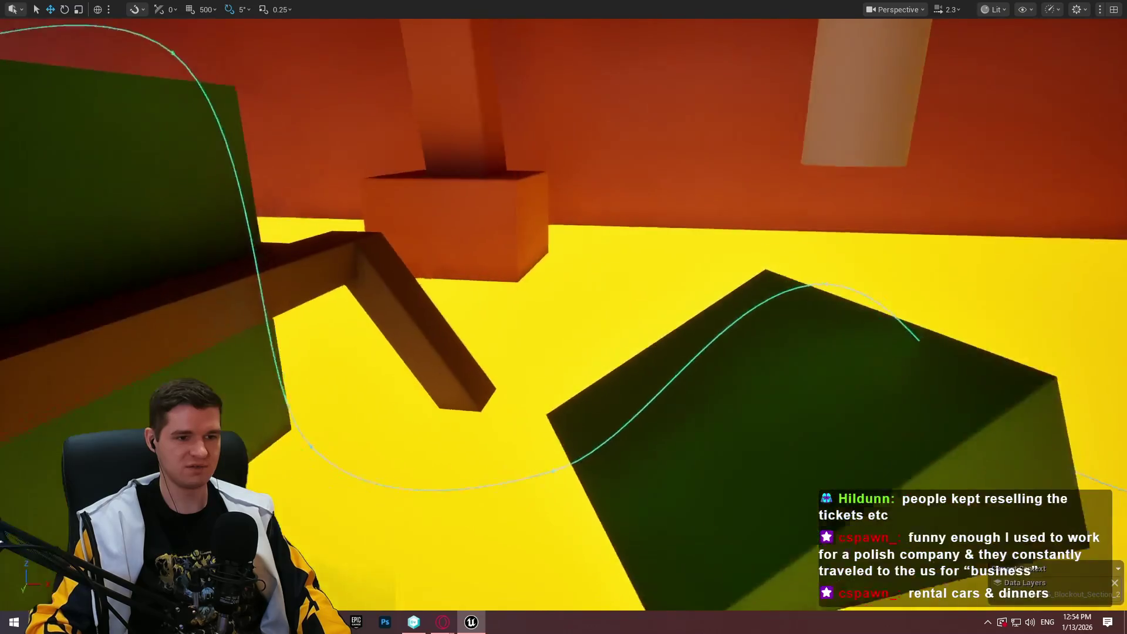
{"action": "key", "text": "s"}
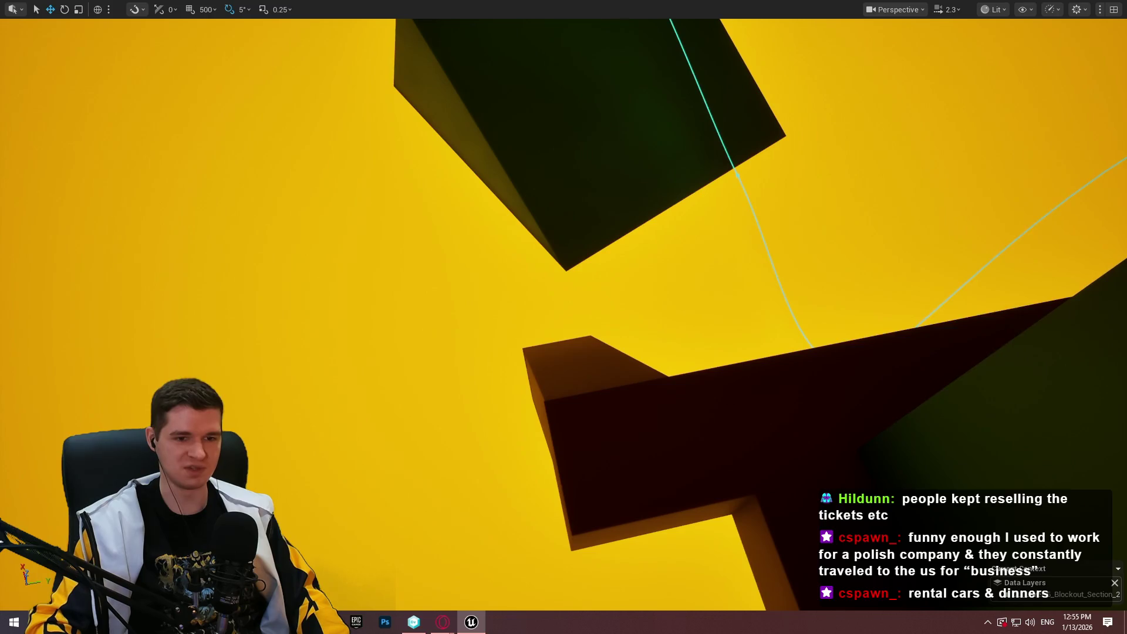
{"action": "right_click", "coordinate": [916, 478]}
{"action": "key", "text": "Escape"}
Playtest the level, running the character forward across the platform, then stop
{"action": "key", "text": "alt+p"}
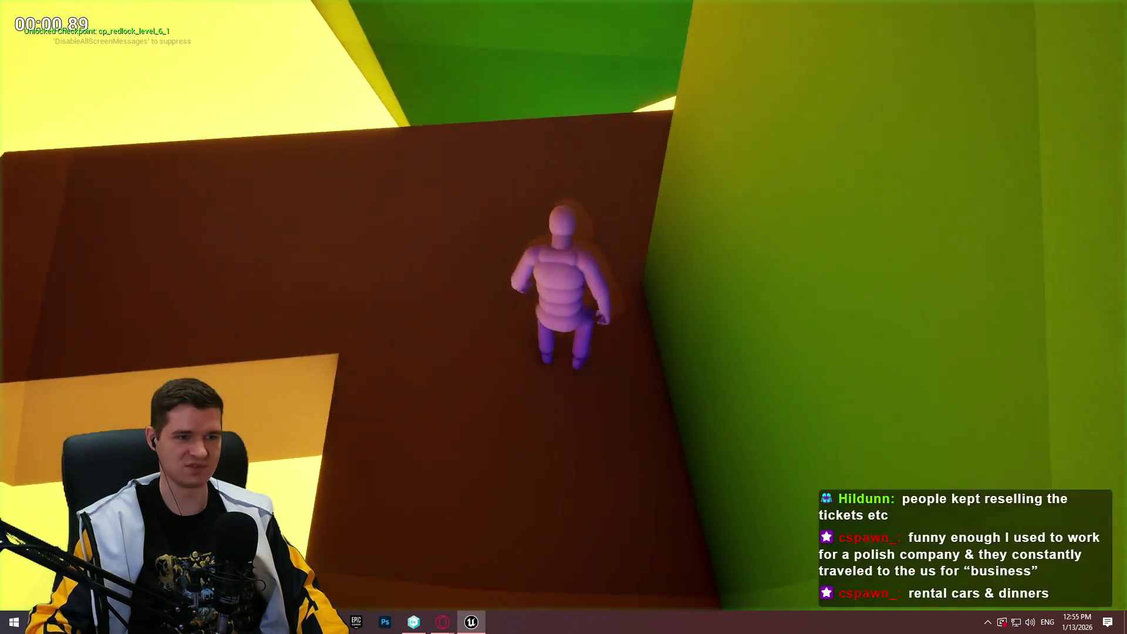
{"action": "key", "text": "w"}
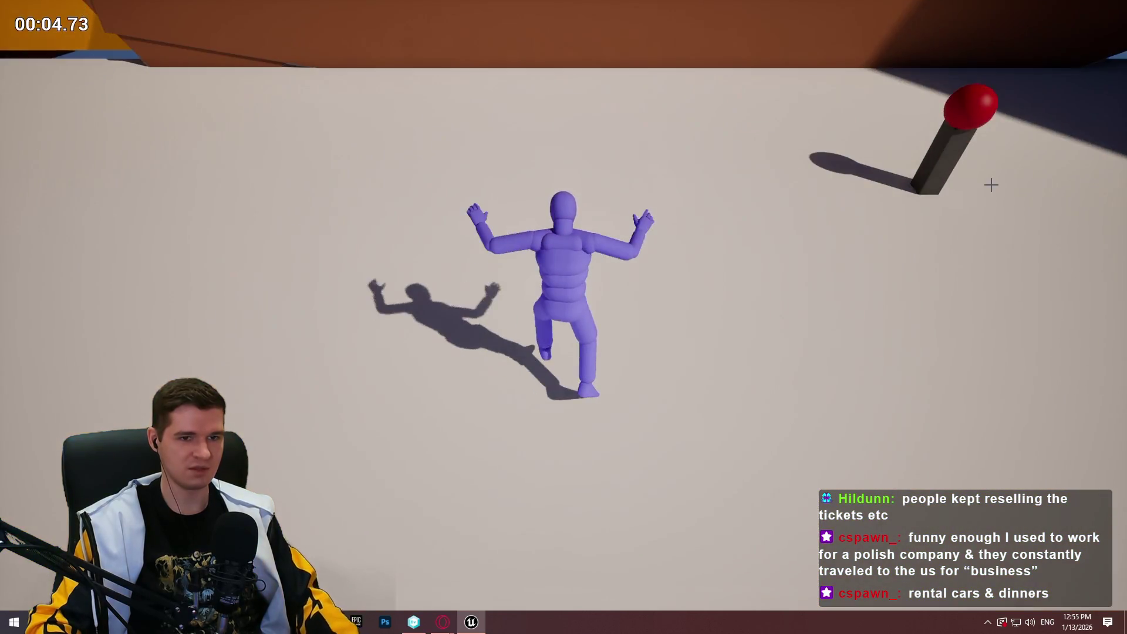
{"action": "key", "text": "Escape"}
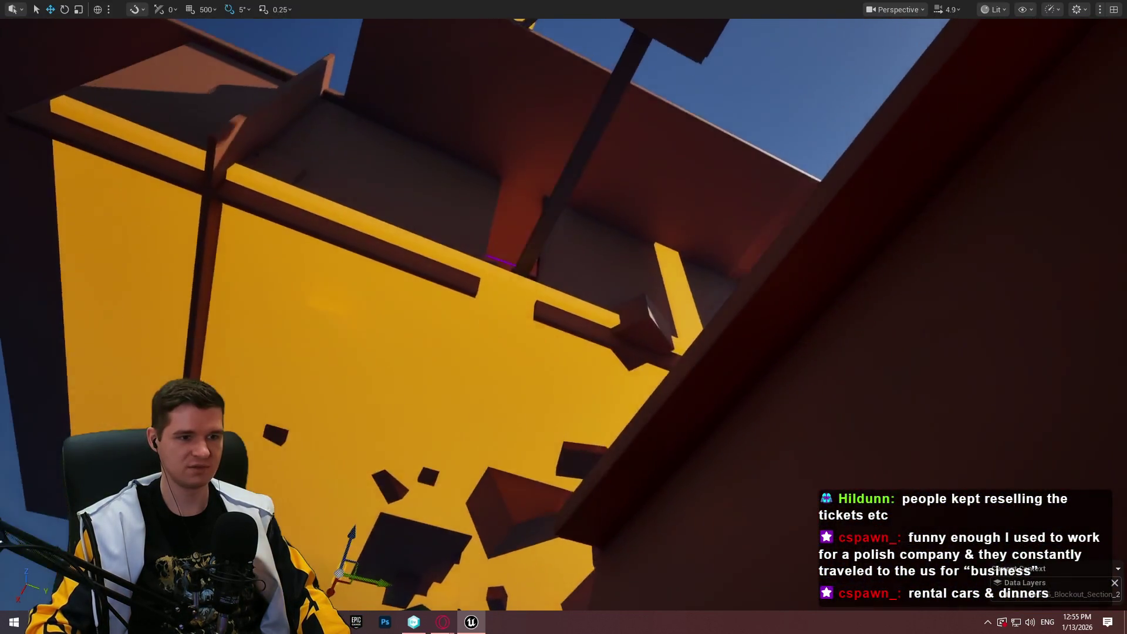
Focus the view on the selected wooden plank, then switch to Google Maps showing Opole
{"action": "scroll", "coordinate": [563, 317], "scroll_direction": "up", "scroll_amount": 5}
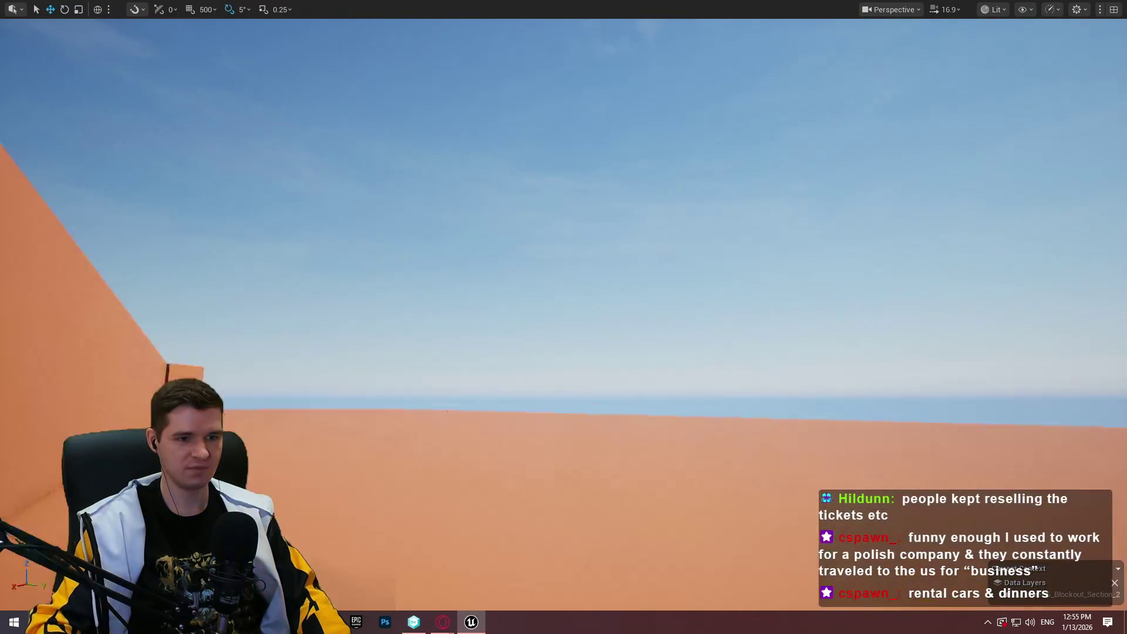
{"action": "key", "text": "f"}
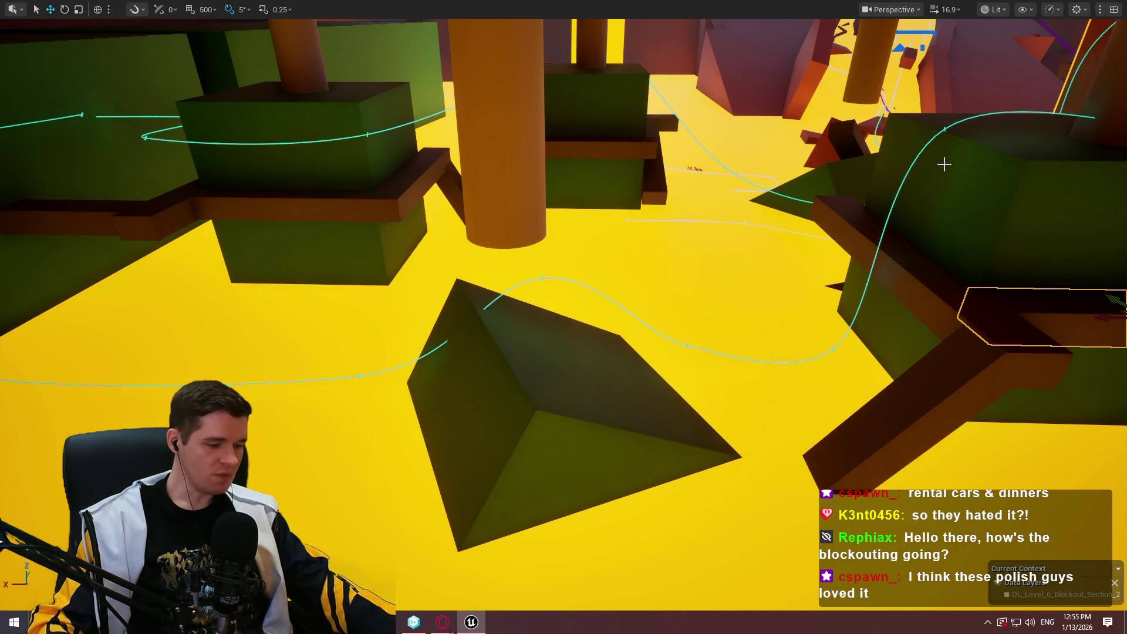
{"action": "left_click_drag", "start_coordinate": [756, 169], "coordinate": [756, 169]}
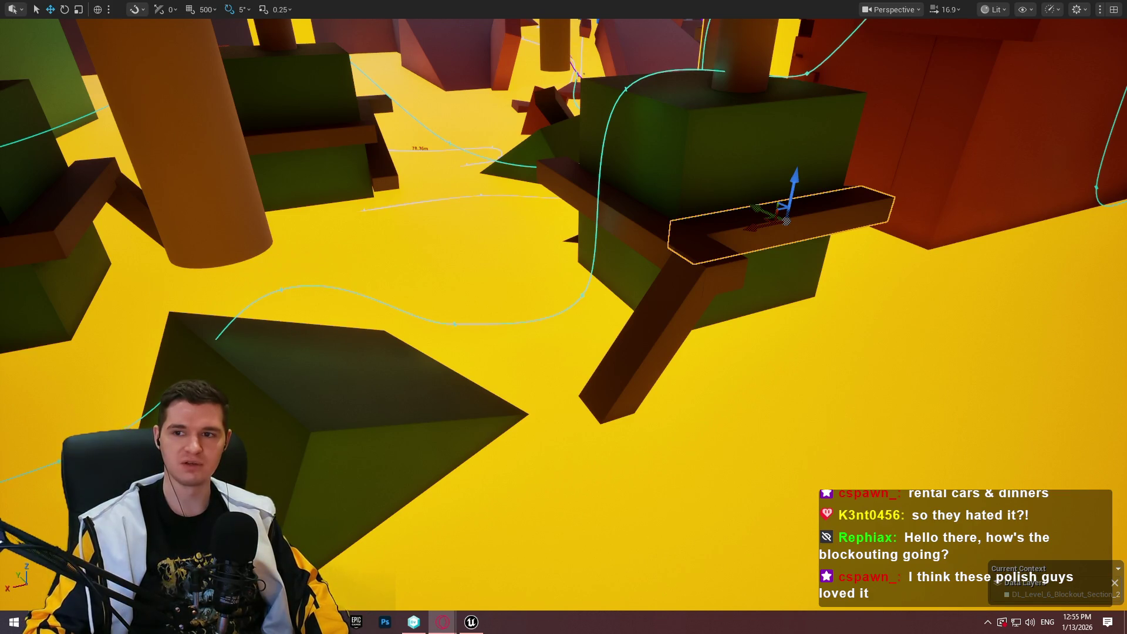
{"action": "key", "text": "alt+Tab"}
{"action": "scroll", "coordinate": [354, 237], "scroll_direction": "down", "scroll_amount": 3}
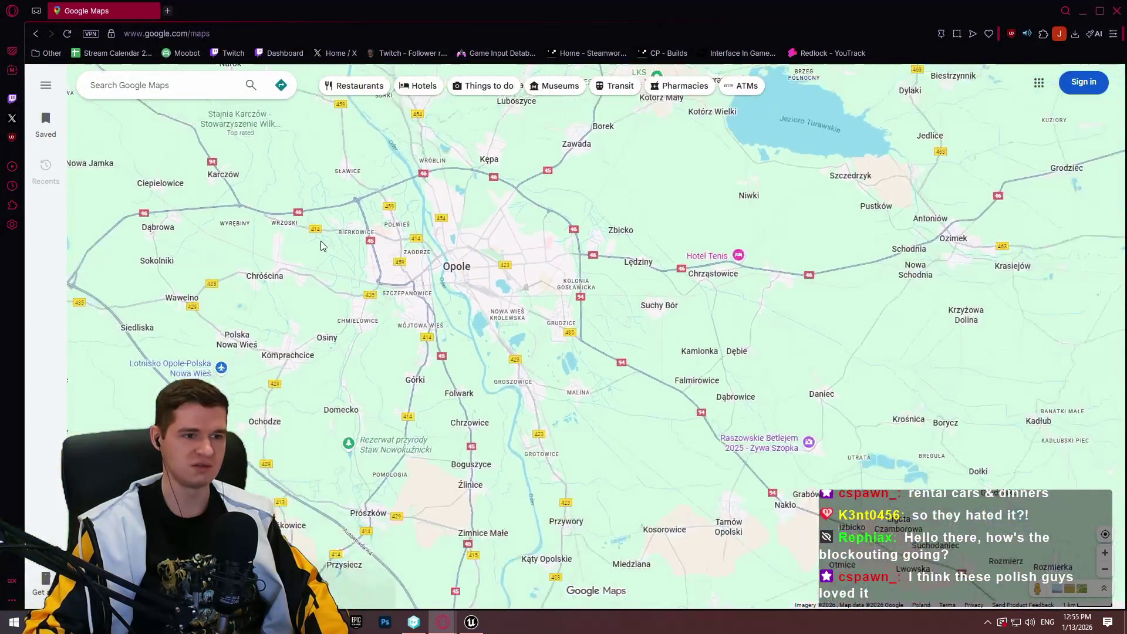
Move the map from Opole across the Atlantic and zoom into San Francisco
{"action": "scroll", "coordinate": [321, 245], "scroll_direction": "down", "scroll_amount": 5}
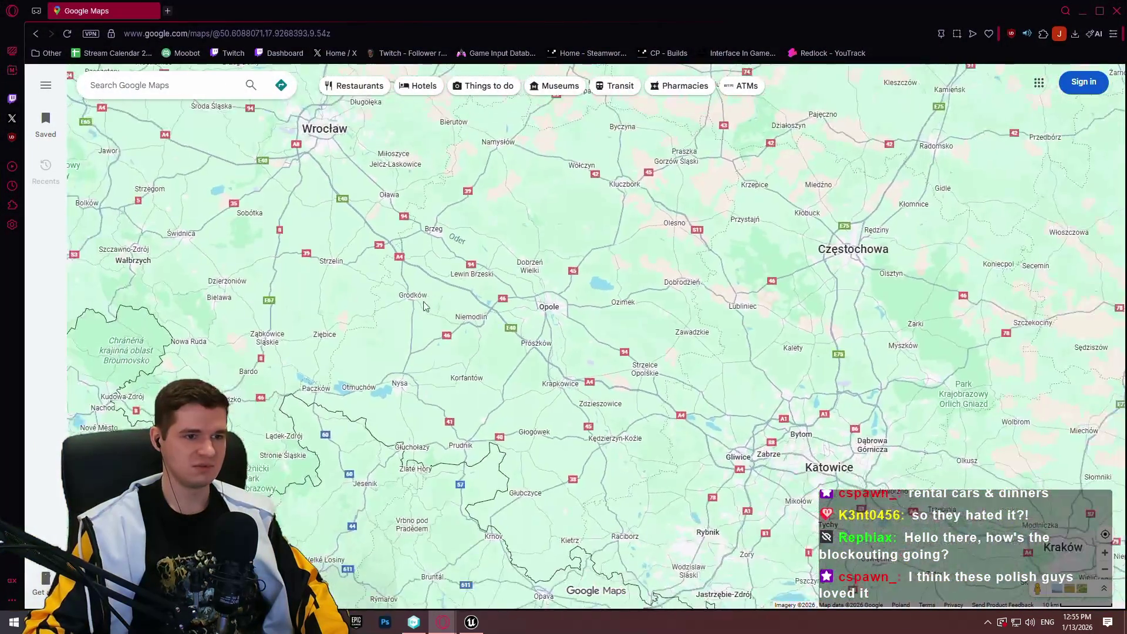
{"action": "left_click_drag", "start_coordinate": [425, 305], "coordinate": [616, 281]}
{"action": "scroll", "coordinate": [278, 326], "scroll_direction": "down", "scroll_amount": 5}
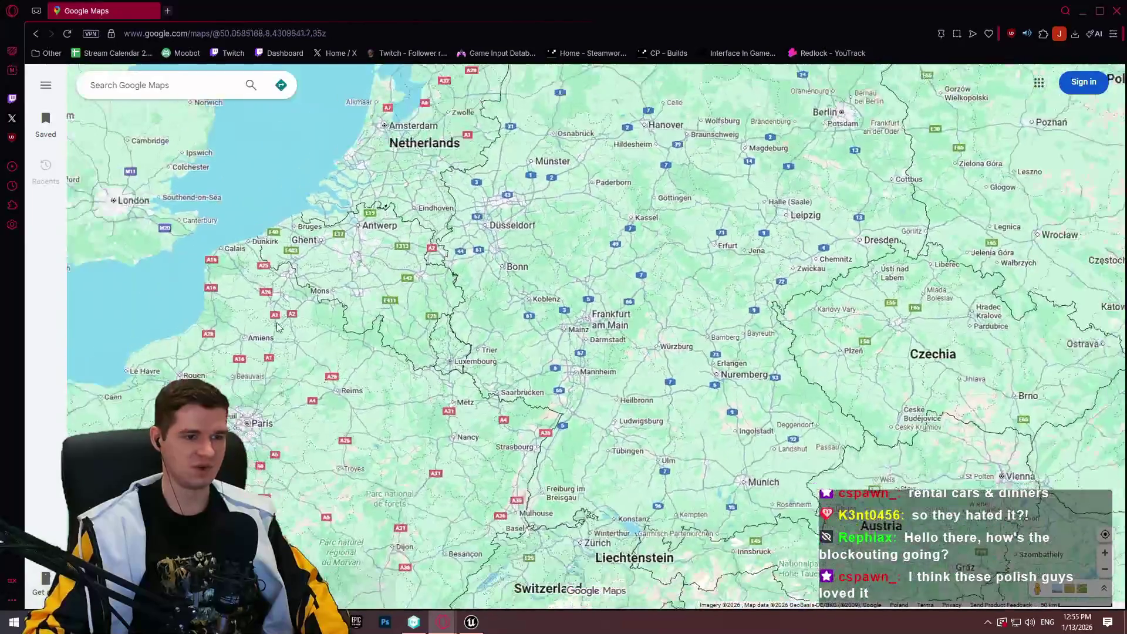
{"action": "mouse_move", "coordinate": [278, 326]}
{"action": "left_mouse_down"}
{"action": "mouse_move", "coordinate": [513, 309]}
{"action": "mouse_move", "coordinate": [626, 358]}
{"action": "mouse_move", "coordinate": [840, 274]}
{"action": "mouse_move", "coordinate": [833, 330]}
{"action": "left_mouse_up"}
{"action": "scroll", "coordinate": [512, 309], "scroll_direction": "down", "scroll_amount": 3}
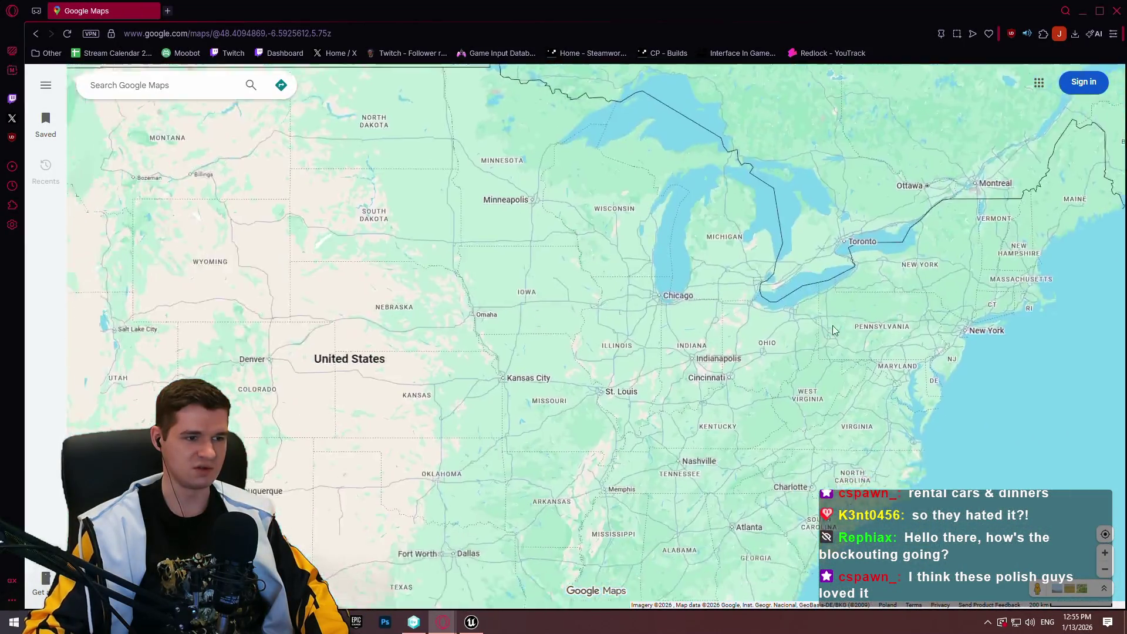
{"action": "left_click_drag", "start_coordinate": [264, 352], "coordinate": [928, 305]}
{"action": "scroll", "coordinate": [648, 362], "scroll_direction": "up", "scroll_amount": 5}
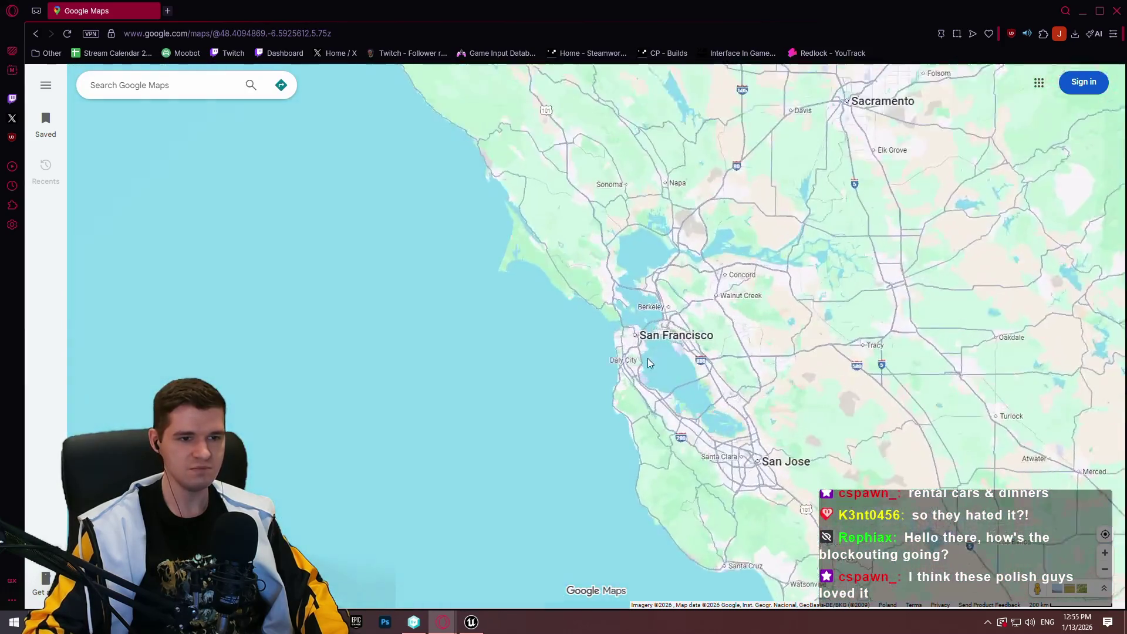
{"action": "scroll", "coordinate": [648, 362], "scroll_direction": "up", "scroll_amount": 5}
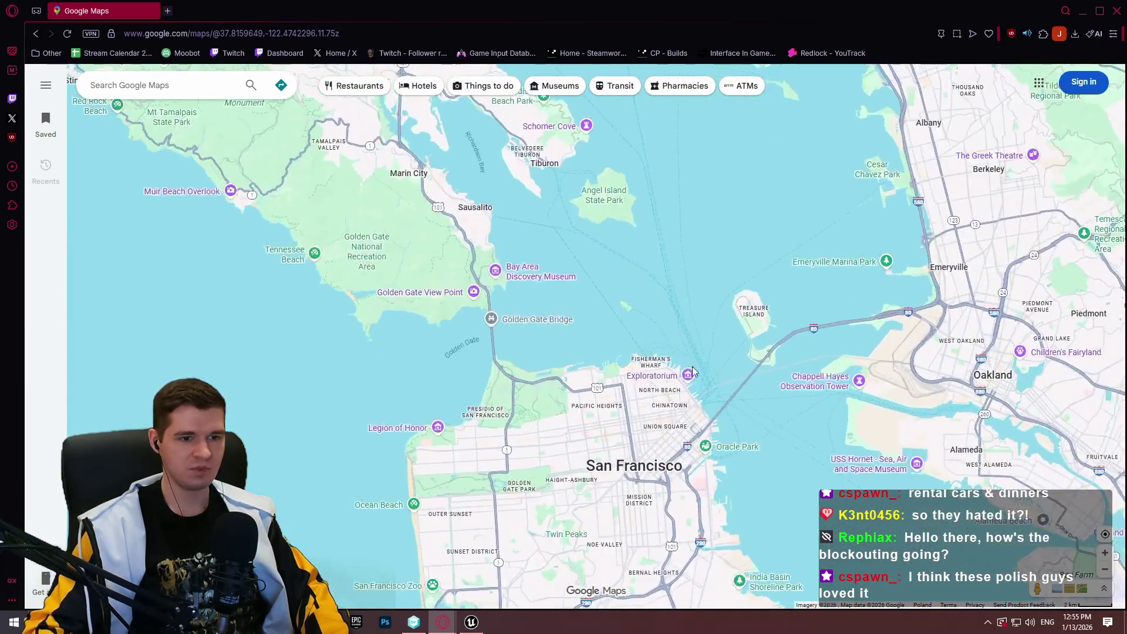
{"action": "scroll", "coordinate": [692, 366], "scroll_direction": "up", "scroll_amount": 3}
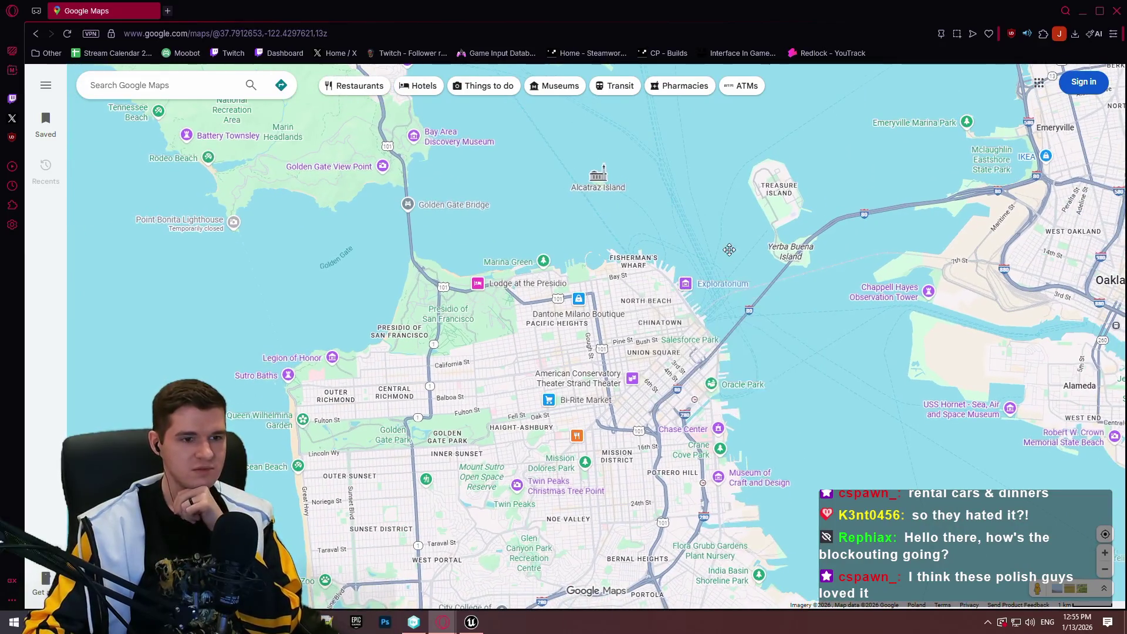
Pan around the Golden Gate Bridge, Sausalito, Tiburon and Angel Island
{"action": "left_click_drag", "start_coordinate": [729, 250], "coordinate": [732, 201]}
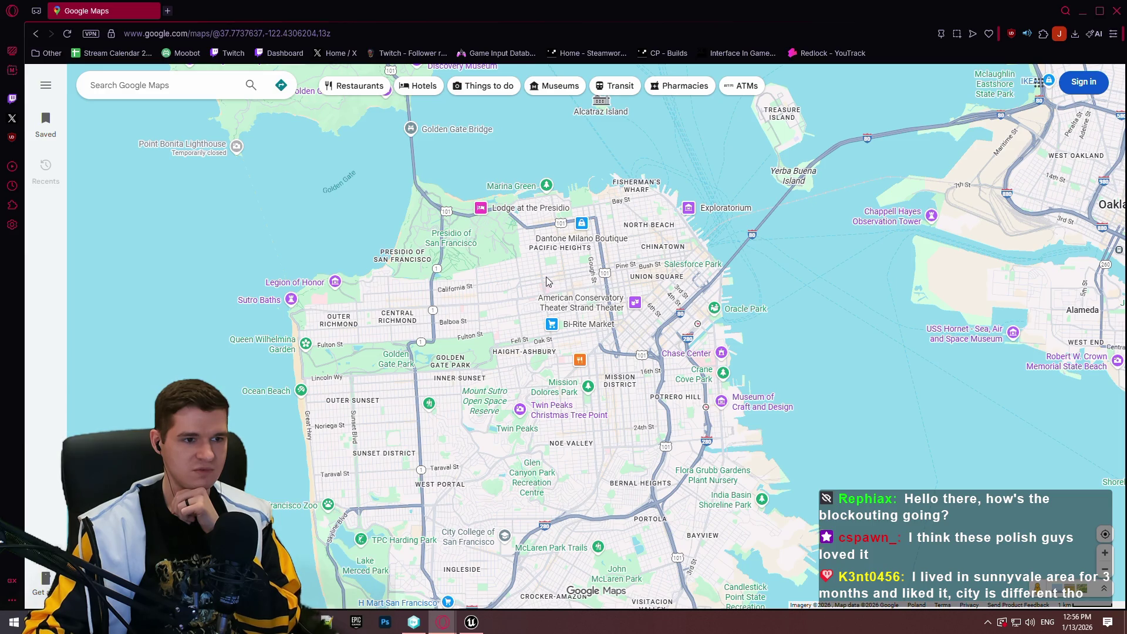
{"action": "left_click_drag", "start_coordinate": [435, 126], "coordinate": [533, 296]}
{"action": "mouse_move", "coordinate": [505, 204]}
{"action": "left_mouse_down"}
{"action": "mouse_move", "coordinate": [525, 216]}
{"action": "mouse_move", "coordinate": [544, 264]}
{"action": "mouse_move", "coordinate": [546, 328]}
{"action": "left_mouse_up"}
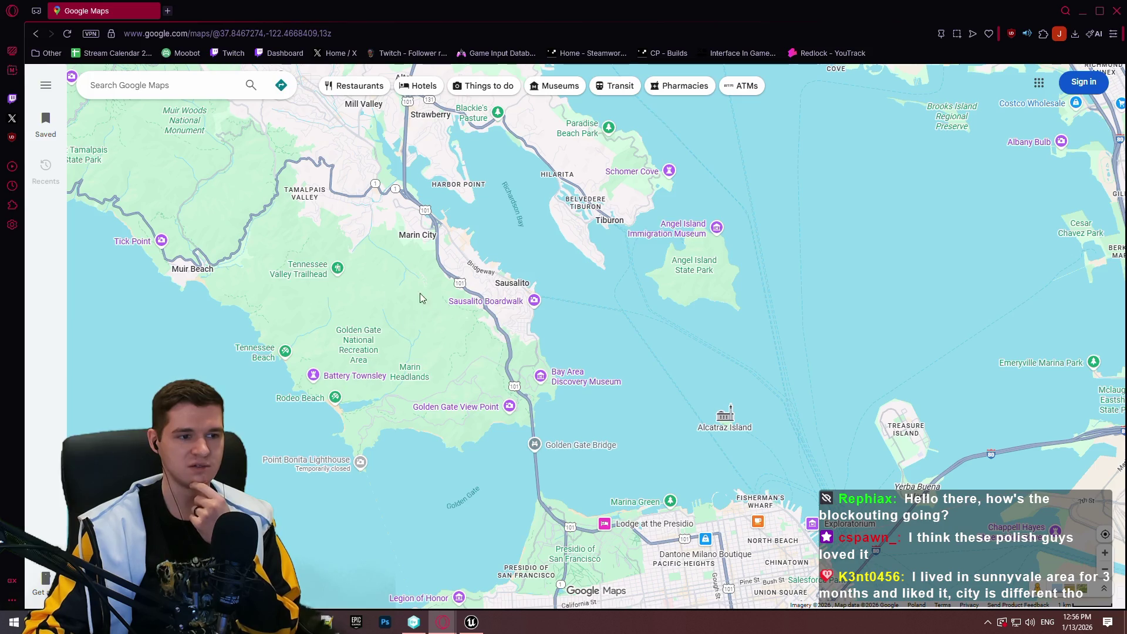
{"action": "scroll", "coordinate": [417, 308], "scroll_direction": "up", "scroll_amount": 3}
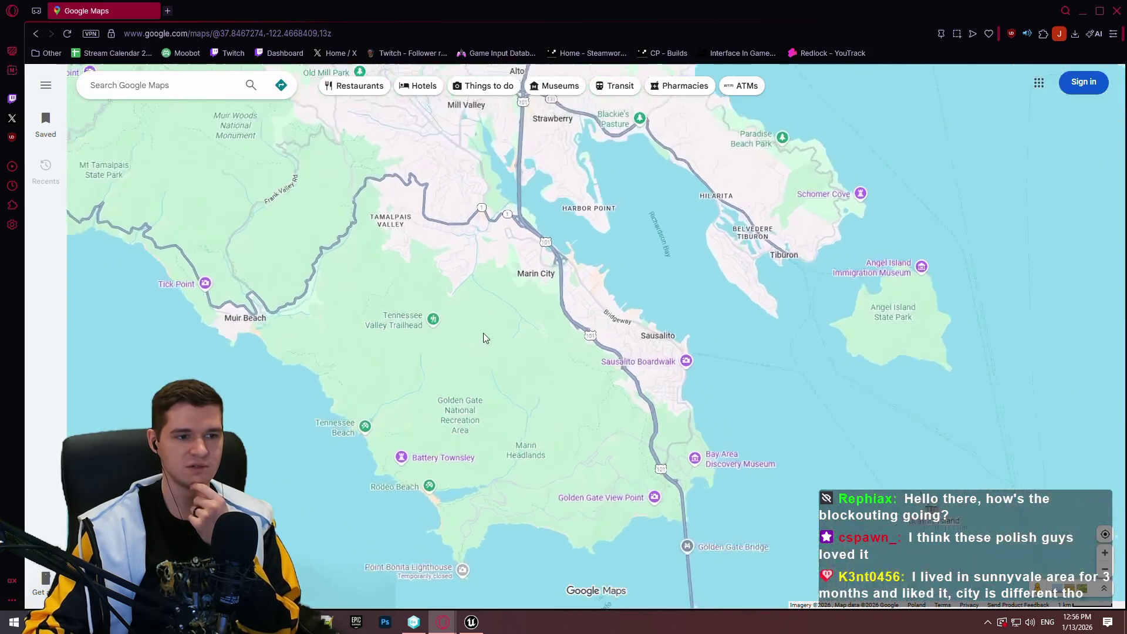
{"action": "scroll", "coordinate": [564, 393], "scroll_direction": "down", "scroll_amount": 2}
{"action": "scroll", "coordinate": [586, 396], "scroll_direction": "down", "scroll_amount": 1}
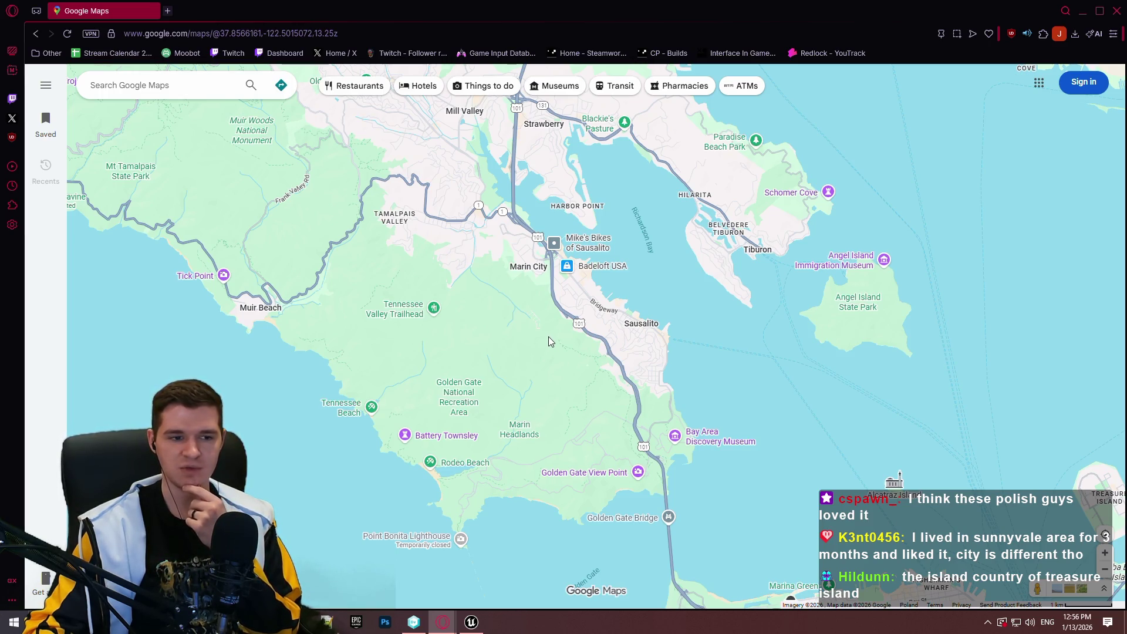
{"action": "mouse_move", "coordinate": [737, 469]}
{"action": "left_mouse_down"}
{"action": "mouse_move", "coordinate": [646, 342]}
{"action": "mouse_move", "coordinate": [587, 135]}
{"action": "left_mouse_up"}
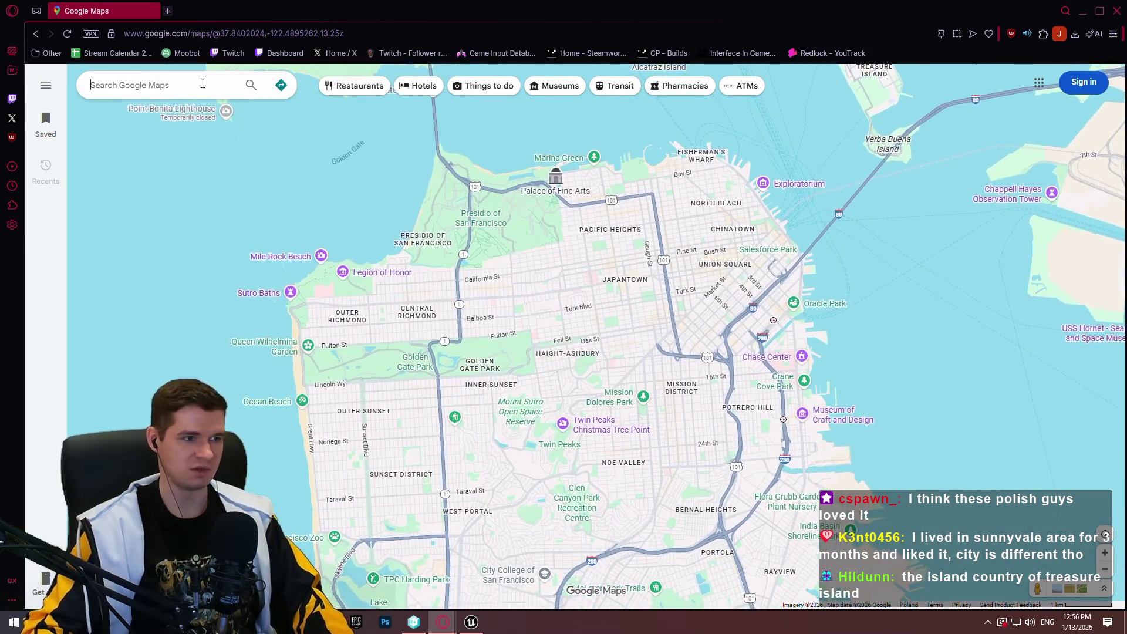
Search the map for Sunnyvale, CA, USA
{"action": "left_click", "coordinate": [202, 83]}
{"action": "type", "text": "sunnyval"}
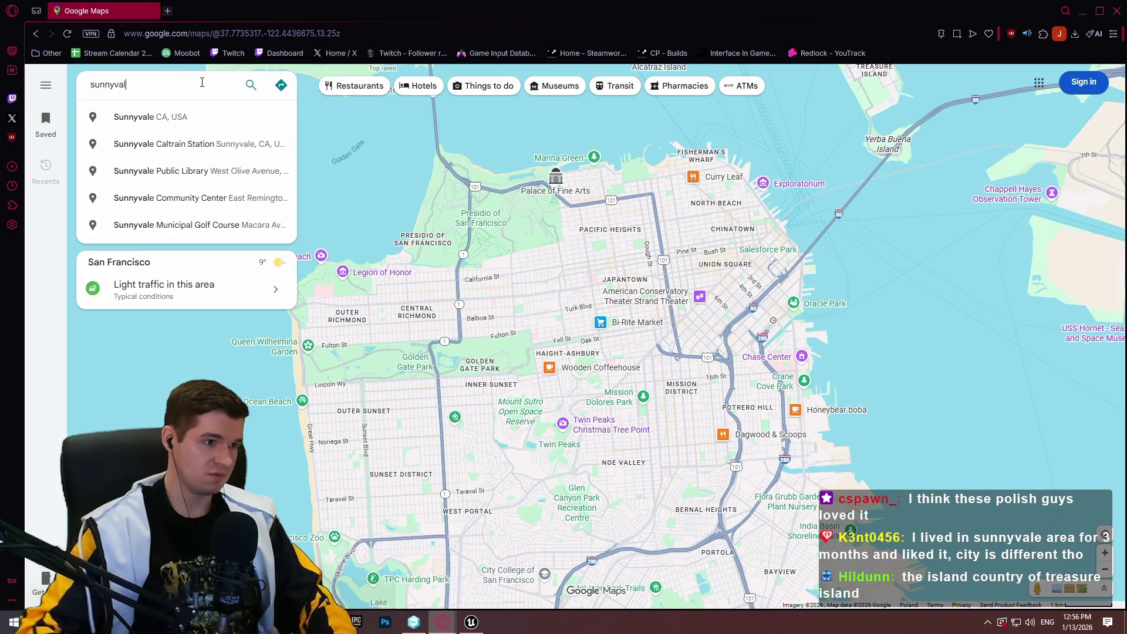
{"action": "left_click", "coordinate": [204, 113]}
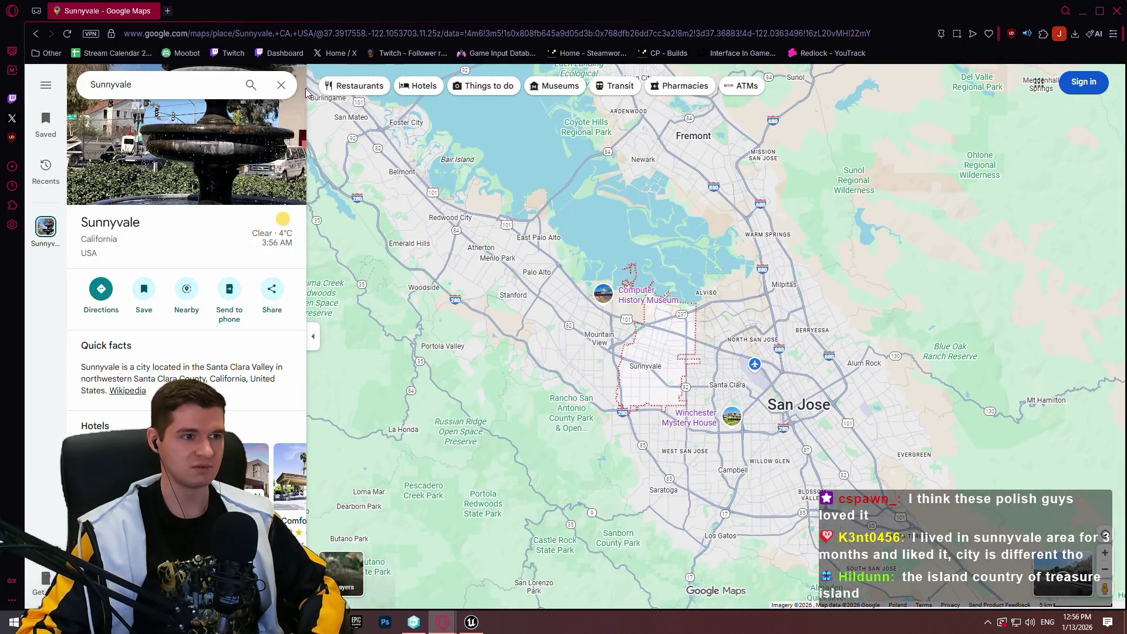
Pan and zoom north from Sunnyvale across the bay toward San Francisco
{"action": "left_click_drag", "start_coordinate": [799, 398], "coordinate": [747, 360]}
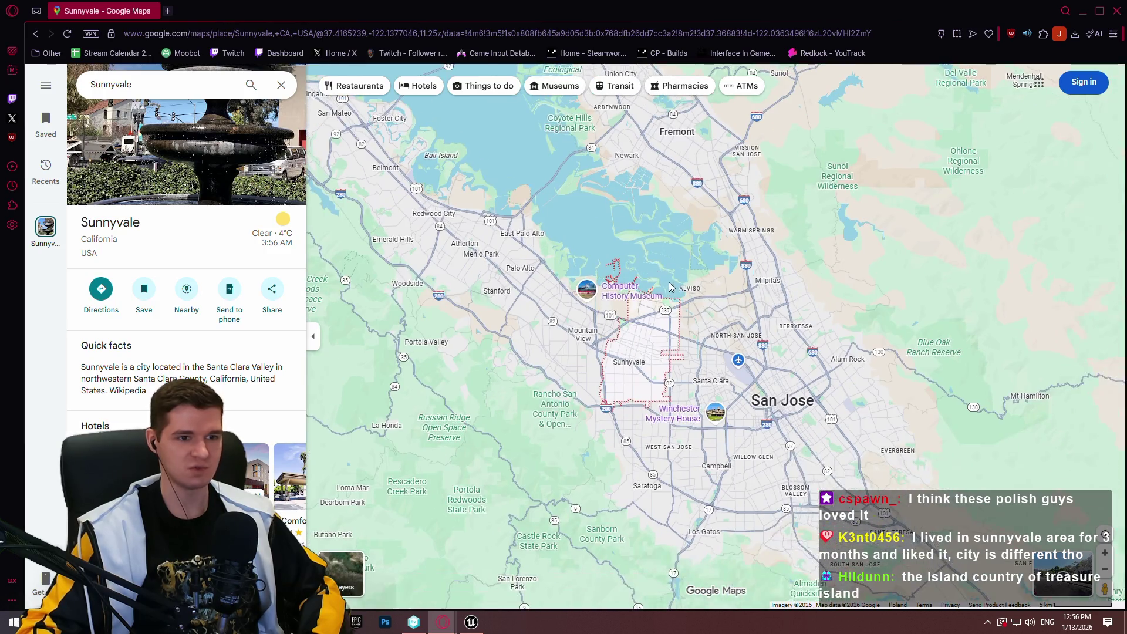
{"action": "scroll", "coordinate": [622, 264], "scroll_direction": "up", "scroll_amount": 5}
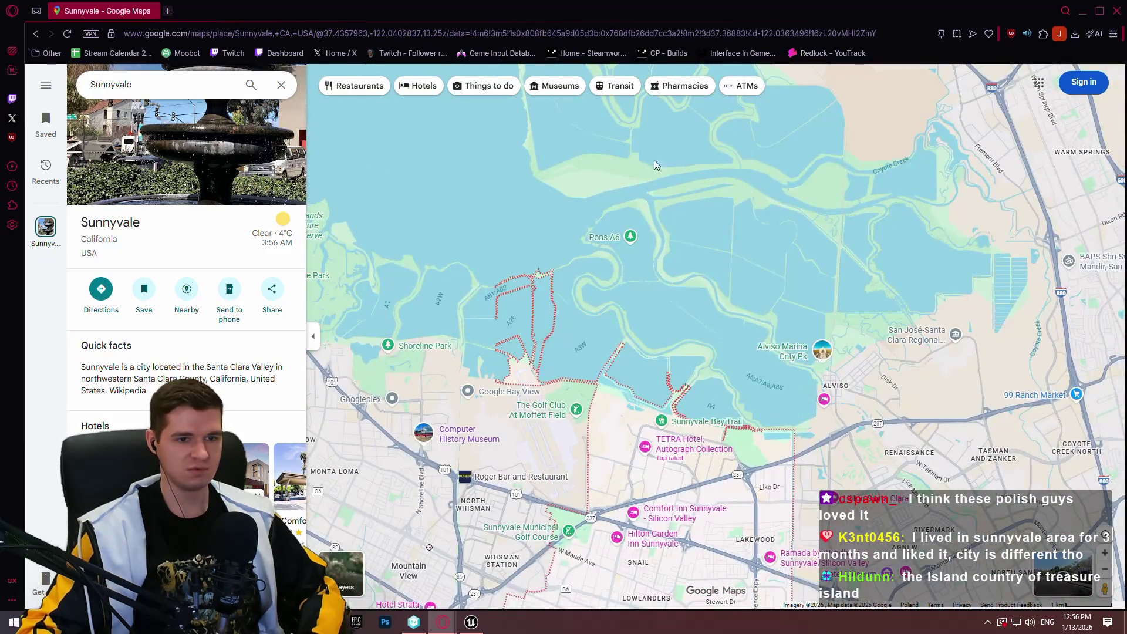
{"action": "scroll", "coordinate": [730, 301], "scroll_direction": "up", "scroll_amount": 3}
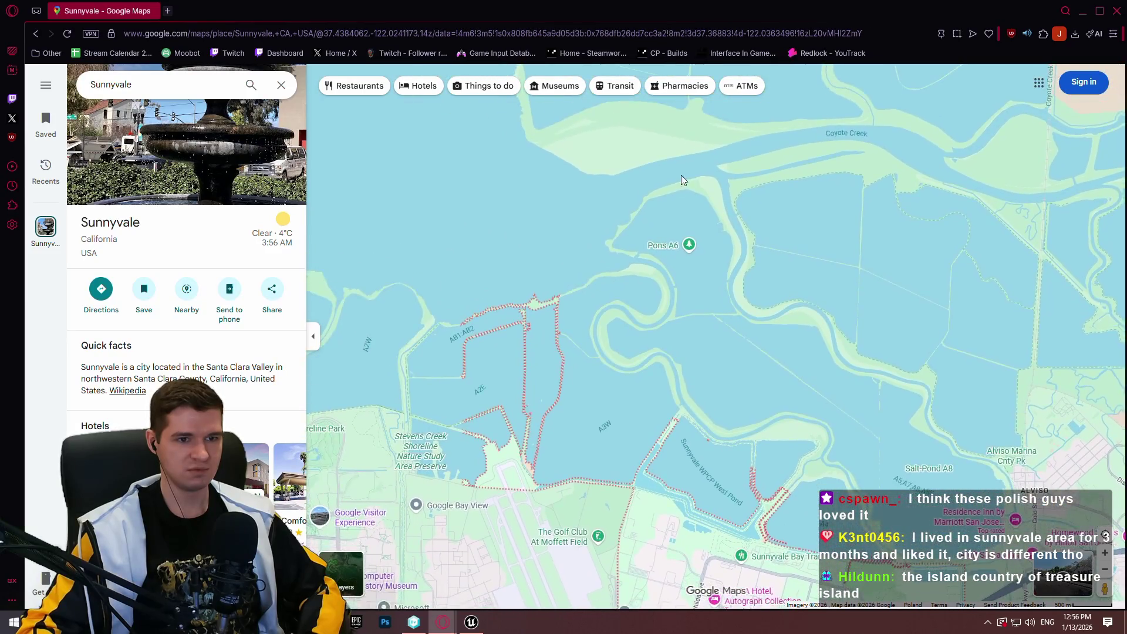
{"action": "scroll", "coordinate": [676, 291], "scroll_direction": "down", "scroll_amount": 3}
{"action": "left_click_drag", "start_coordinate": [656, 288], "coordinate": [744, 317]}
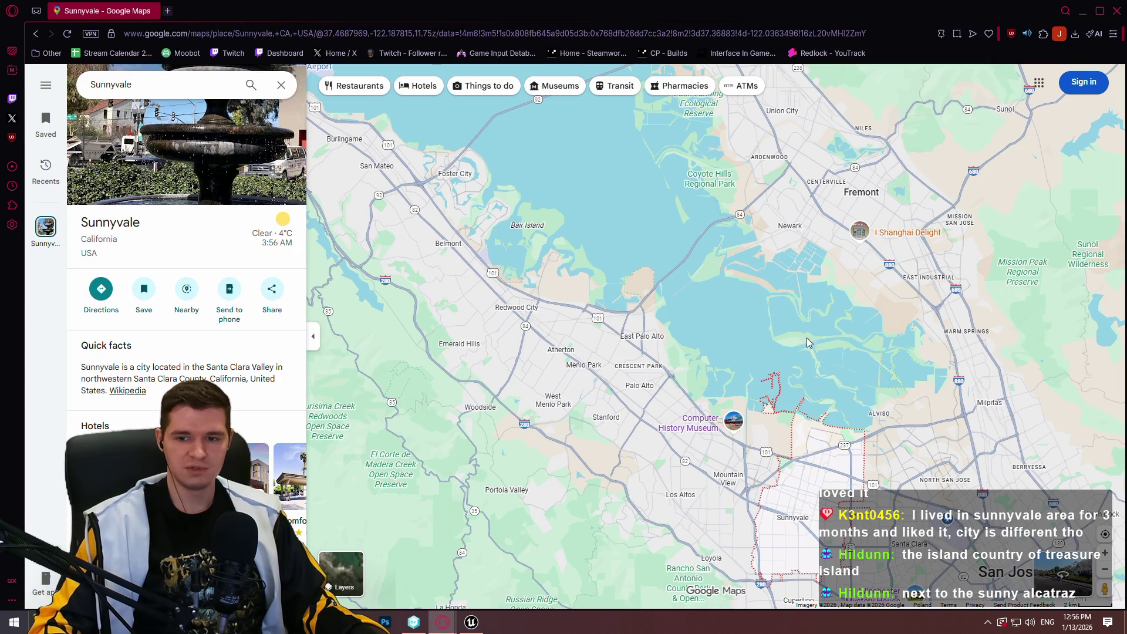
{"action": "scroll", "coordinate": [806, 338], "scroll_direction": "down", "scroll_amount": 3}
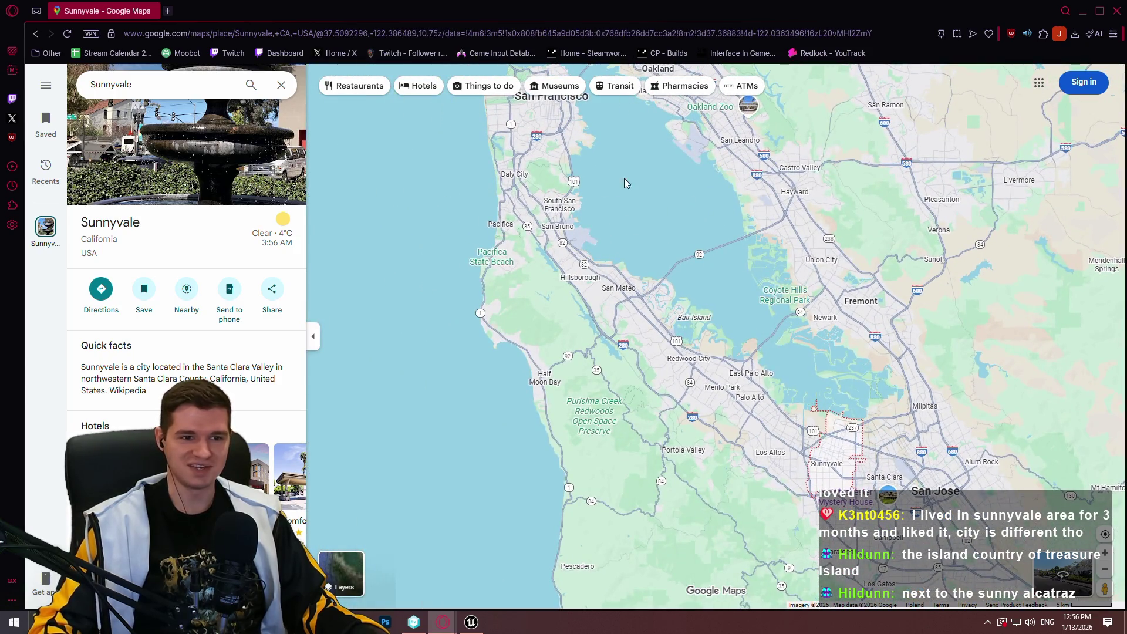
{"action": "scroll", "coordinate": [624, 182], "scroll_direction": "up", "scroll_amount": 5}
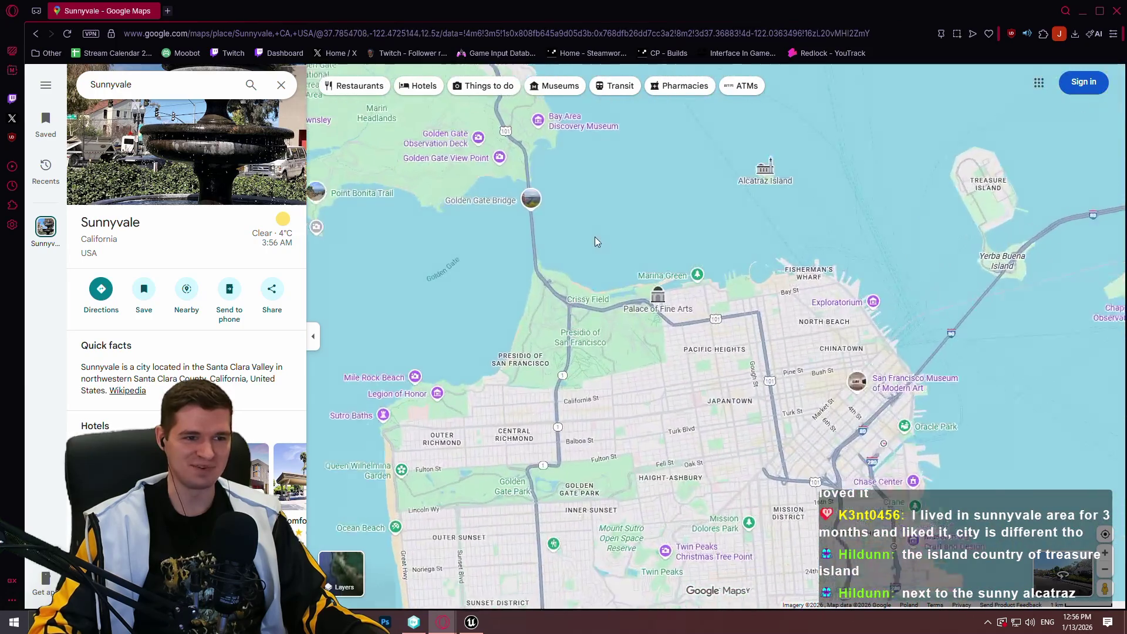
{"action": "scroll", "coordinate": [697, 251], "scroll_direction": "up", "scroll_amount": 7}
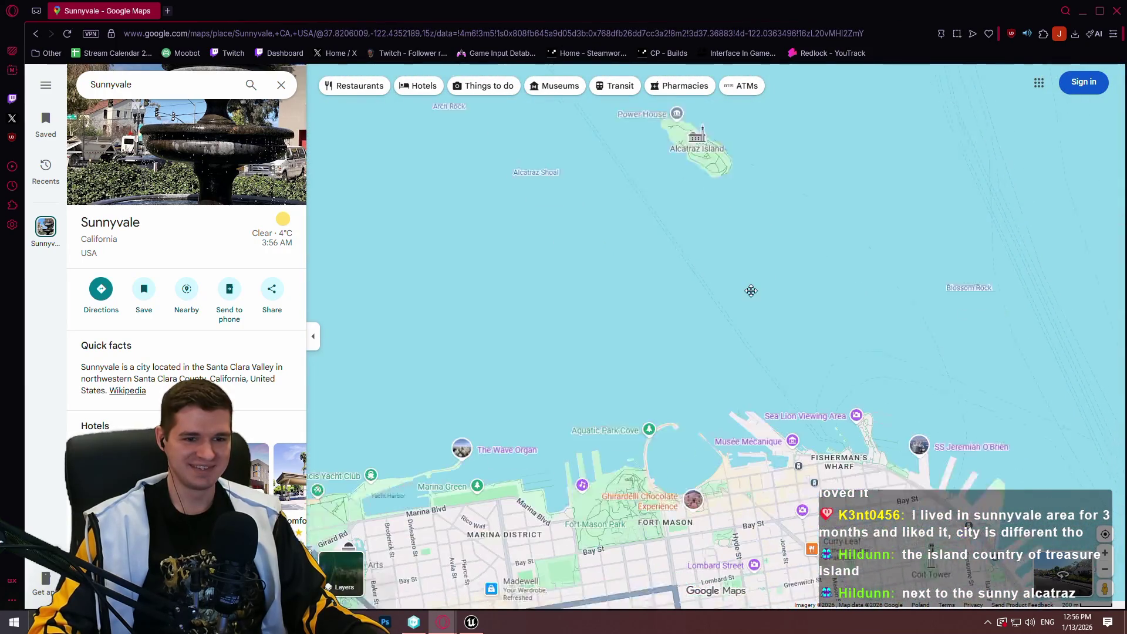
Frame Pier 39 near Alcatraz and reveal its Street View coverage lines
{"action": "mouse_move", "coordinate": [901, 455]}
{"action": "left_mouse_down"}
{"action": "mouse_move", "coordinate": [847, 434]}
{"action": "mouse_move", "coordinate": [845, 352]}
{"action": "left_mouse_up"}
{"action": "scroll", "coordinate": [827, 318], "scroll_direction": "up", "scroll_amount": 2}
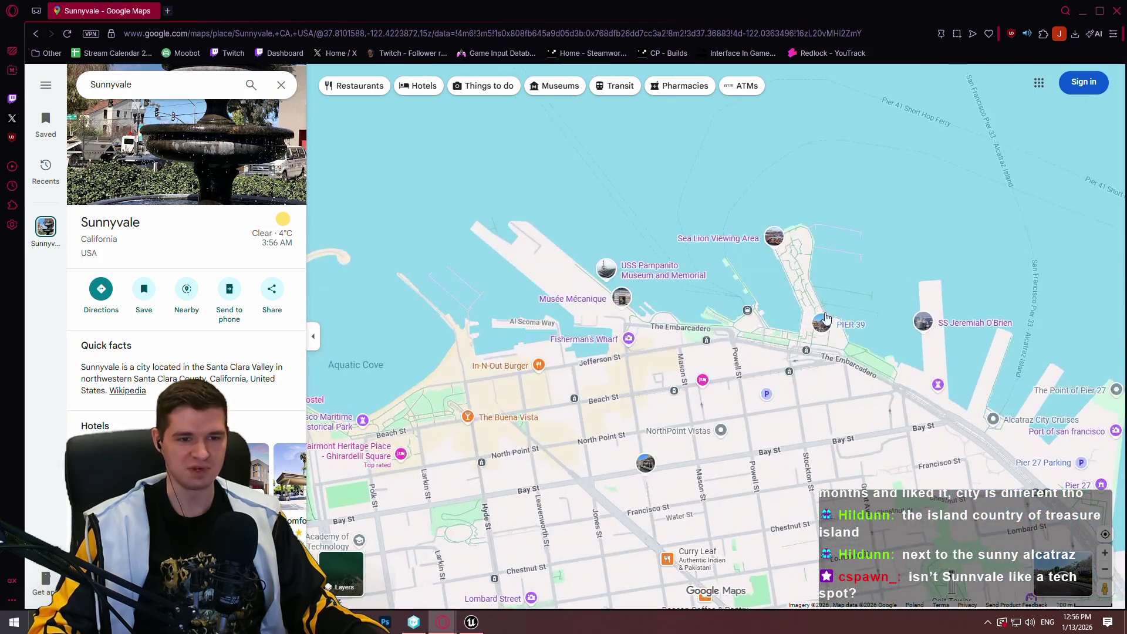
{"action": "scroll", "coordinate": [805, 333], "scroll_direction": "down", "scroll_amount": 2}
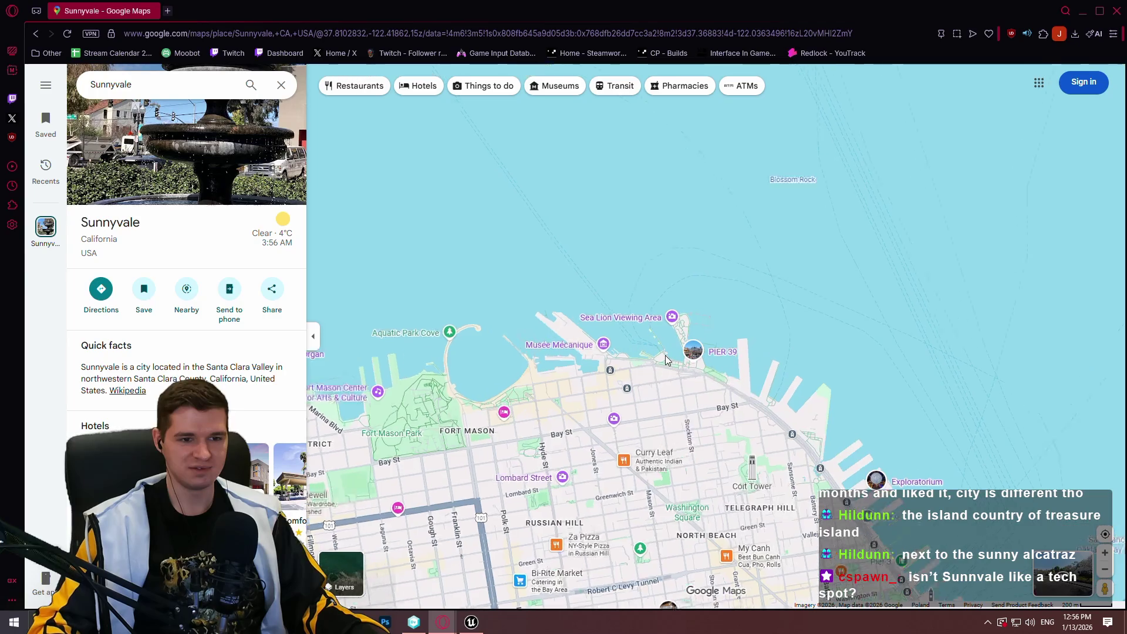
{"action": "left_click_drag", "start_coordinate": [848, 428], "coordinate": [774, 423]}
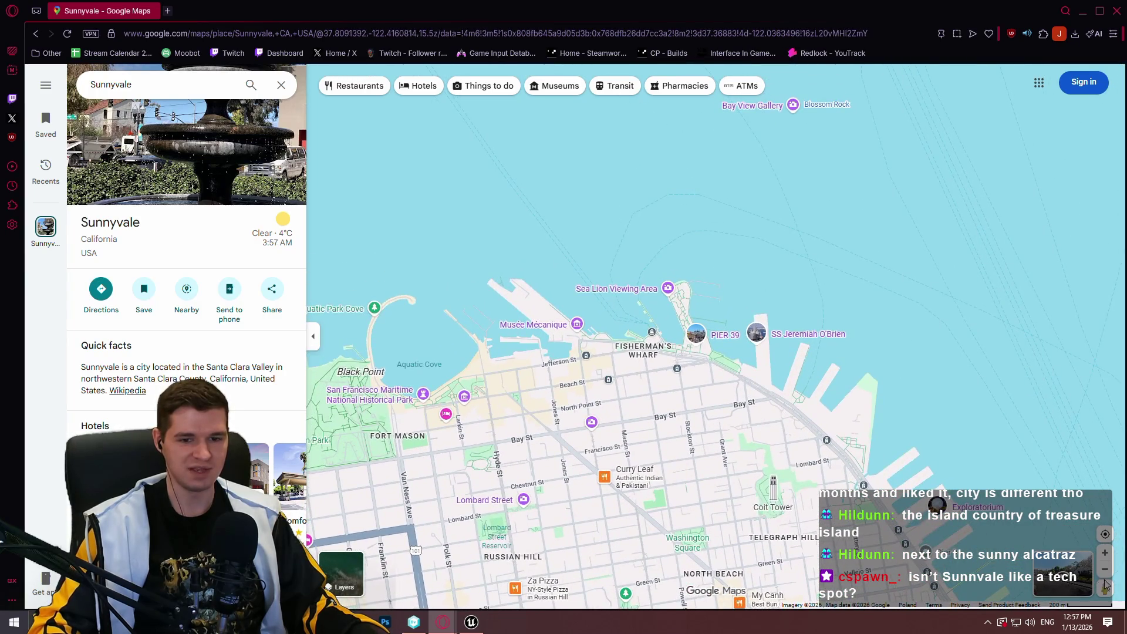
{"action": "left_click_drag", "start_coordinate": [1104, 585], "coordinate": [684, 286]}
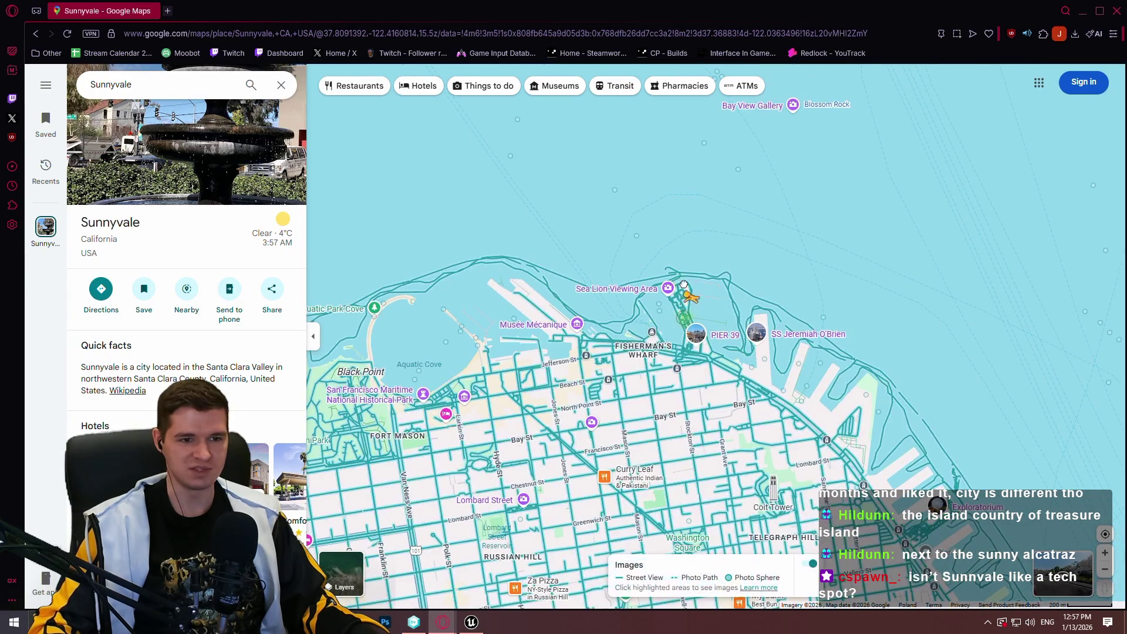
Walk along Pier 39 in Street View past the produce stands, then exit
{"action": "left_click", "coordinate": [703, 353]}
{"action": "left_click", "coordinate": [284, 84]}
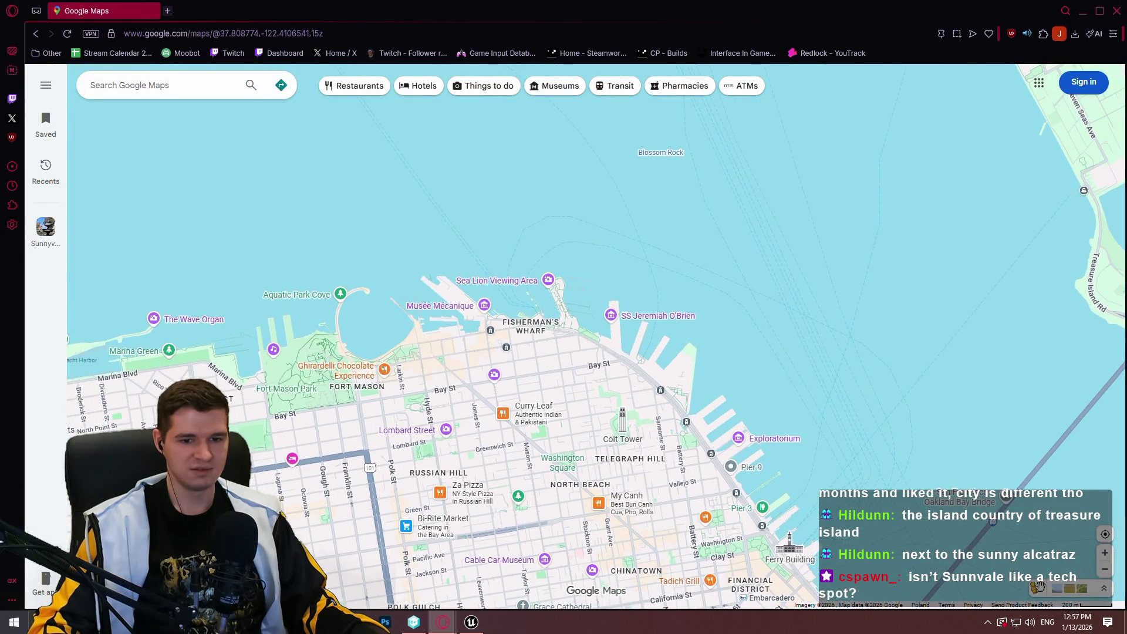
{"action": "left_click_drag", "start_coordinate": [557, 317], "coordinate": [557, 317]}
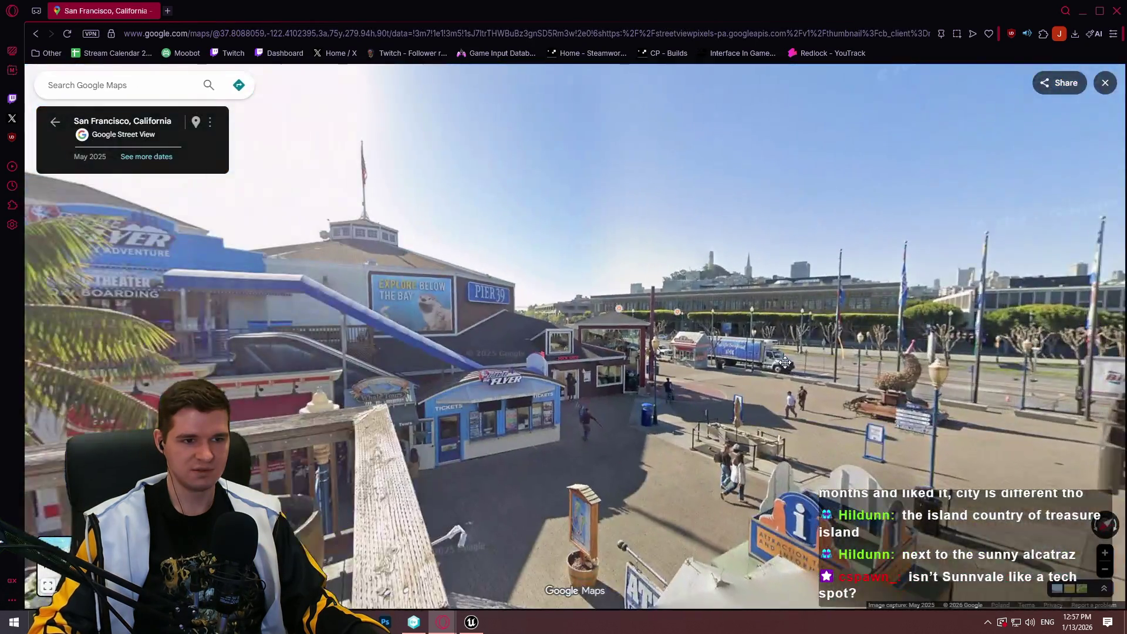
{"action": "left_click_drag", "start_coordinate": [785, 362], "coordinate": [845, 354]}
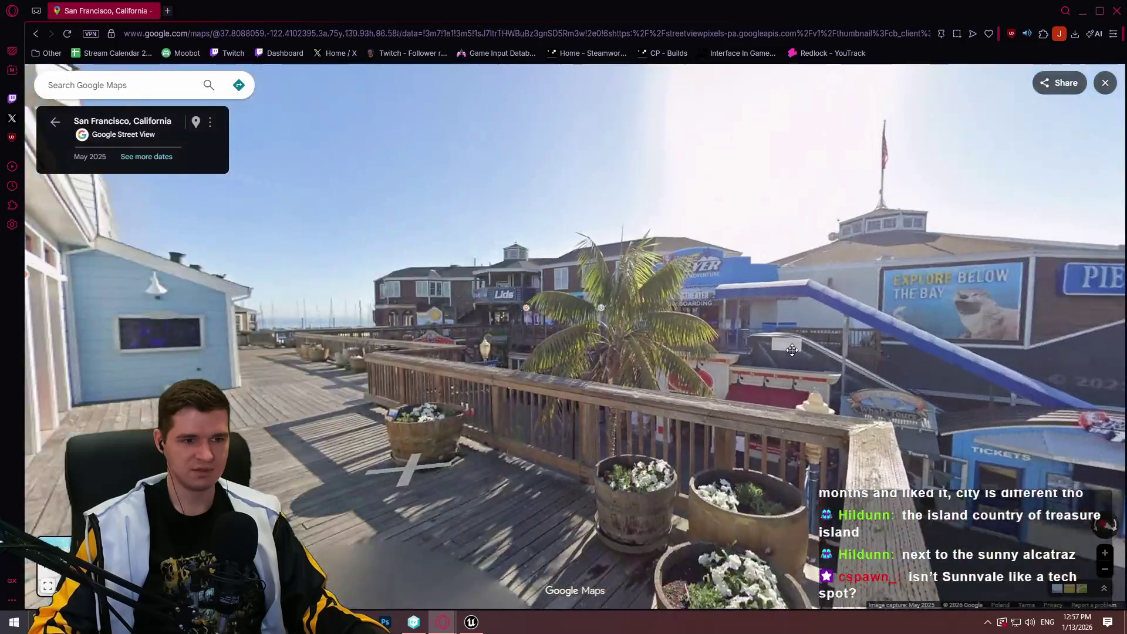
{"action": "left_click", "coordinate": [356, 355]}
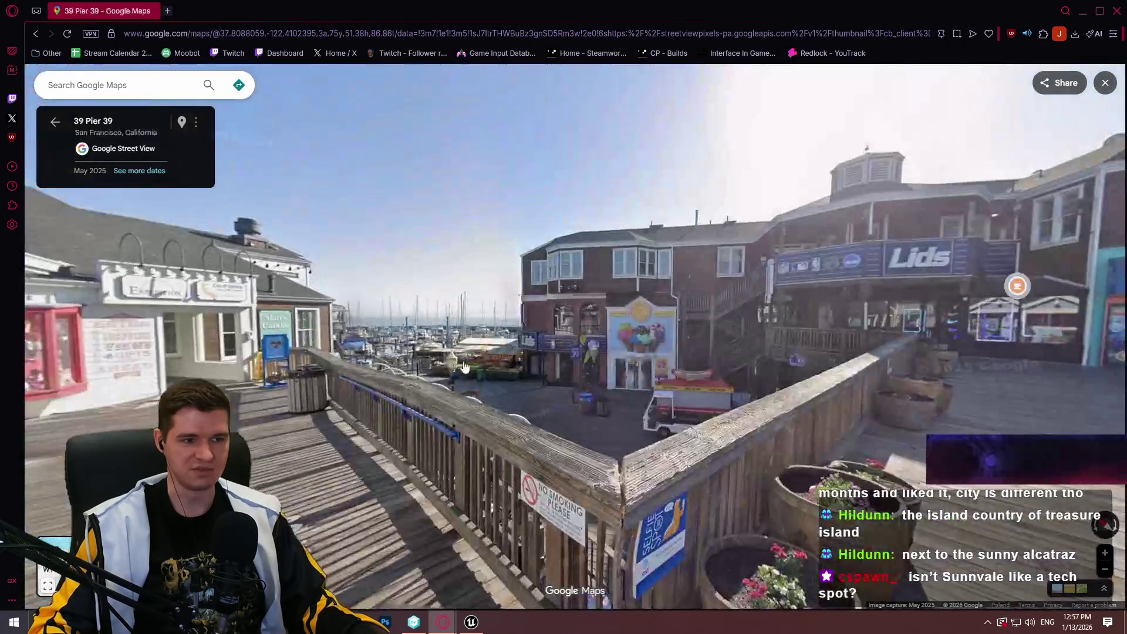
{"action": "left_click_drag", "start_coordinate": [338, 415], "coordinate": [571, 424]}
{"action": "left_click", "coordinate": [659, 424]}
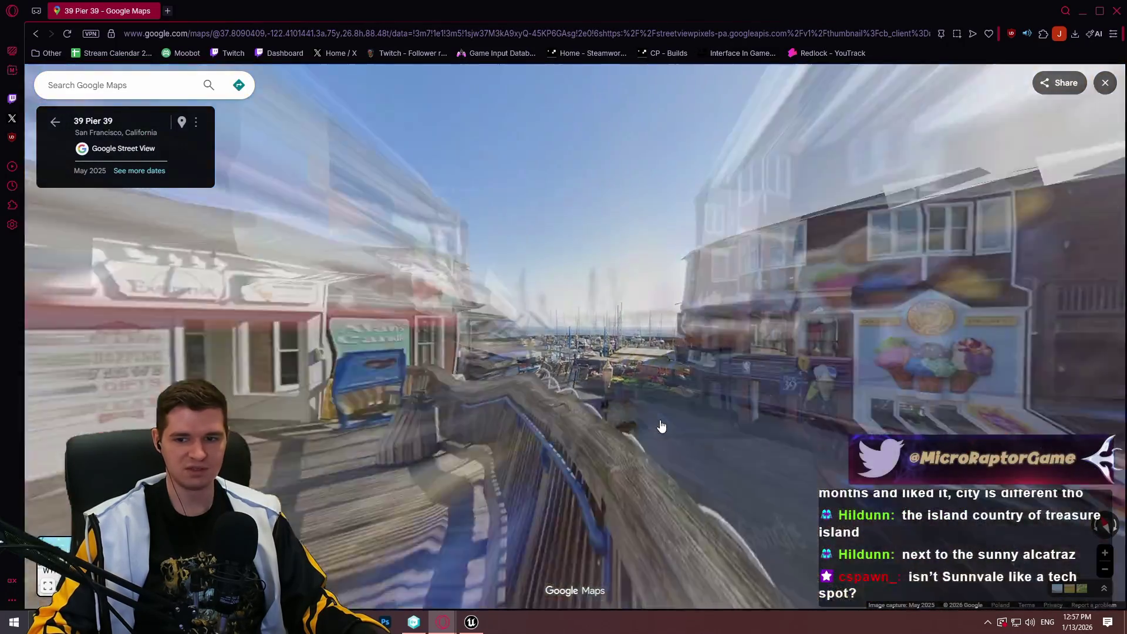
{"action": "left_click", "coordinate": [448, 421]}
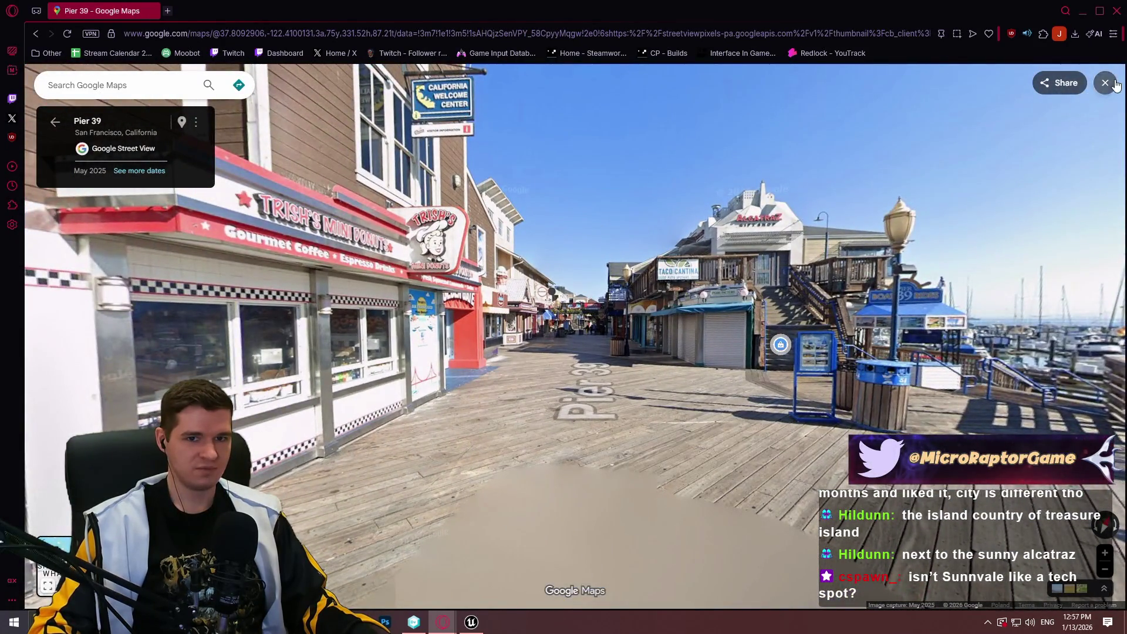
{"action": "left_click", "coordinate": [1105, 83]}
Look over downtown San Francisco from SoMa to Pacific Heights, then close the browser
{"action": "scroll", "coordinate": [501, 379], "scroll_direction": "up", "scroll_amount": 3}
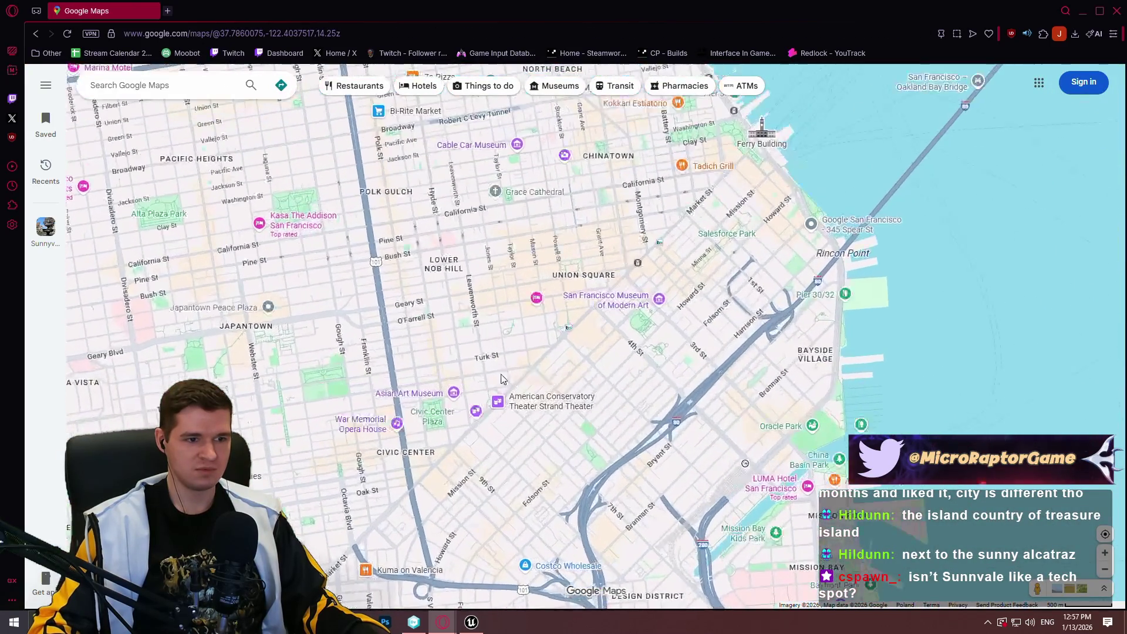
{"action": "mouse_move", "coordinate": [502, 379]}
{"action": "left_mouse_down"}
{"action": "mouse_move", "coordinate": [669, 397]}
{"action": "mouse_move", "coordinate": [618, 341]}
{"action": "left_mouse_up"}
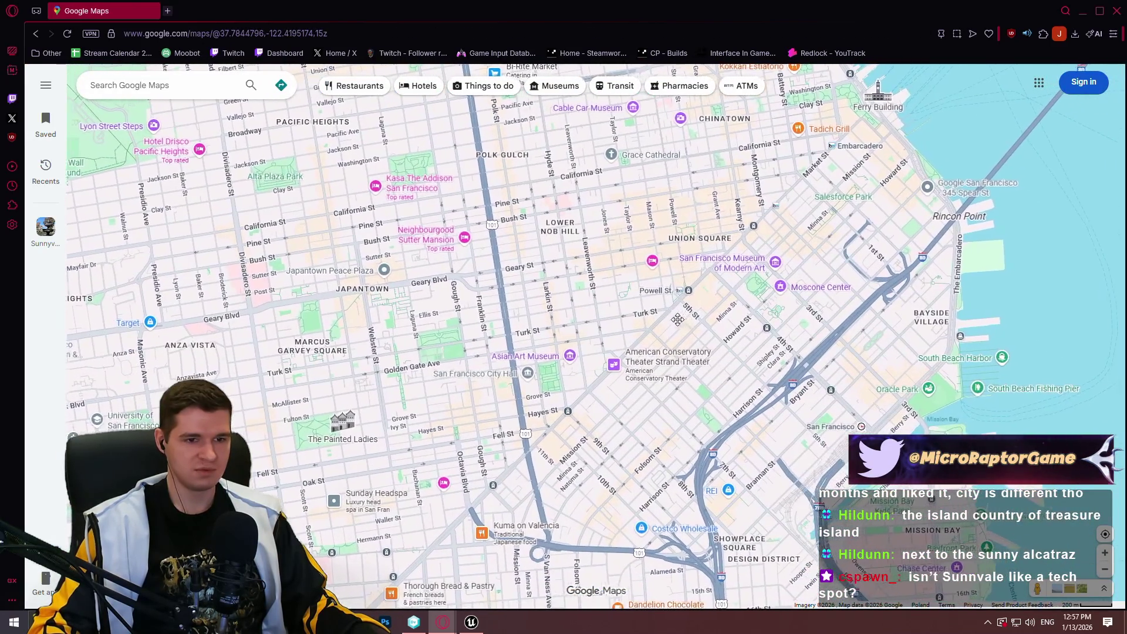
{"action": "left_click_drag", "start_coordinate": [677, 319], "coordinate": [669, 320]}
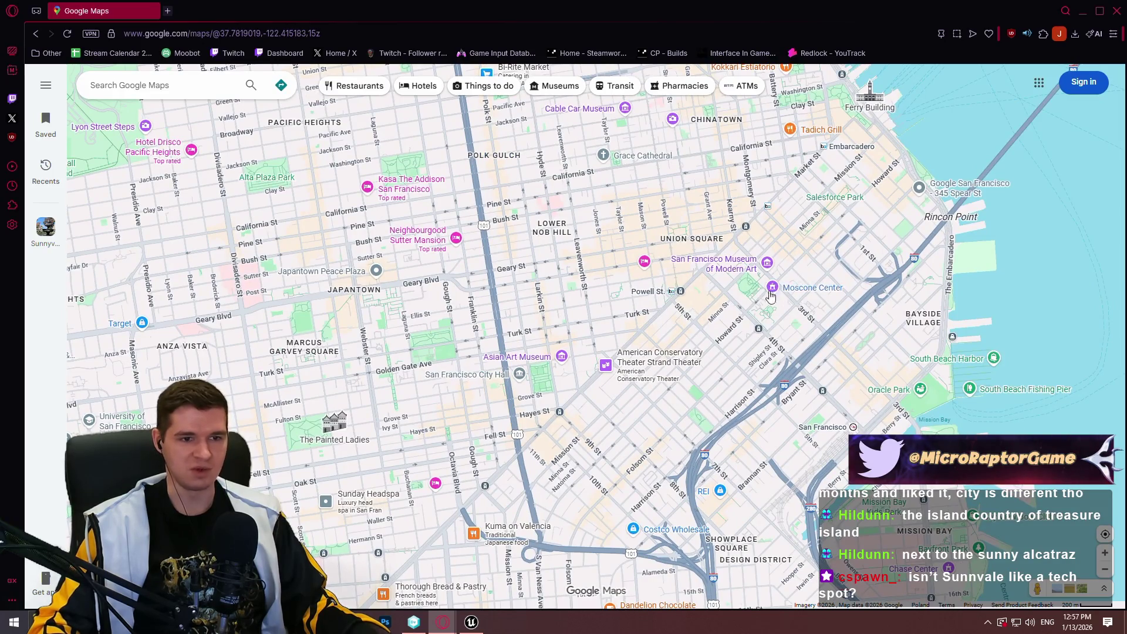
{"action": "mouse_move", "coordinate": [737, 311]}
{"action": "left_mouse_down"}
{"action": "mouse_move", "coordinate": [702, 338]}
{"action": "mouse_move", "coordinate": [667, 435]}
{"action": "left_mouse_up"}
{"action": "scroll", "coordinate": [703, 338], "scroll_direction": "up", "scroll_amount": 3}
{"action": "scroll", "coordinate": [451, 490], "scroll_direction": "down", "scroll_amount": 1}
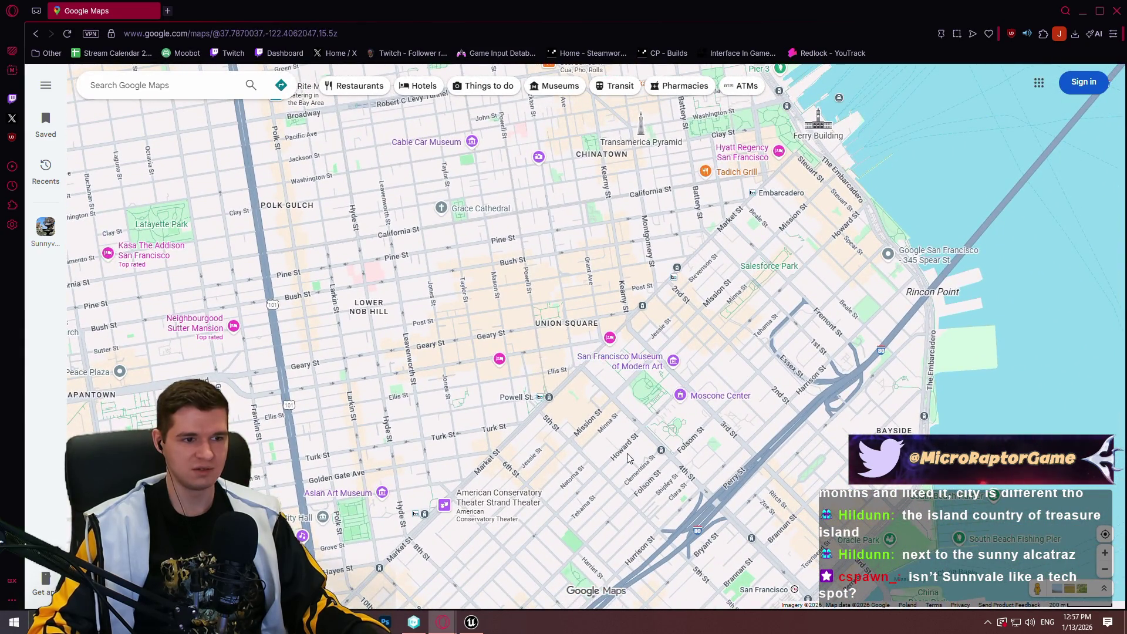
{"action": "left_click_drag", "start_coordinate": [499, 417], "coordinate": [639, 216]}
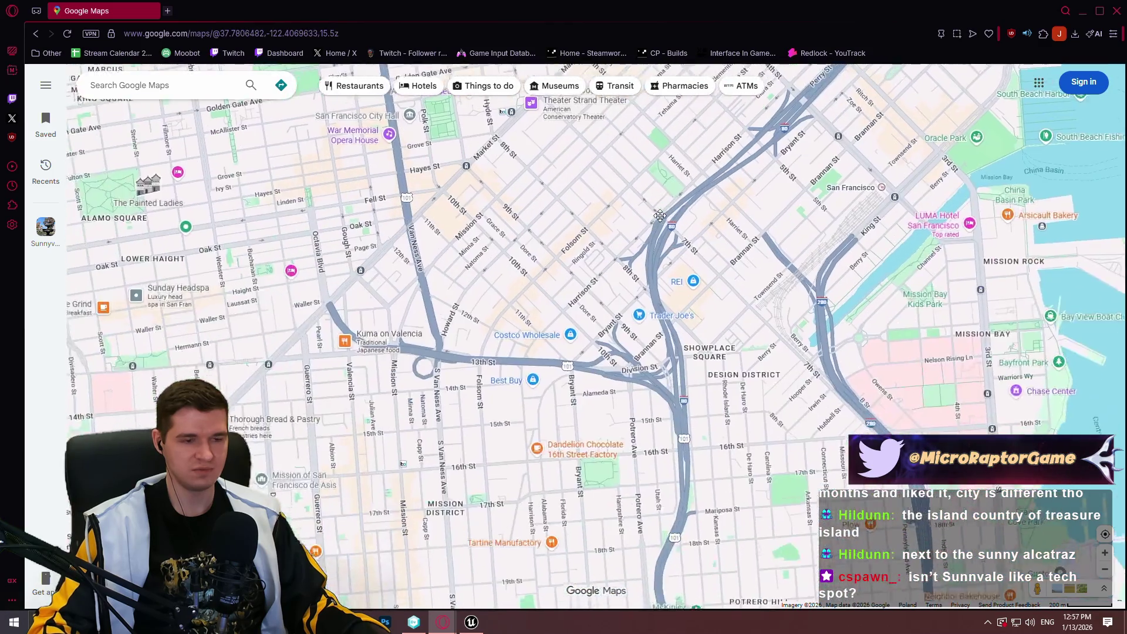
{"action": "scroll", "coordinate": [638, 216], "scroll_direction": "down", "scroll_amount": 1}
{"action": "mouse_move", "coordinate": [542, 150]}
{"action": "left_mouse_down"}
{"action": "mouse_move", "coordinate": [581, 176]}
{"action": "mouse_move", "coordinate": [659, 193]}
{"action": "mouse_move", "coordinate": [749, 258]}
{"action": "left_mouse_up"}
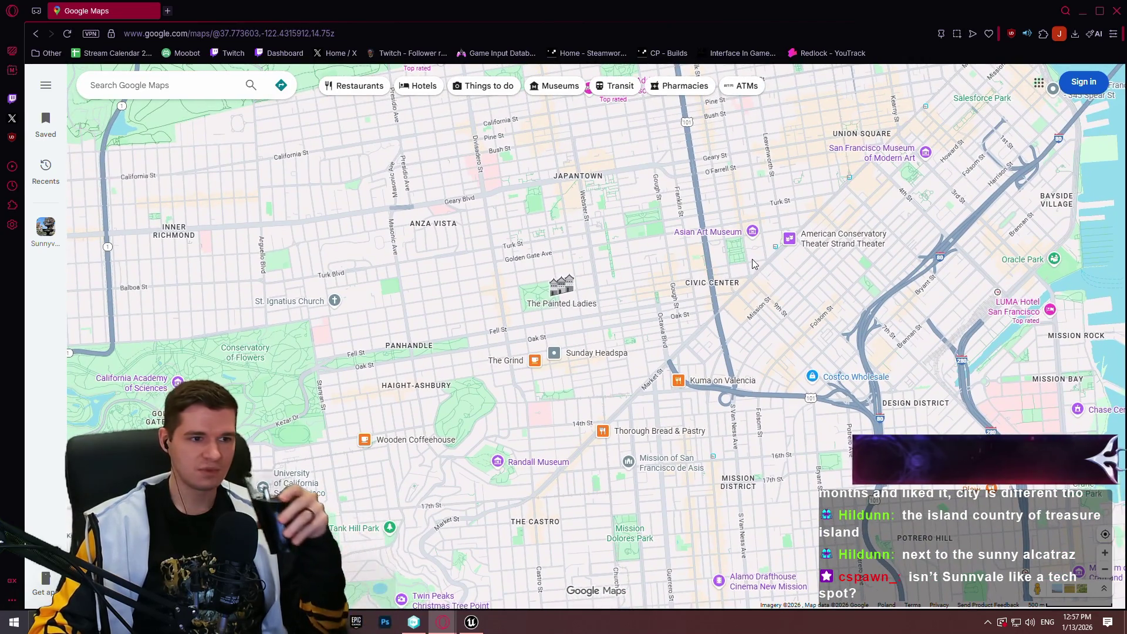
{"action": "left_click_drag", "start_coordinate": [723, 305], "coordinate": [689, 378]}
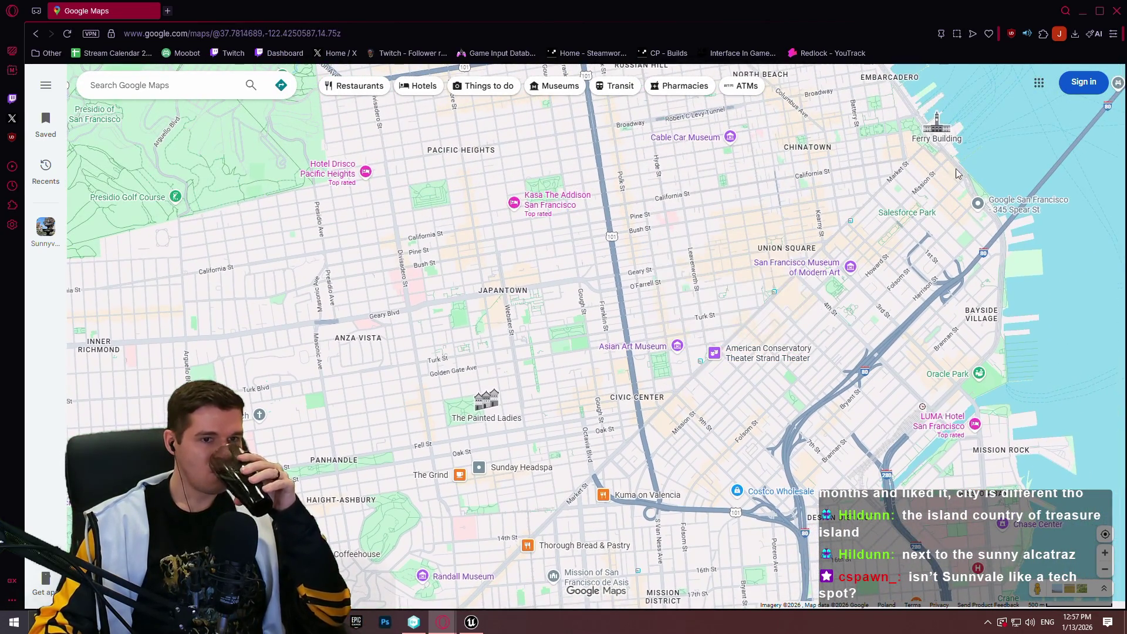
{"action": "left_click", "coordinate": [1114, 12]}
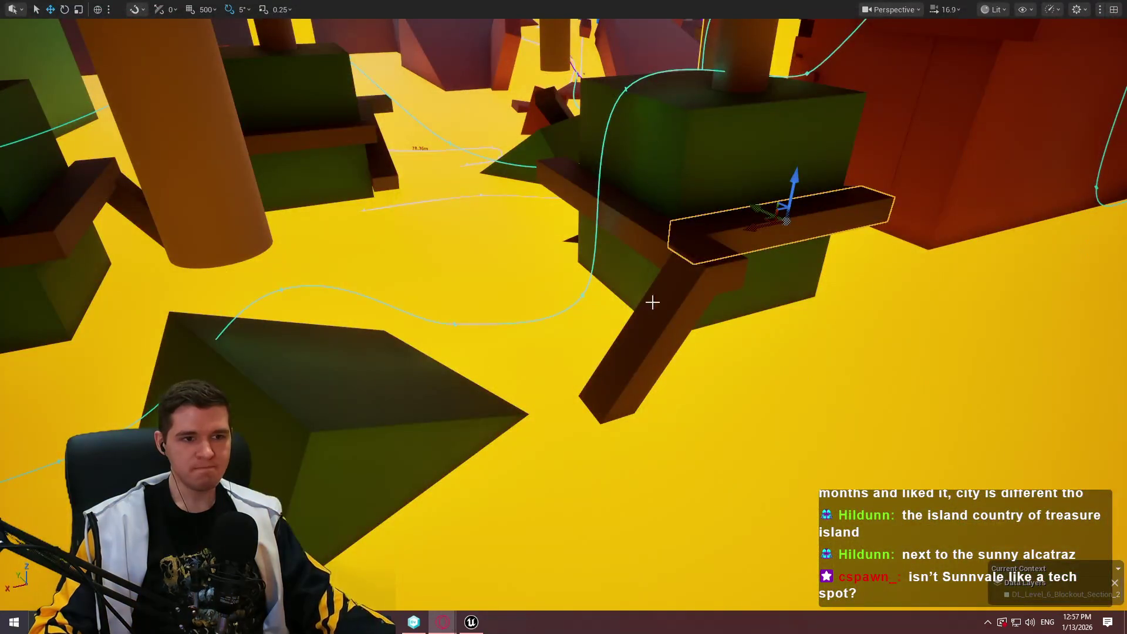
Play from green block Cube196, jumping across the platforms, then stop
{"action": "scroll", "coordinate": [564, 317], "scroll_direction": "down", "scroll_amount": 2}
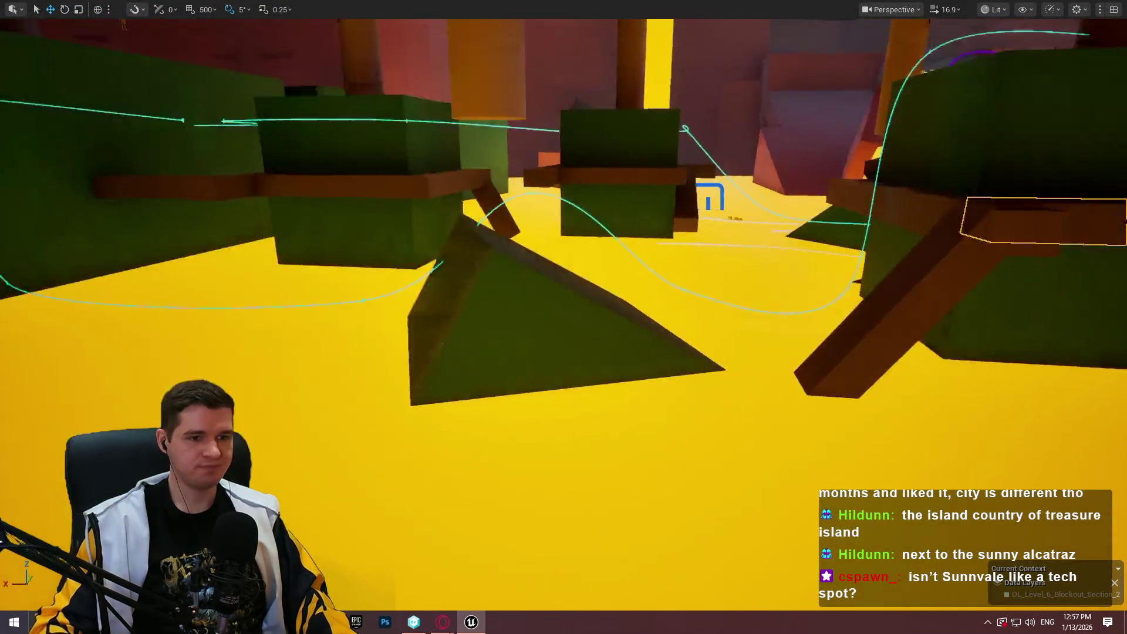
{"action": "key", "text": "s"}
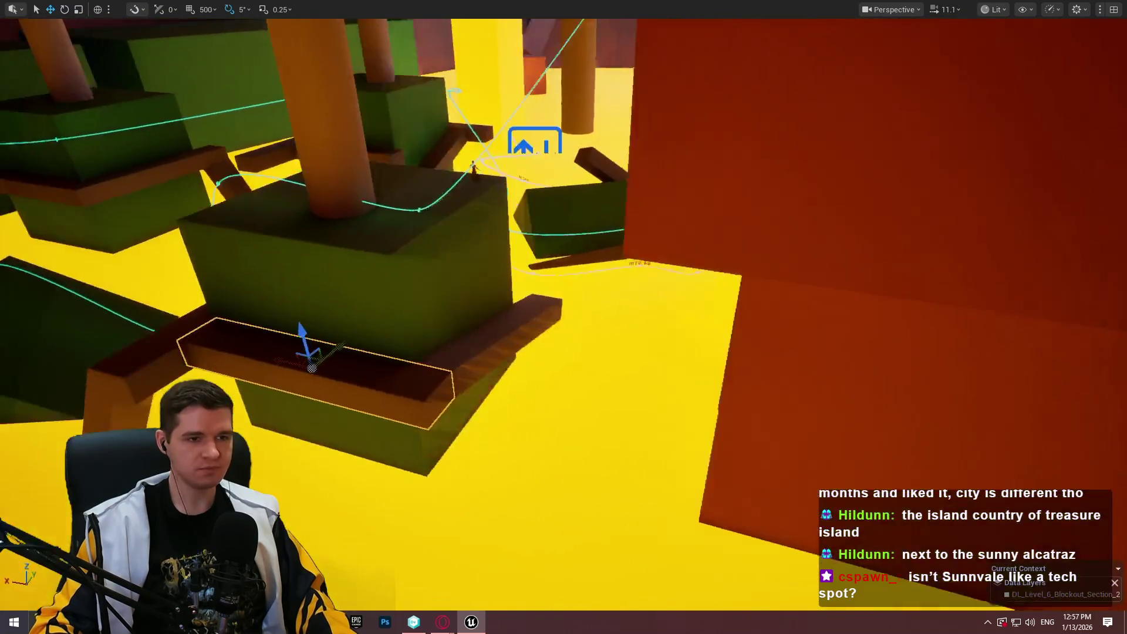
{"action": "key", "text": "a"}
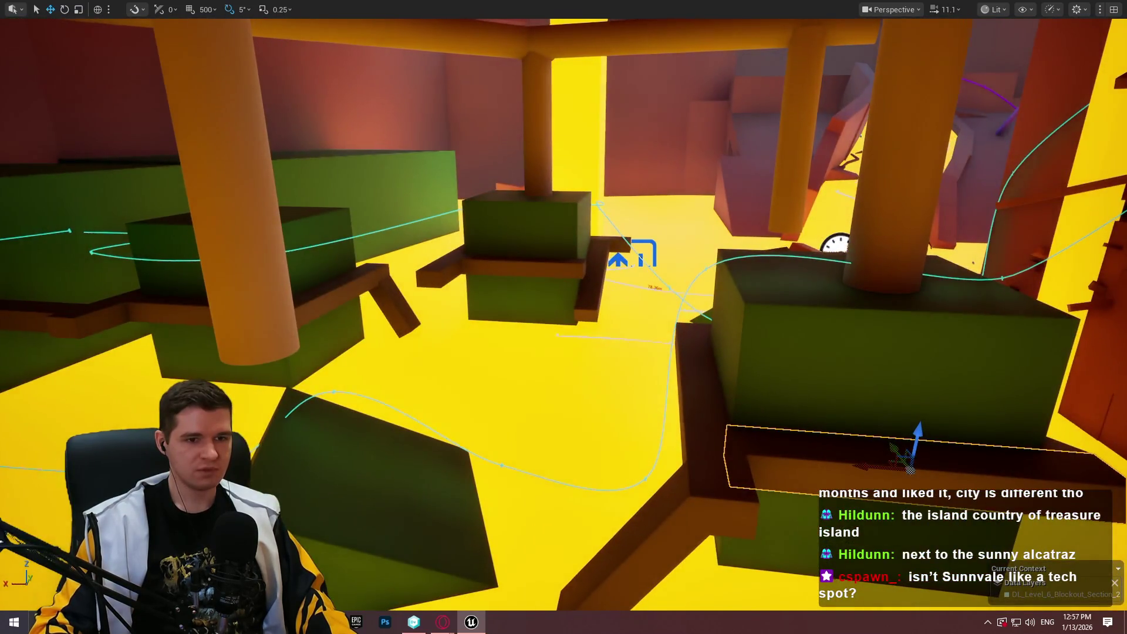
{"action": "key", "text": "d"}
{"action": "right_click", "coordinate": [619, 352]}
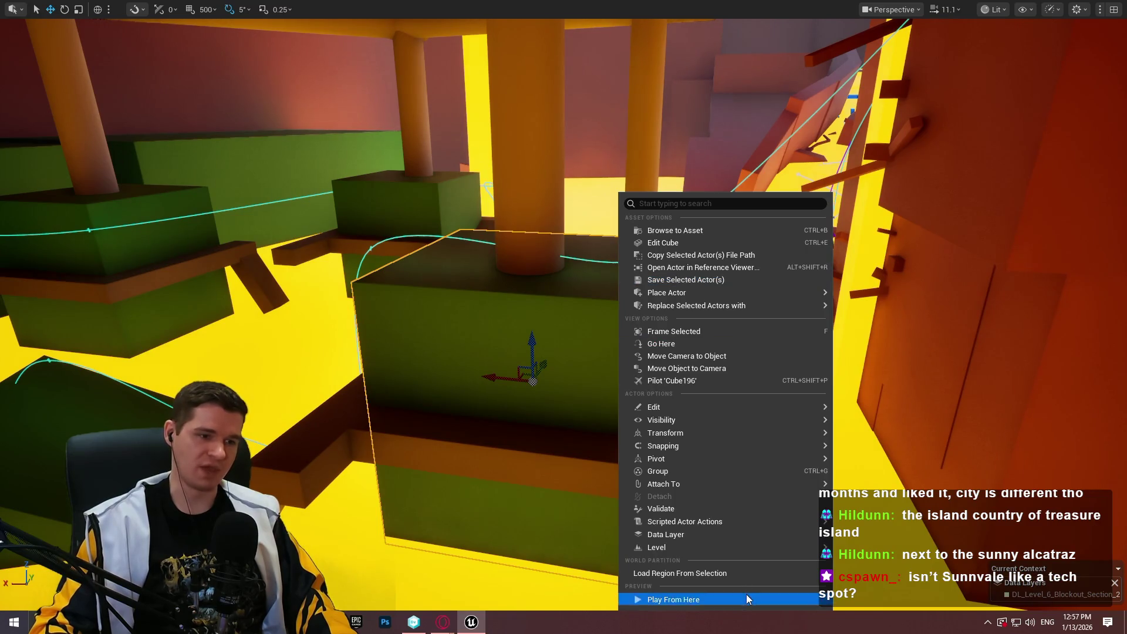
{"action": "left_click", "coordinate": [747, 594]}
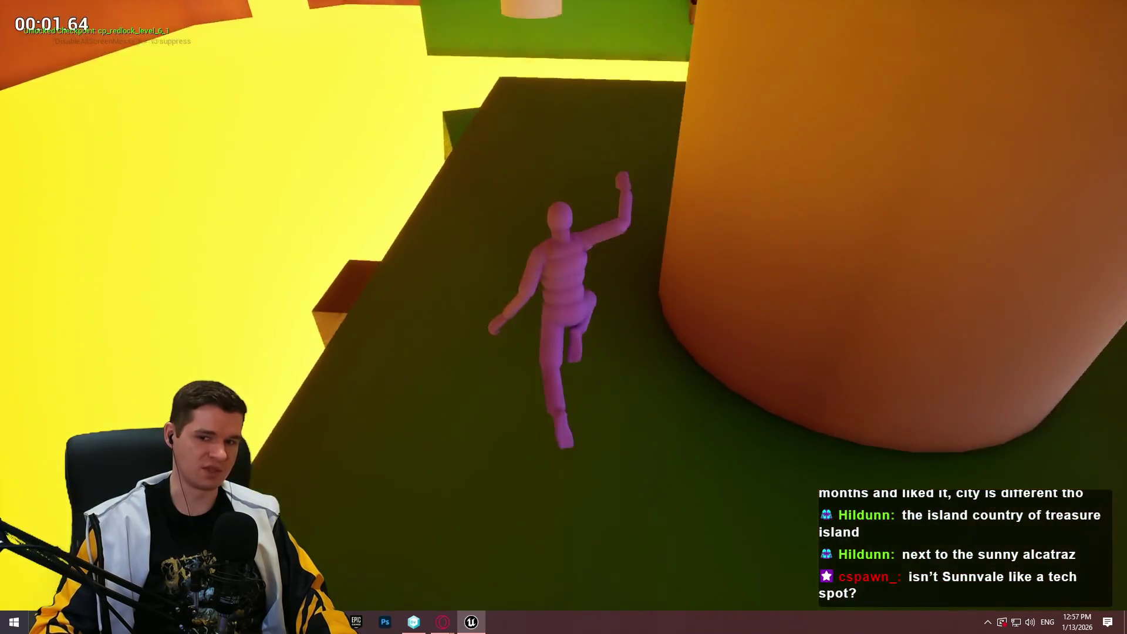
{"action": "key", "text": "space"}
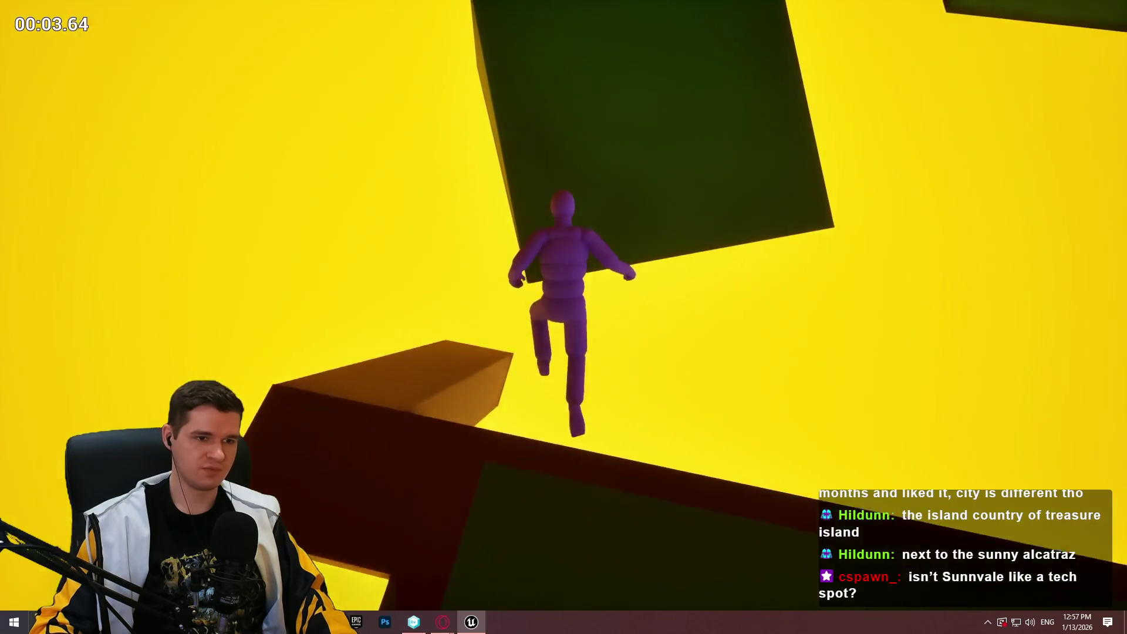
{"action": "key", "text": "Escape"}
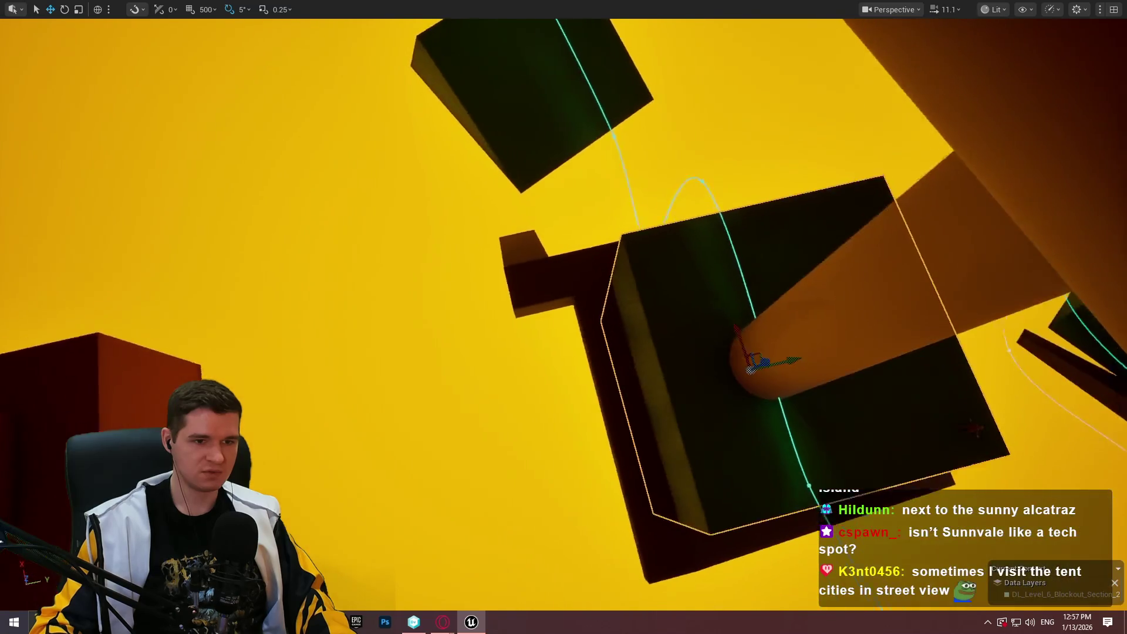
Play again from the selected block, jumping toward it, then end the session
{"action": "right_click", "coordinate": [684, 335]}
{"action": "left_click", "coordinate": [764, 599]}
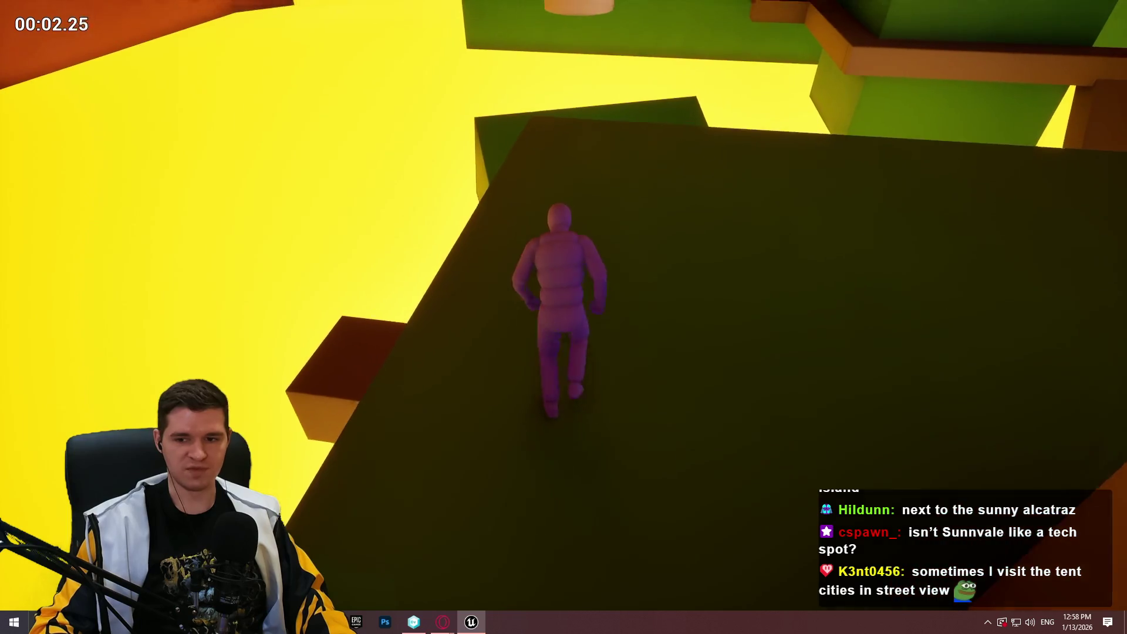
{"action": "key", "text": "space"}
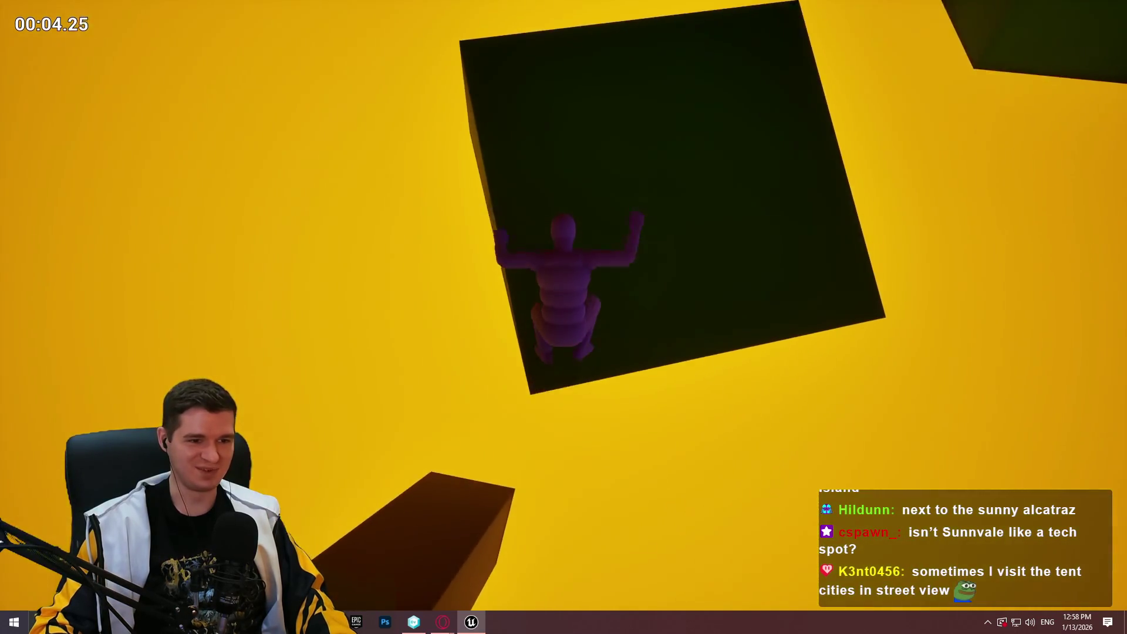
{"action": "key", "text": "Escape"}
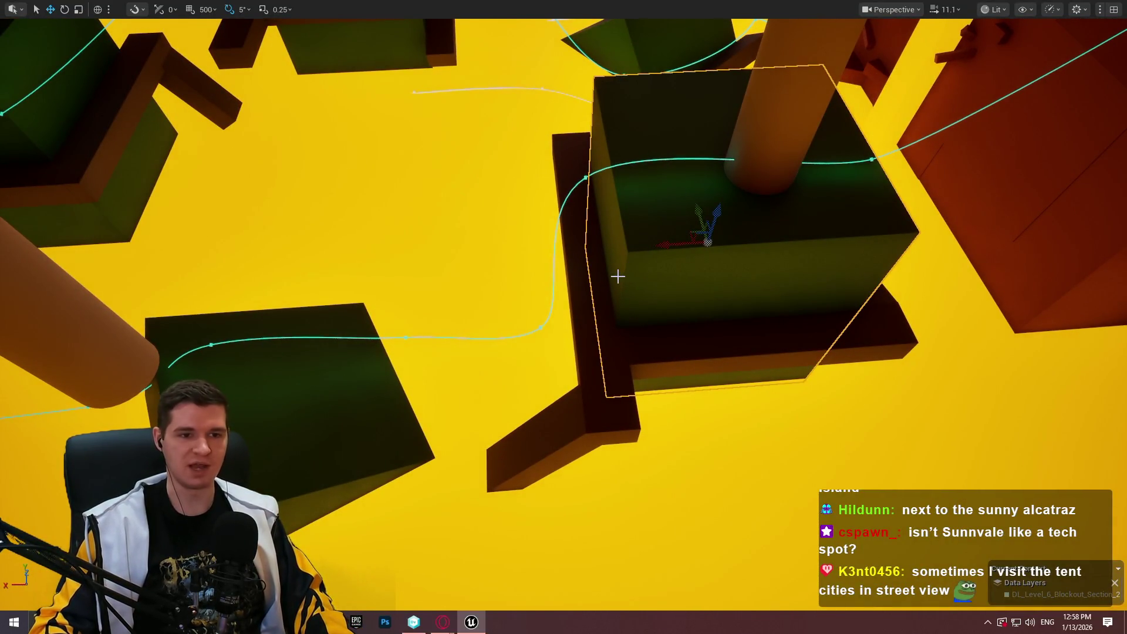
Nudge the dark block beneath the cyan spline path slightly to the right
{"action": "scroll", "coordinate": [618, 276], "scroll_direction": "down", "scroll_amount": 3}
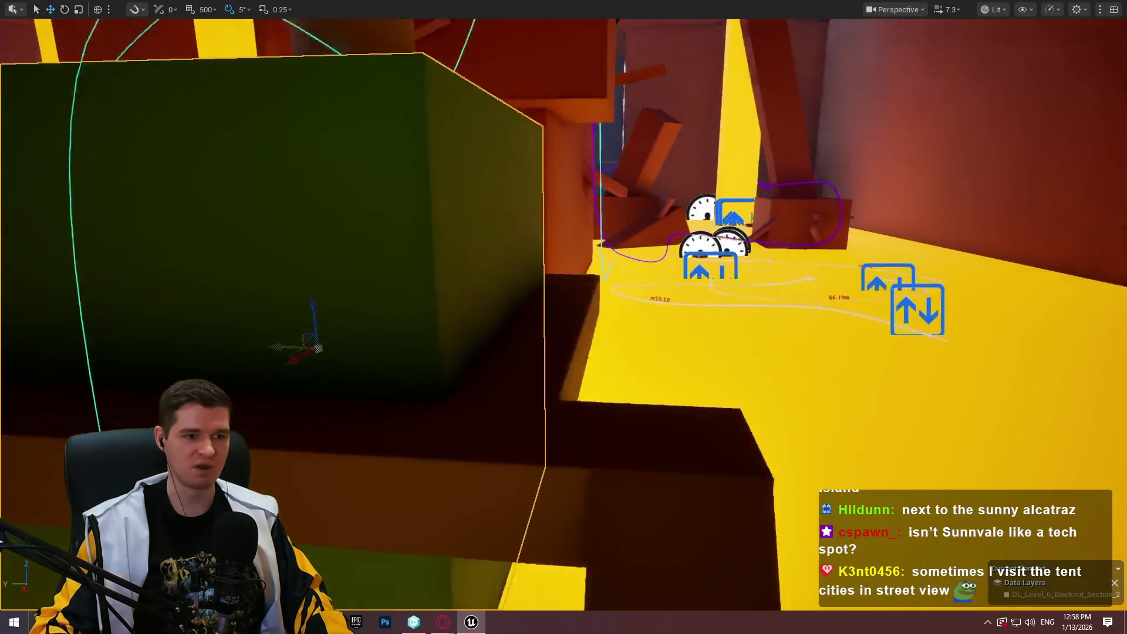
{"action": "scroll", "coordinate": [564, 317], "scroll_direction": "down", "scroll_amount": 1}
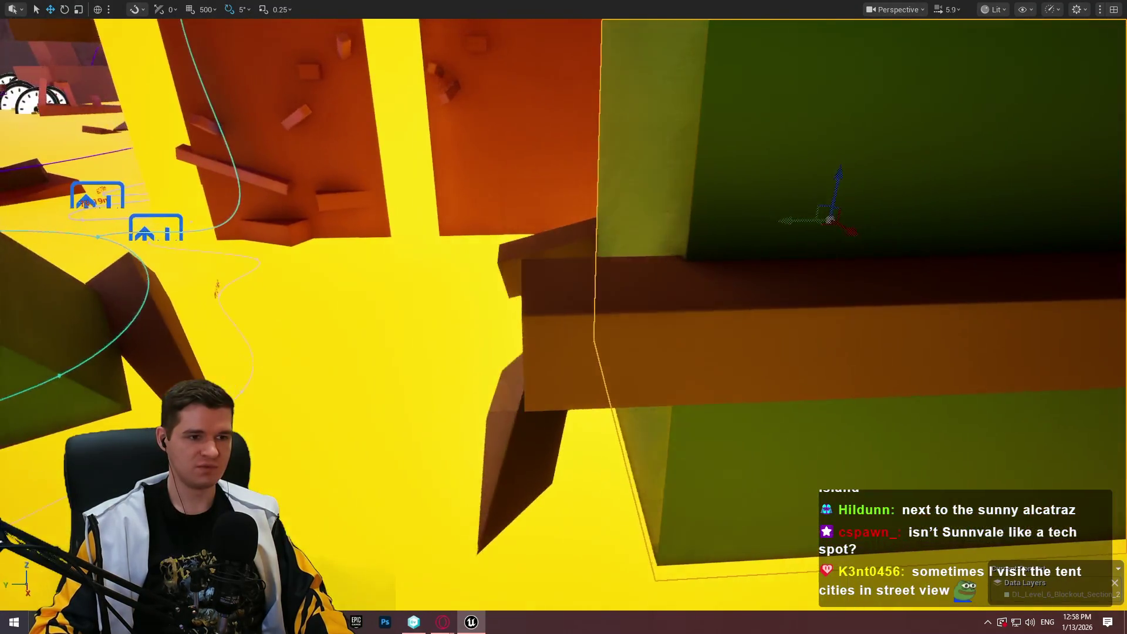
{"action": "key", "text": "f"}
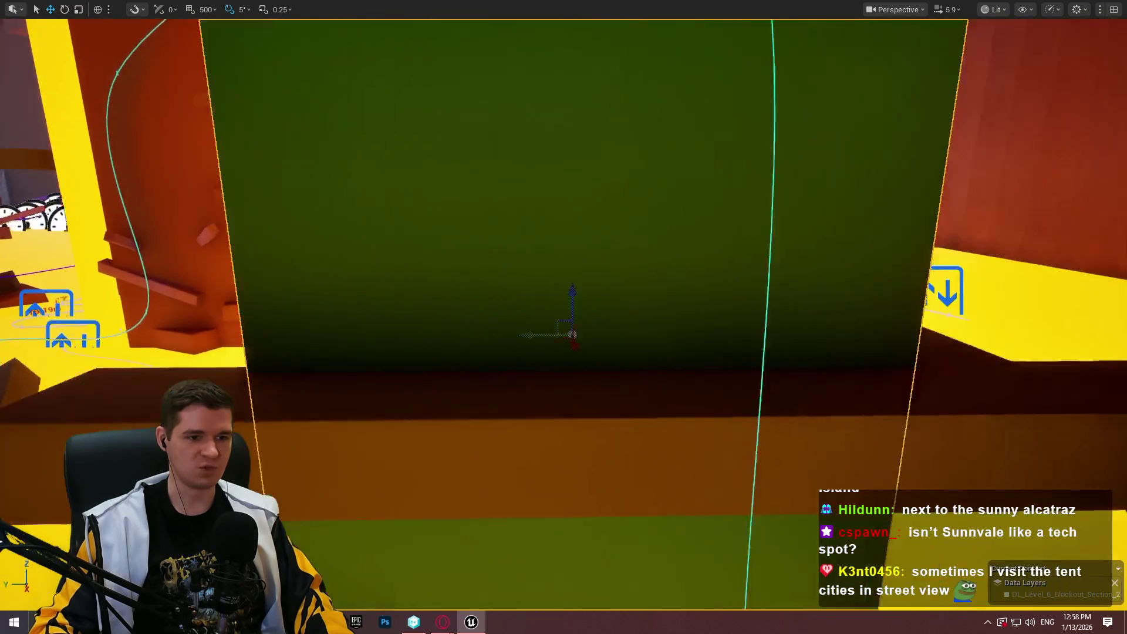
{"action": "mouse_move", "coordinate": [564, 317]}
{"action": "left_mouse_down"}
{"action": "mouse_move", "coordinate": [458, 322]}
{"action": "mouse_move", "coordinate": [364, 258]}
{"action": "mouse_move", "coordinate": [584, 292]}
{"action": "left_mouse_up"}
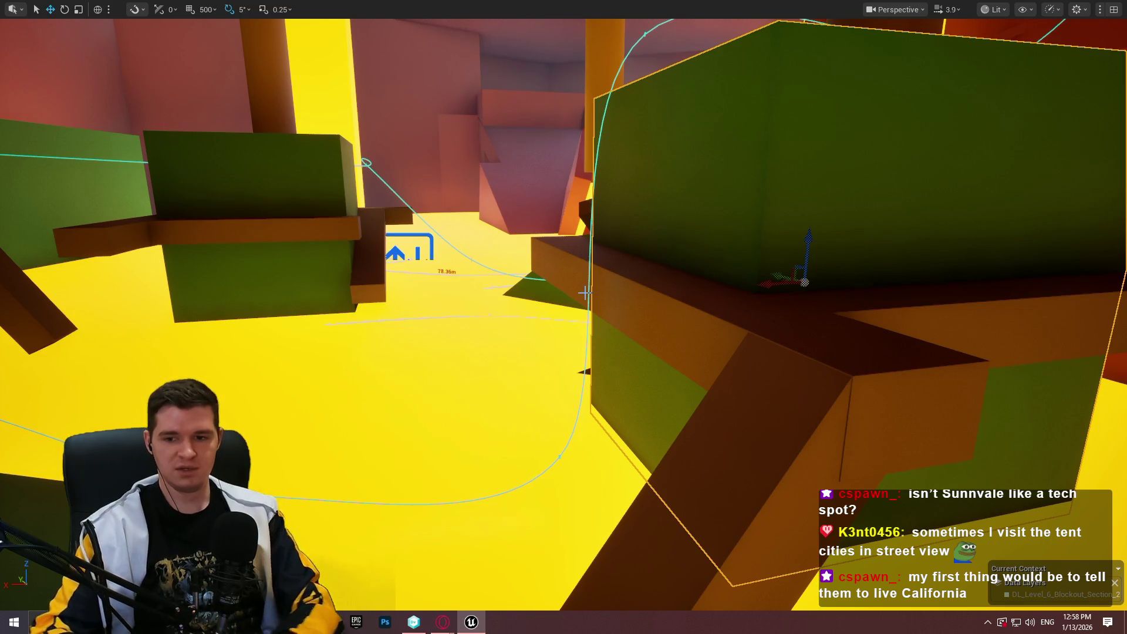
{"action": "left_click_drag", "start_coordinate": [662, 378], "coordinate": [599, 379]}
{"action": "left_click", "coordinate": [548, 452]}
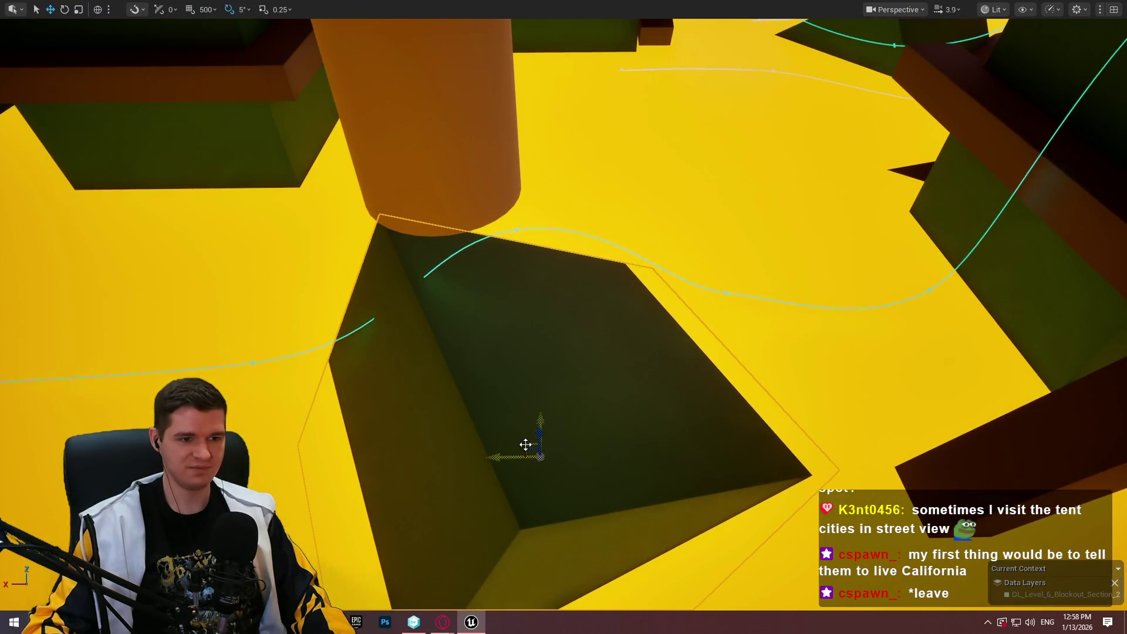
{"action": "left_click_drag", "start_coordinate": [526, 444], "coordinate": [580, 433]}
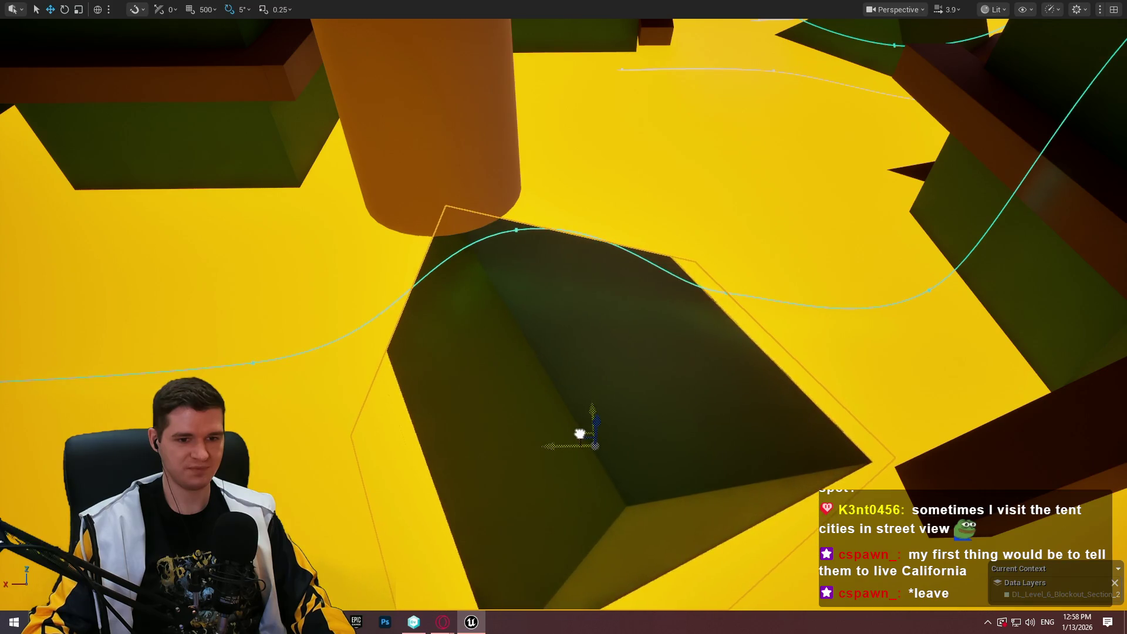
{"action": "left_click_drag", "start_coordinate": [868, 394], "coordinate": [1018, 322]}
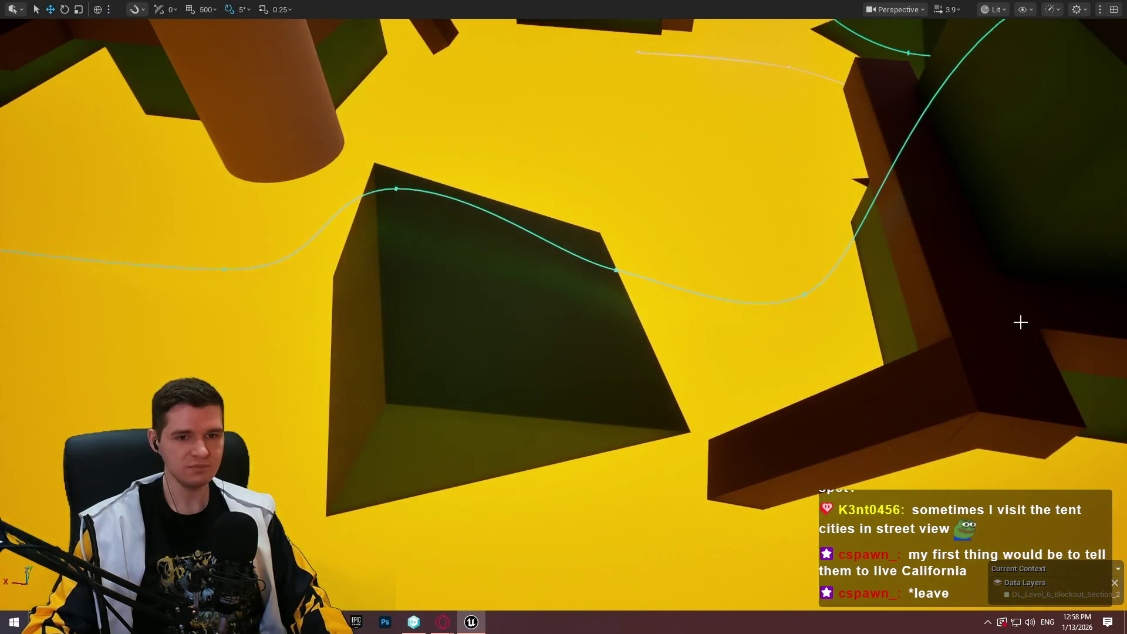
{"action": "right_click", "coordinate": [1019, 322]}
Play from this spot, running and jumping up the green wall, then stop
{"action": "left_click", "coordinate": [897, 598]}
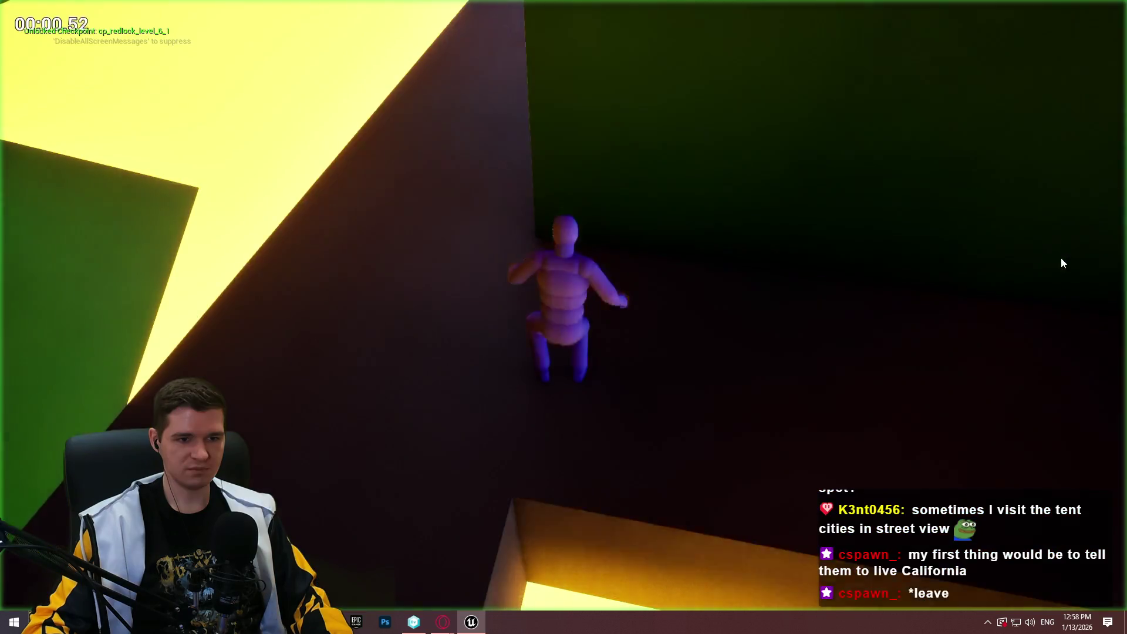
{"action": "key", "text": "w"}
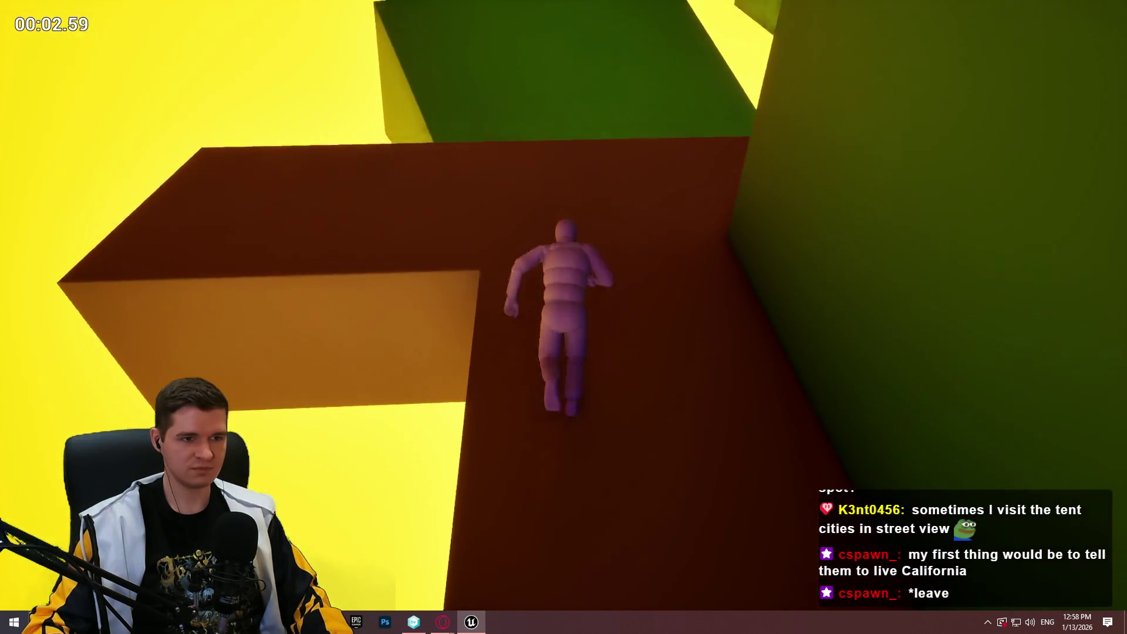
{"action": "key", "text": "space"}
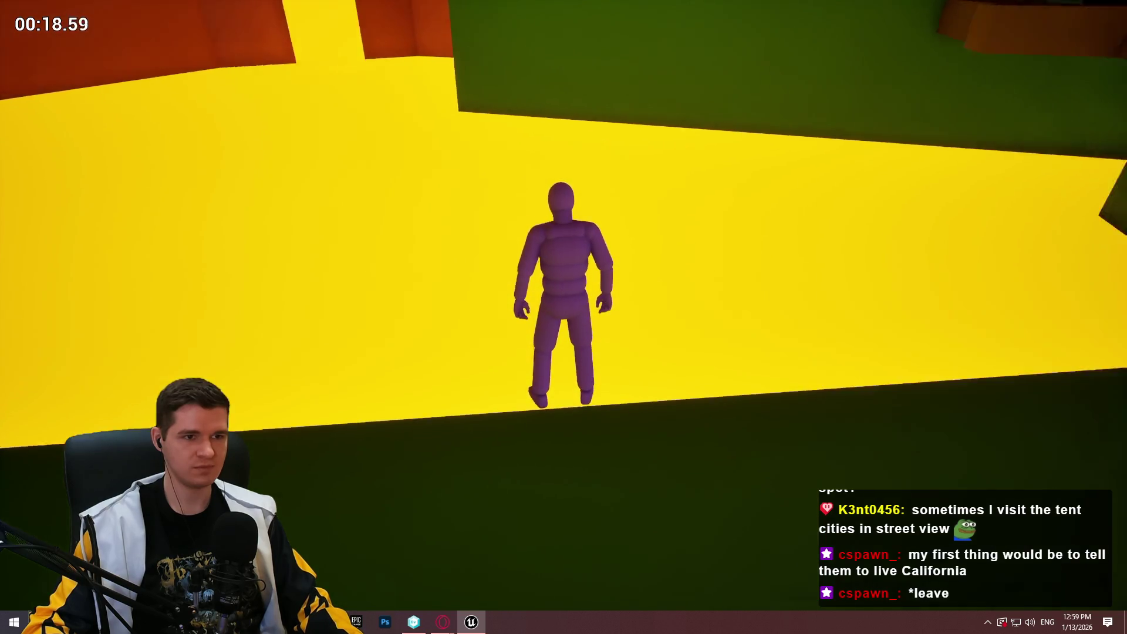
{"action": "key", "text": "Escape"}
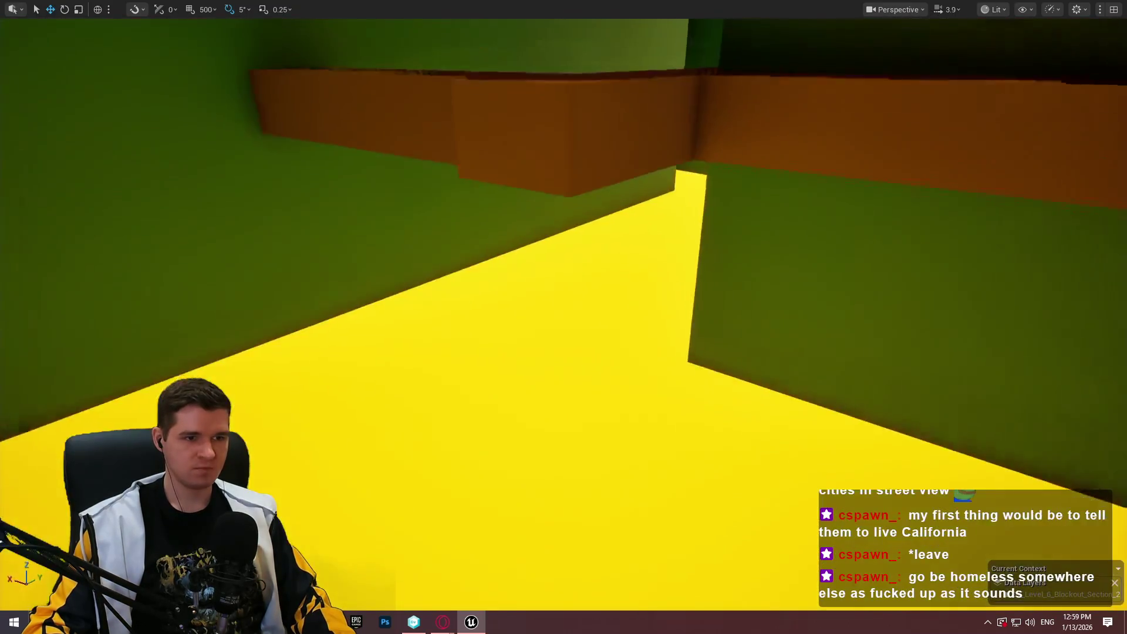
Tilt the brown ledge on the green wall by -20 degrees
{"action": "left_click", "coordinate": [792, 176]}
{"action": "left_click_drag", "start_coordinate": [851, 201], "coordinate": [810, 194]}
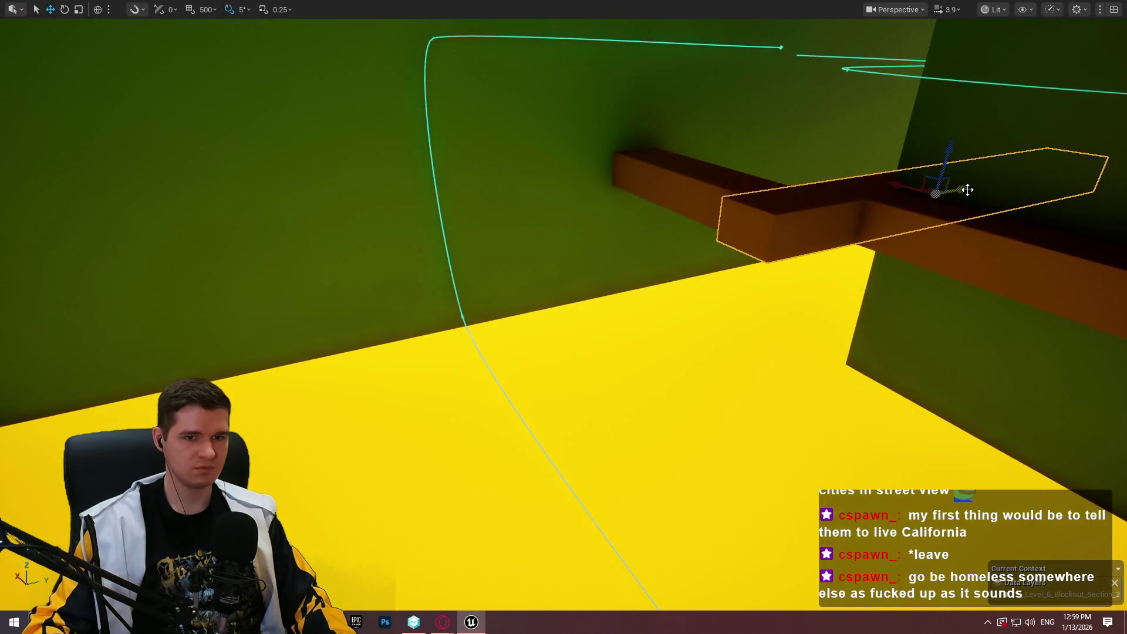
{"action": "mouse_move", "coordinate": [967, 190]}
{"action": "left_mouse_down"}
{"action": "mouse_move", "coordinate": [618, 255]}
{"action": "mouse_move", "coordinate": [618, 223]}
{"action": "mouse_move", "coordinate": [563, 235]}
{"action": "left_mouse_up"}
{"action": "key", "text": "e"}
{"action": "mouse_move", "coordinate": [743, 70]}
{"action": "left_mouse_down"}
{"action": "mouse_move", "coordinate": [719, 75]}
{"action": "mouse_move", "coordinate": [713, 220]}
{"action": "mouse_move", "coordinate": [733, 232]}
{"action": "mouse_move", "coordinate": [681, 240]}
{"action": "mouse_move", "coordinate": [625, 308]}
{"action": "left_mouse_up"}
Shift the ledge left and down, check its placement, then open a new Opera tab
{"action": "key", "text": "w"}
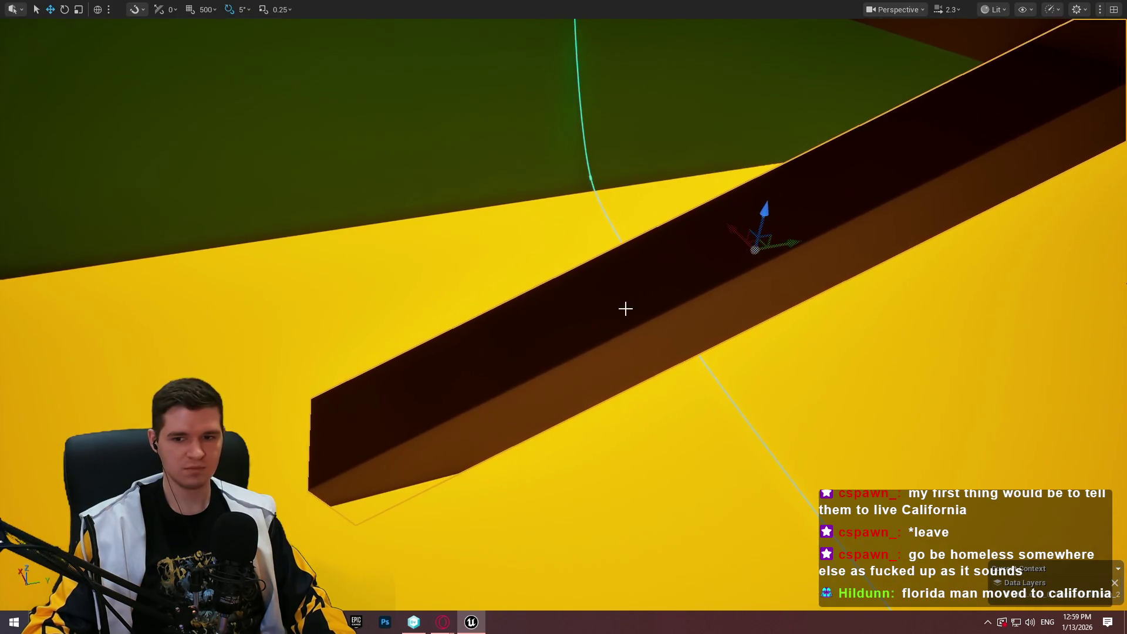
{"action": "left_click_drag", "start_coordinate": [785, 248], "coordinate": [627, 336]}
{"action": "left_click_drag", "start_coordinate": [525, 407], "coordinate": [496, 409]}
{"action": "mouse_move", "coordinate": [449, 359]}
{"action": "left_mouse_down"}
{"action": "mouse_move", "coordinate": [411, 353]}
{"action": "mouse_move", "coordinate": [376, 364]}
{"action": "mouse_move", "coordinate": [545, 387]}
{"action": "mouse_move", "coordinate": [555, 320]}
{"action": "left_mouse_up"}
{"action": "key", "text": "f"}
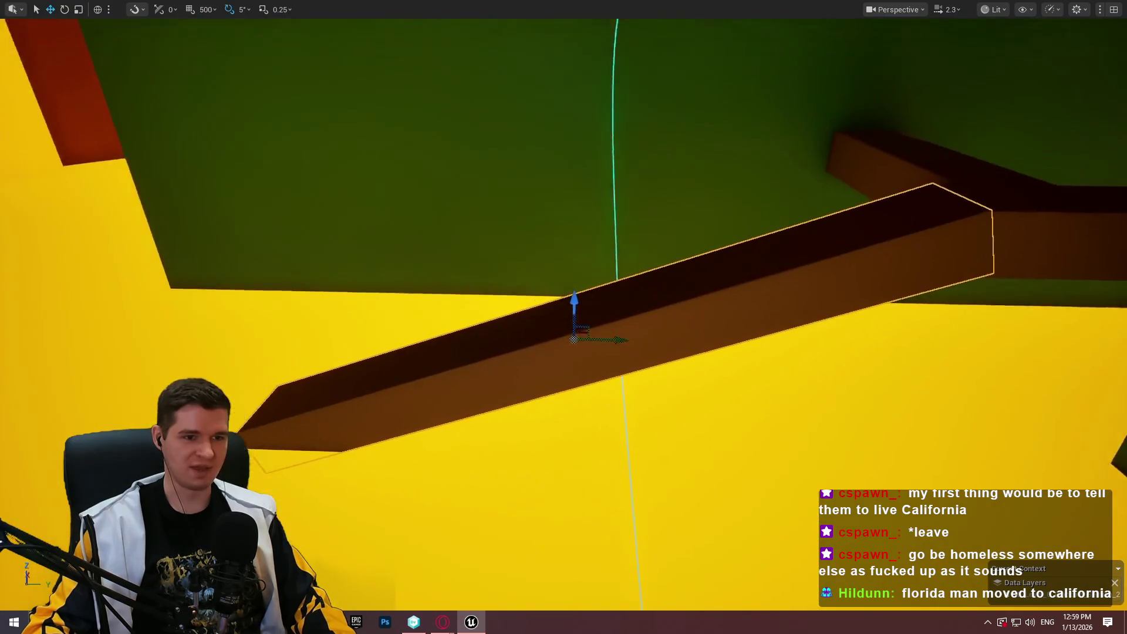
{"action": "mouse_move", "coordinate": [699, 325]}
{"action": "left_mouse_down"}
{"action": "mouse_move", "coordinate": [663, 327]}
{"action": "mouse_move", "coordinate": [699, 325]}
{"action": "mouse_move", "coordinate": [674, 329]}
{"action": "left_mouse_up"}
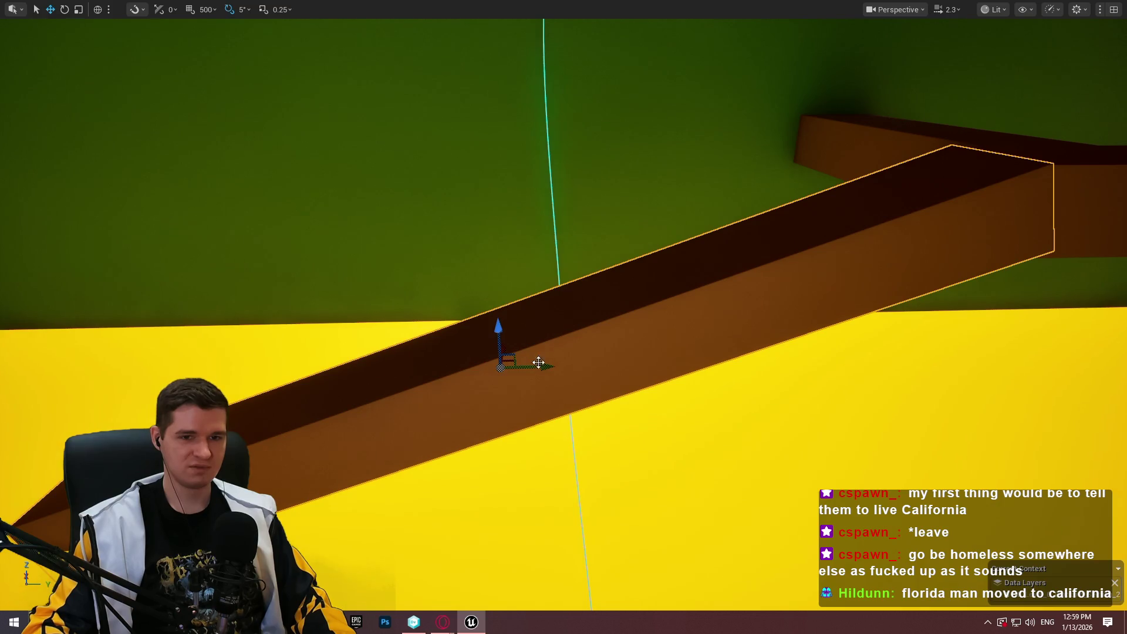
{"action": "left_click_drag", "start_coordinate": [538, 363], "coordinate": [581, 351]}
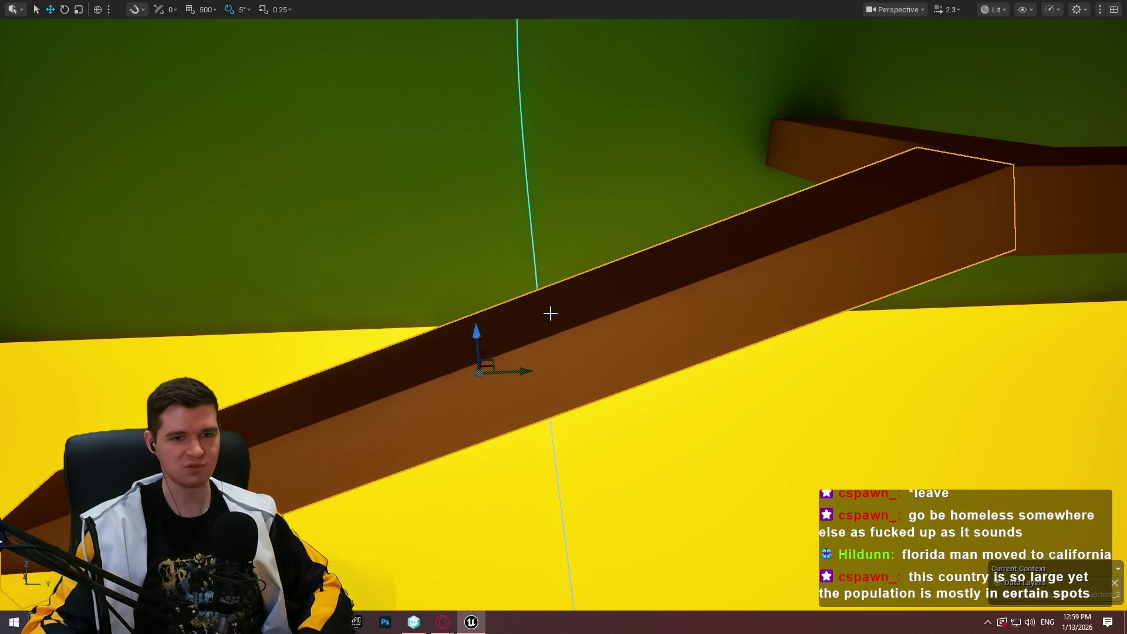
{"action": "mouse_move", "coordinate": [542, 315]}
{"action": "left_mouse_down"}
{"action": "mouse_move", "coordinate": [423, 322]}
{"action": "mouse_move", "coordinate": [441, 321]}
{"action": "left_mouse_up"}
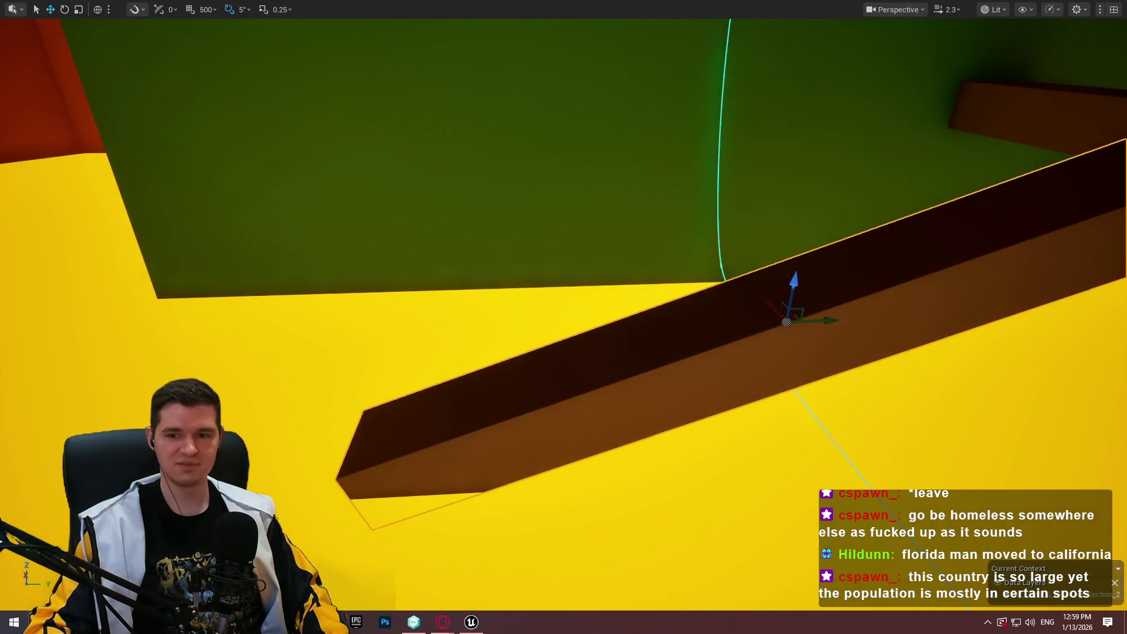
{"action": "key", "text": "alt+Tab"}
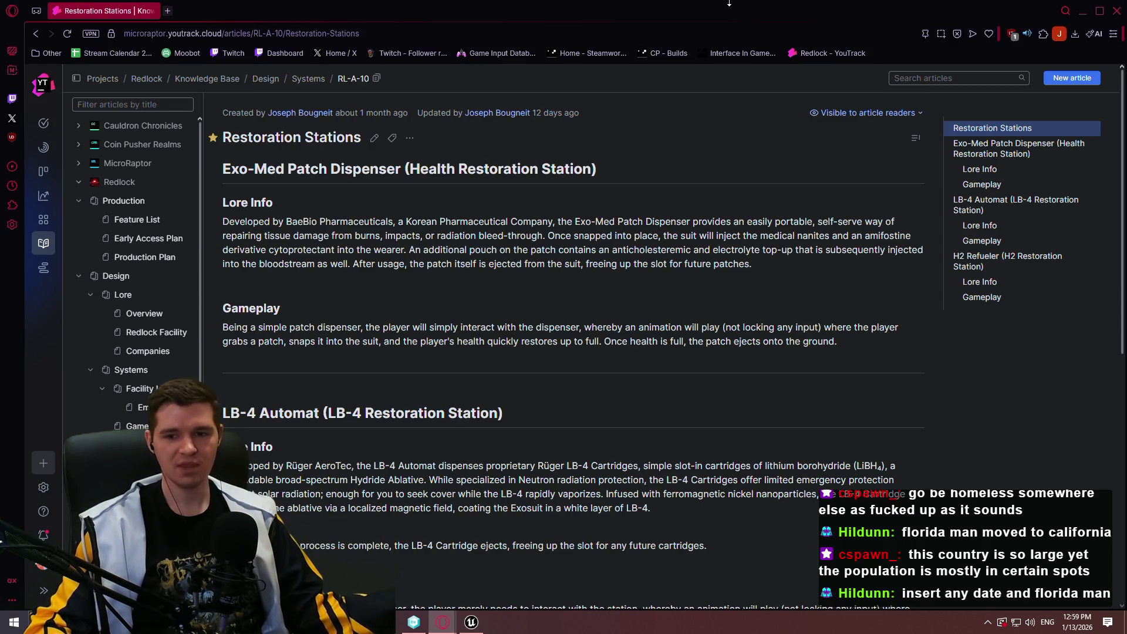
{"action": "left_click", "coordinate": [167, 11]}
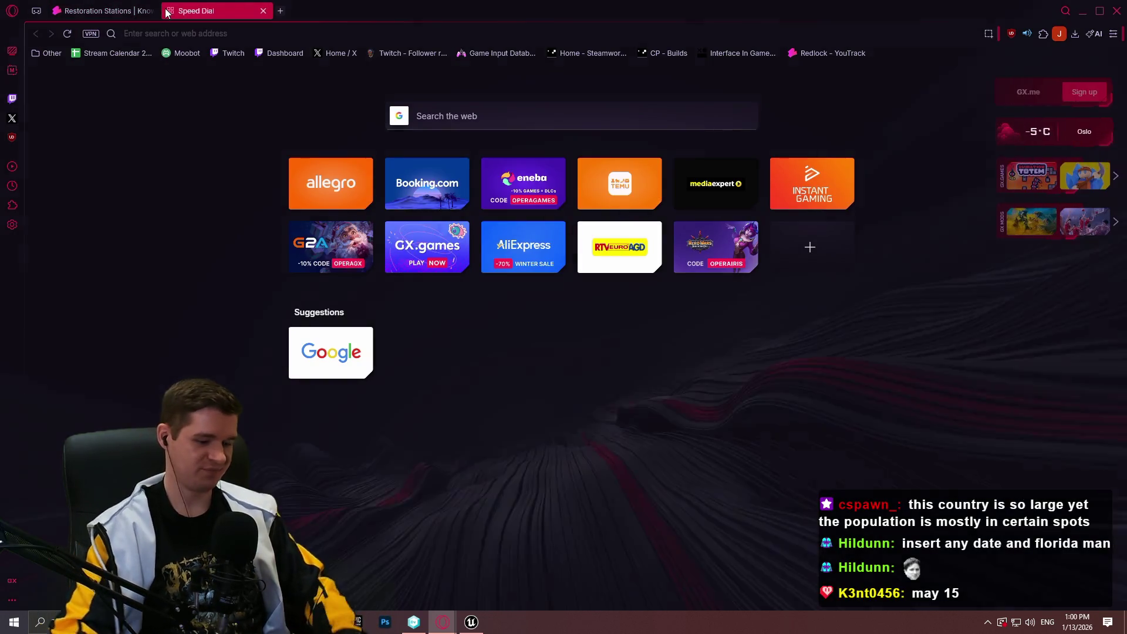
Search Google for 'florida man may 15' and scroll through the results
{"action": "type", "text": "florida man may "}
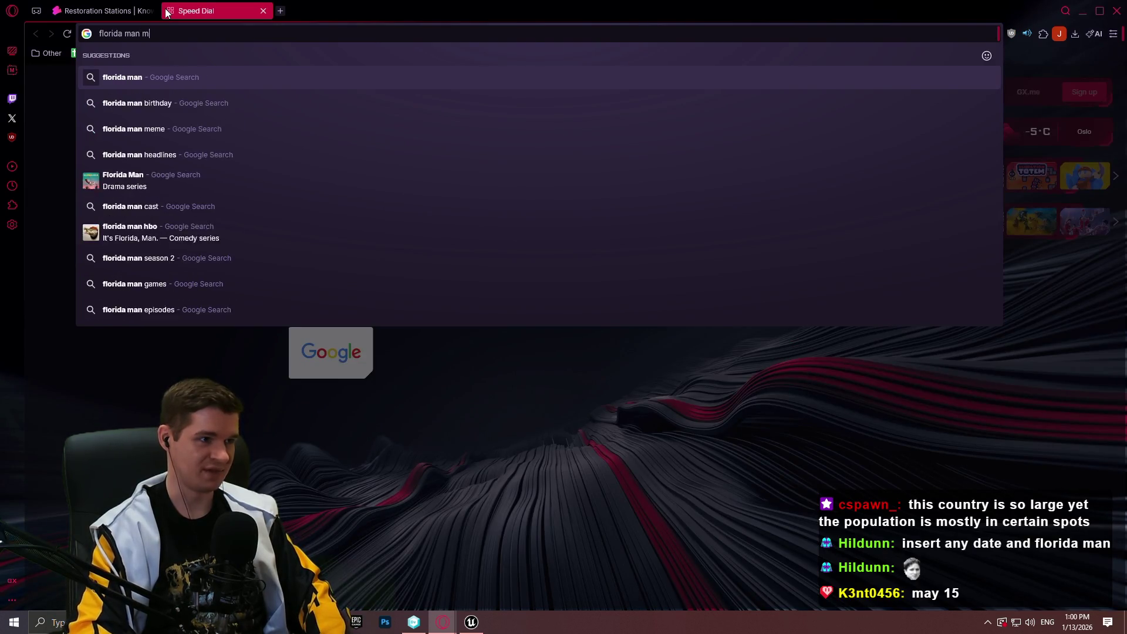
{"action": "type", "text": "15"}
{"action": "key", "text": "Return"}
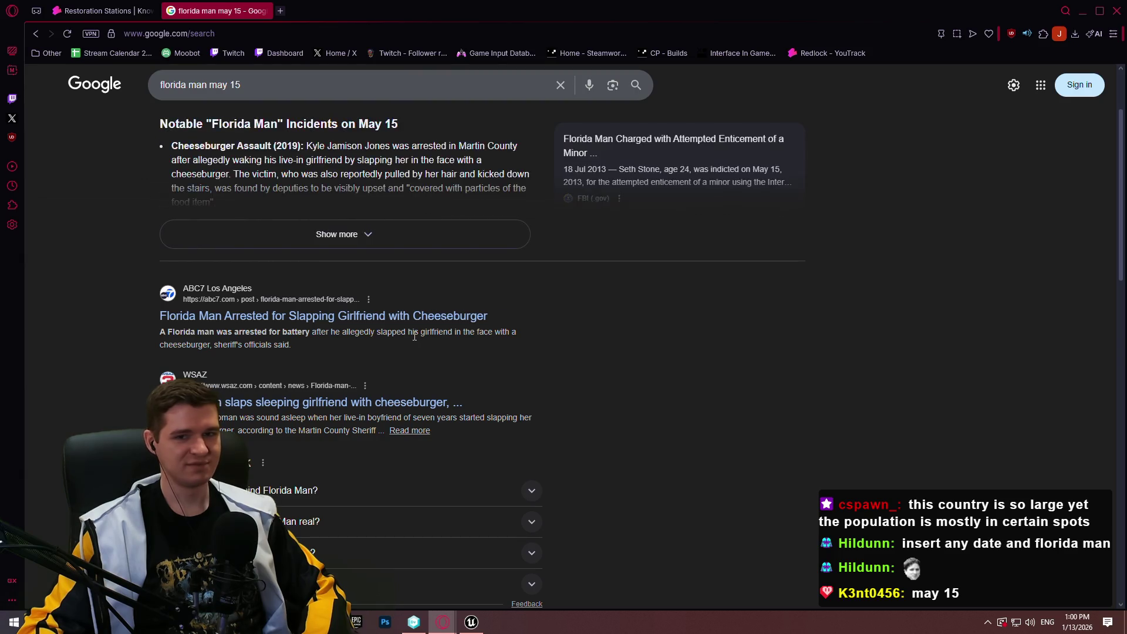
{"action": "scroll", "coordinate": [431, 300], "scroll_direction": "down", "scroll_amount": 1}
{"action": "scroll", "coordinate": [431, 299], "scroll_direction": "down", "scroll_amount": 3}
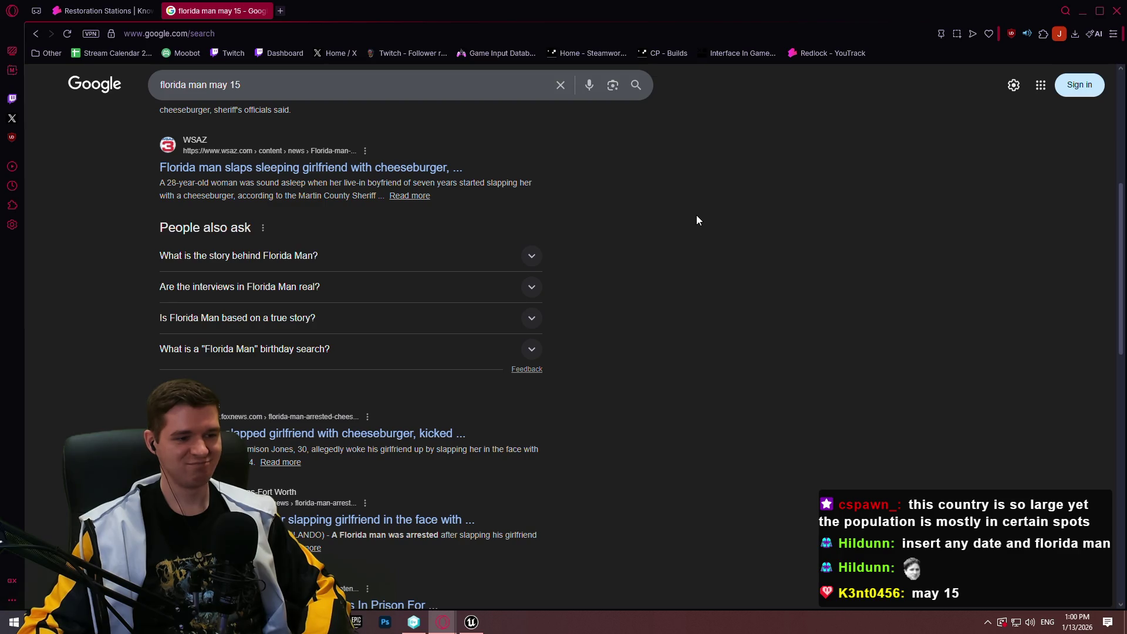
{"action": "scroll", "coordinate": [697, 220], "scroll_direction": "up", "scroll_amount": 6}
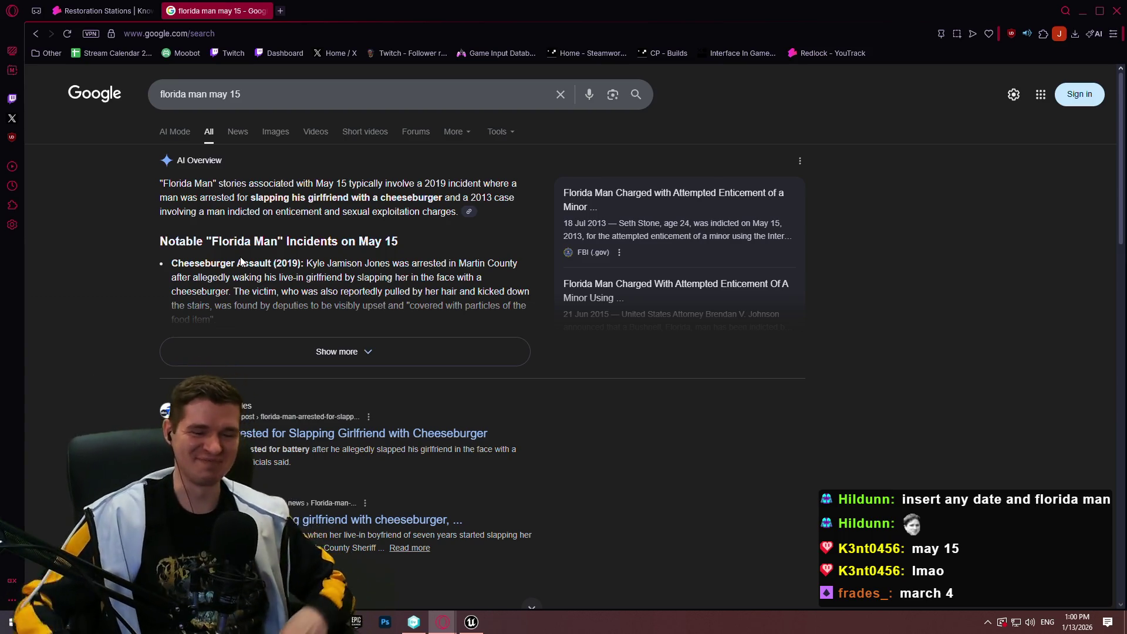
Change the search to 'florida man march 4' and open the first result in a new tab
{"action": "left_click", "coordinate": [438, 108]}
{"action": "key", "text": "BackSpace"}
{"action": "key", "text": "BackSpace"}
{"action": "key", "text": "BackSpace"}
{"action": "type", "text": "r"}
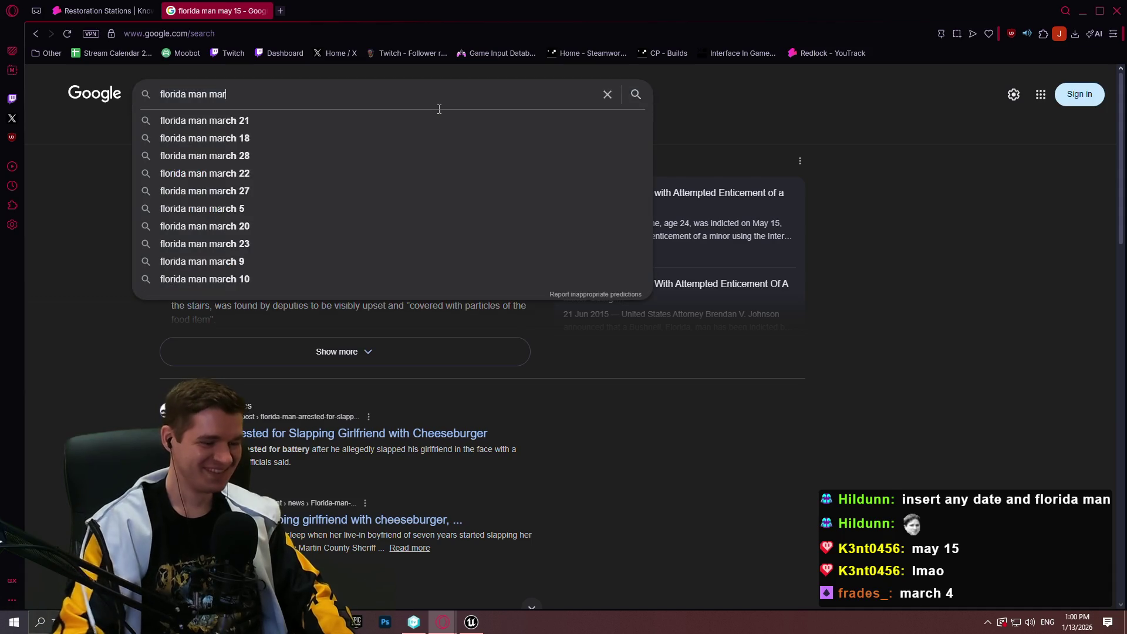
{"action": "type", "text": "ch 4"}
{"action": "key", "text": "Return"}
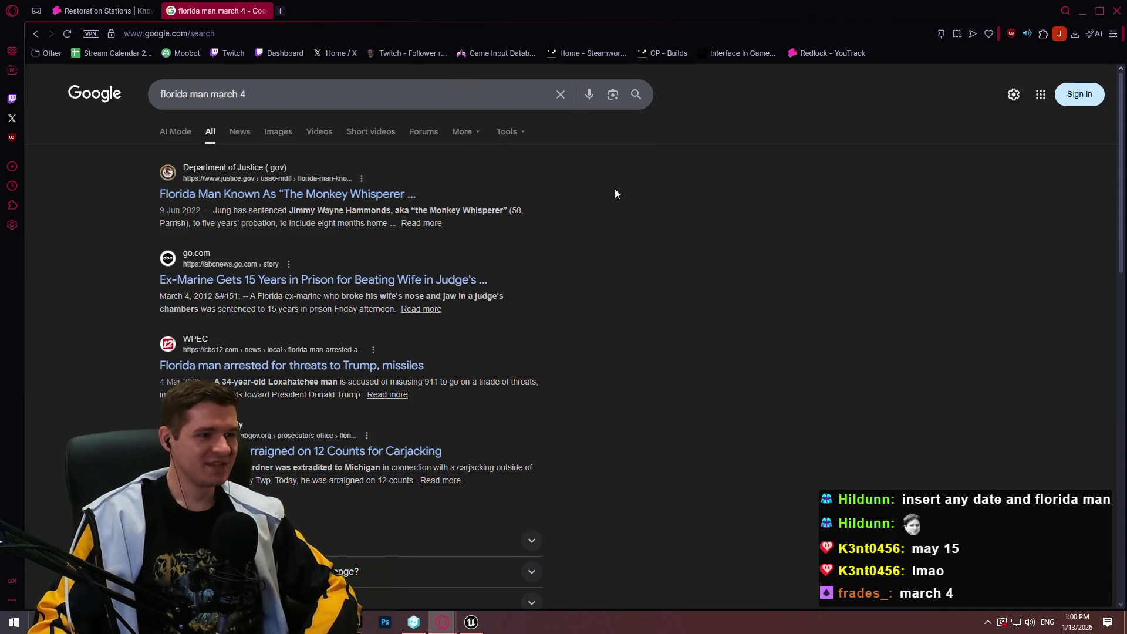
{"action": "middle_click", "coordinate": [358, 195]}
Pass the robot check, skim the Justice Department press release, then close its tab
{"action": "left_click", "coordinate": [339, 11]}
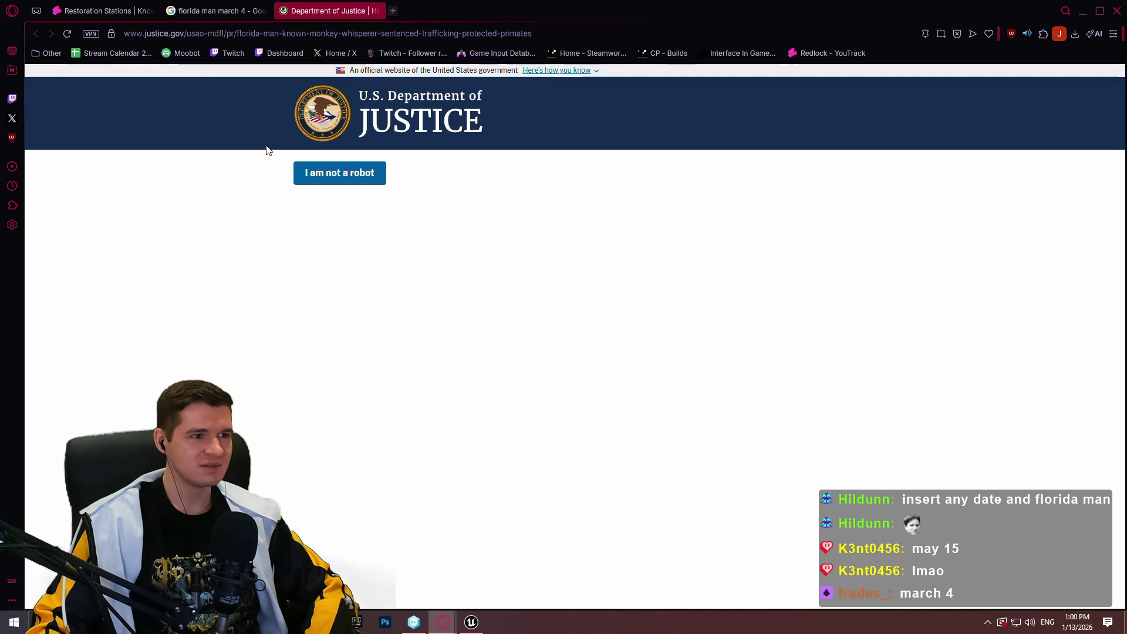
{"action": "left_click", "coordinate": [329, 174]}
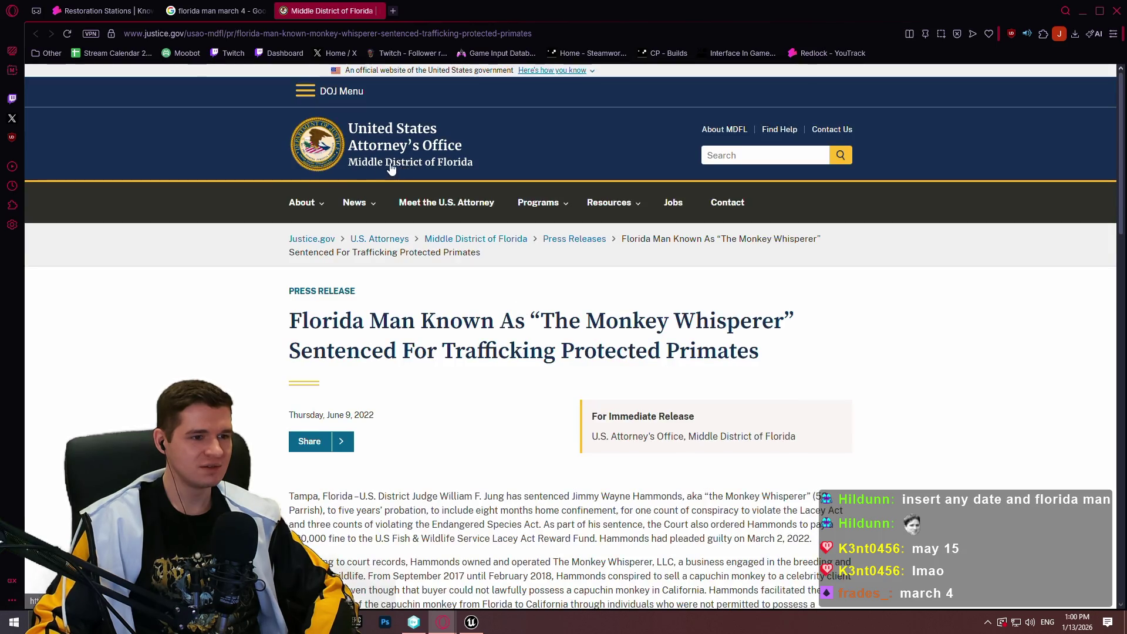
{"action": "scroll", "coordinate": [251, 187], "scroll_direction": "down", "scroll_amount": 1}
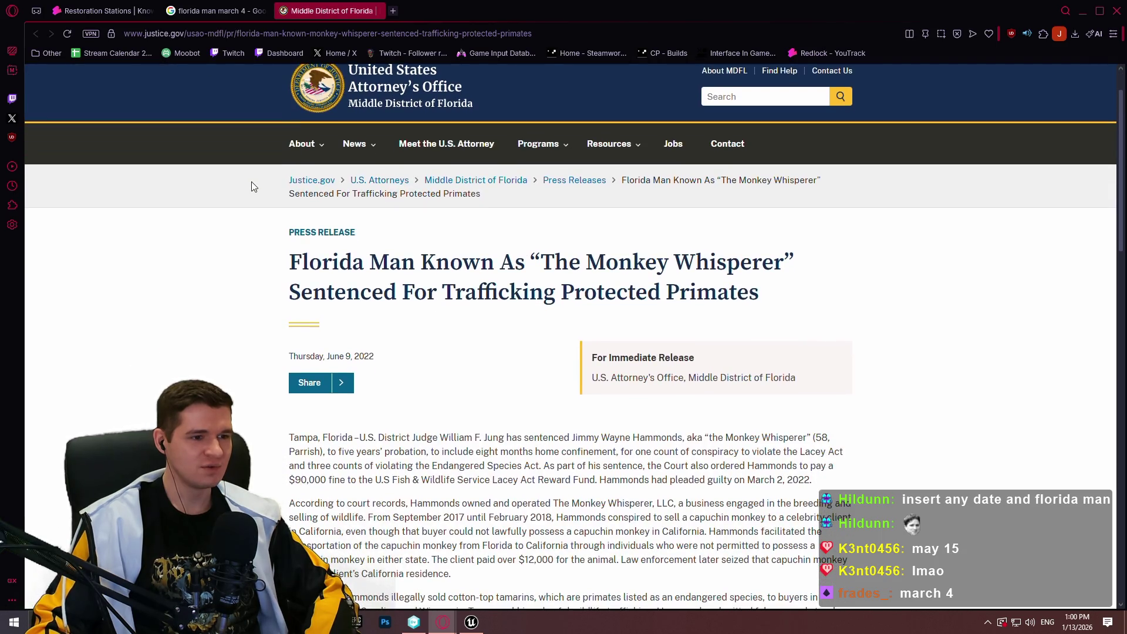
{"action": "left_click", "coordinate": [375, 11]}
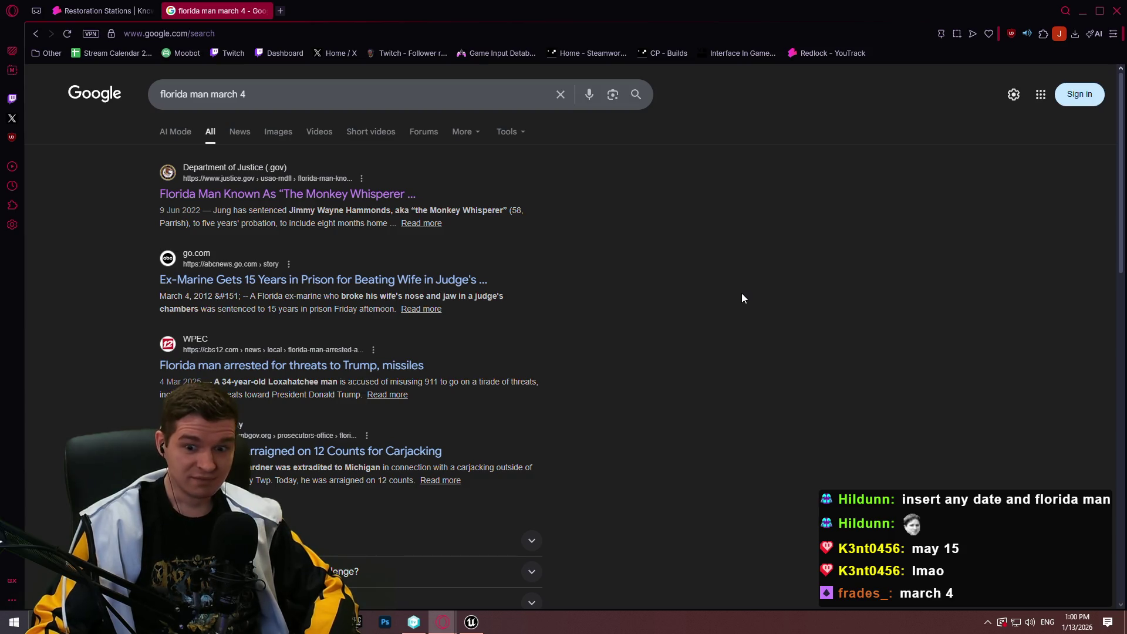
{"action": "scroll", "coordinate": [728, 291], "scroll_direction": "down", "scroll_amount": 5}
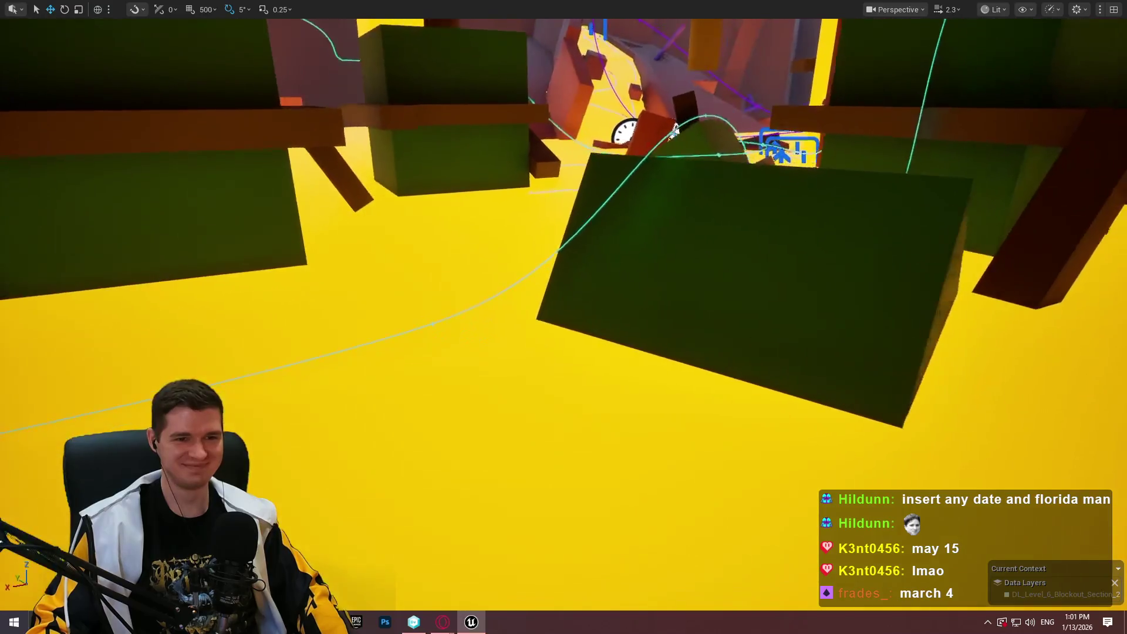
Drag the short plank down-right over the long diagonal plank, rotate it -15°, and drop it slightly
{"action": "key", "text": "f"}
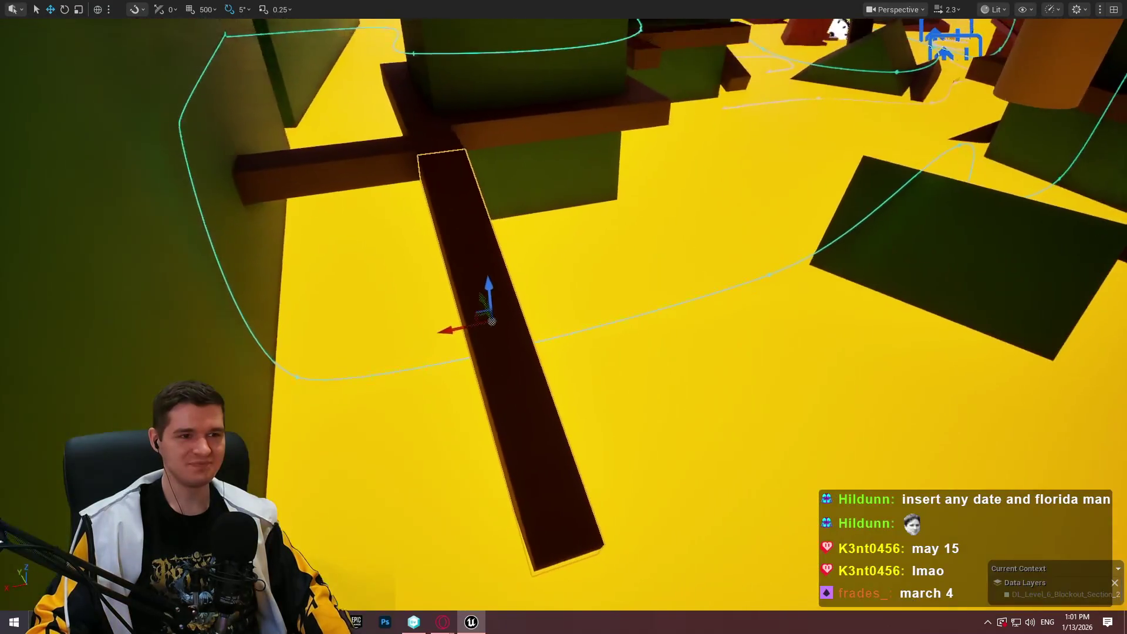
{"action": "left_click", "coordinate": [535, 115]}
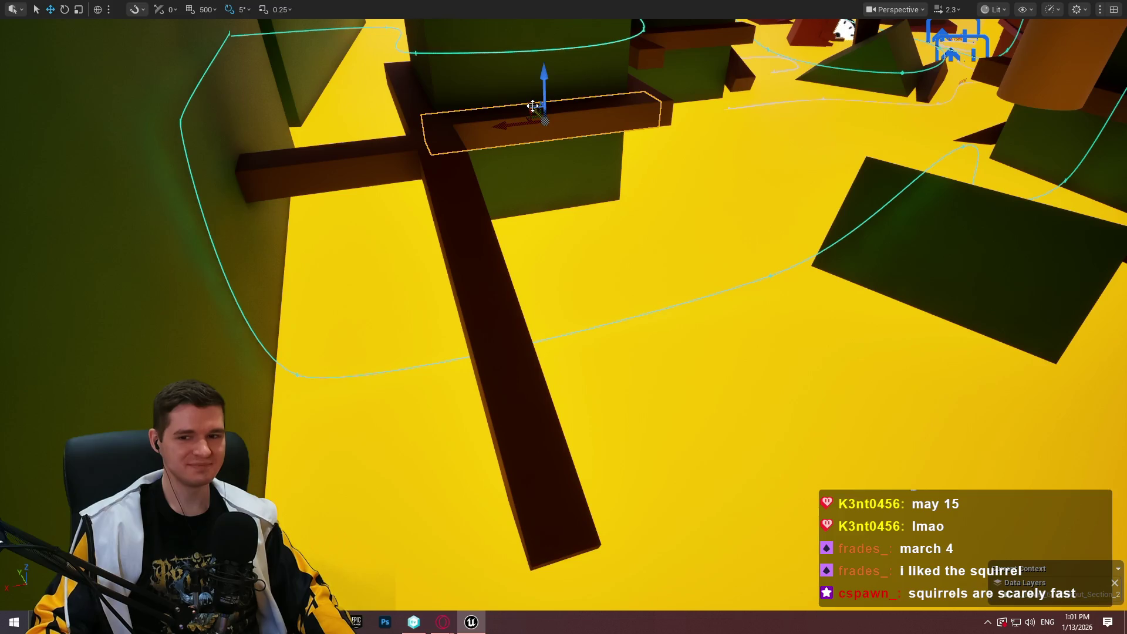
{"action": "mouse_move", "coordinate": [533, 106]}
{"action": "left_mouse_down"}
{"action": "mouse_move", "coordinate": [621, 226]}
{"action": "mouse_move", "coordinate": [608, 213]}
{"action": "left_mouse_up"}
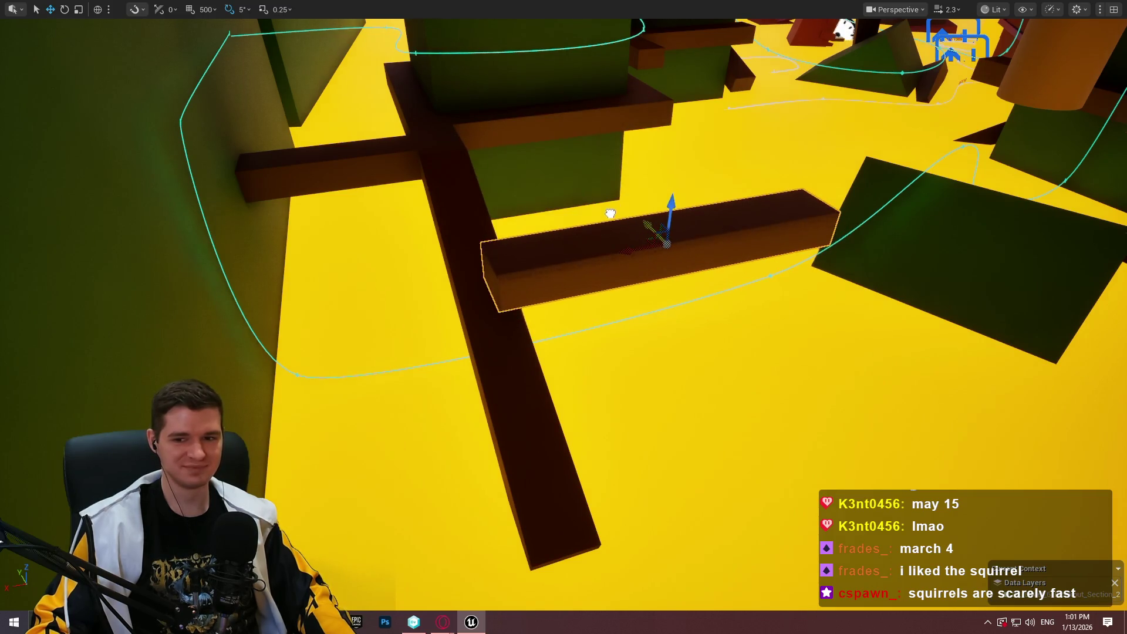
{"action": "key", "text": "e"}
{"action": "mouse_move", "coordinate": [687, 213]}
{"action": "left_mouse_down"}
{"action": "mouse_move", "coordinate": [684, 187]}
{"action": "mouse_move", "coordinate": [662, 252]}
{"action": "mouse_move", "coordinate": [674, 296]}
{"action": "mouse_move", "coordinate": [693, 278]}
{"action": "left_mouse_up"}
{"action": "key", "text": "f"}
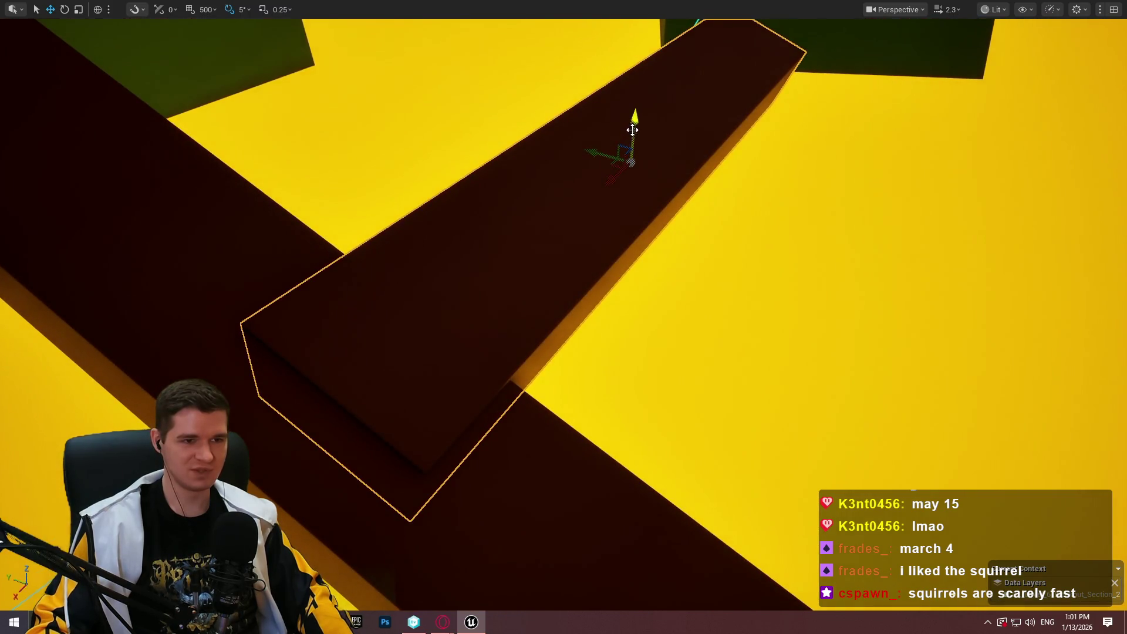
{"action": "left_click_drag", "start_coordinate": [632, 129], "coordinate": [636, 138]}
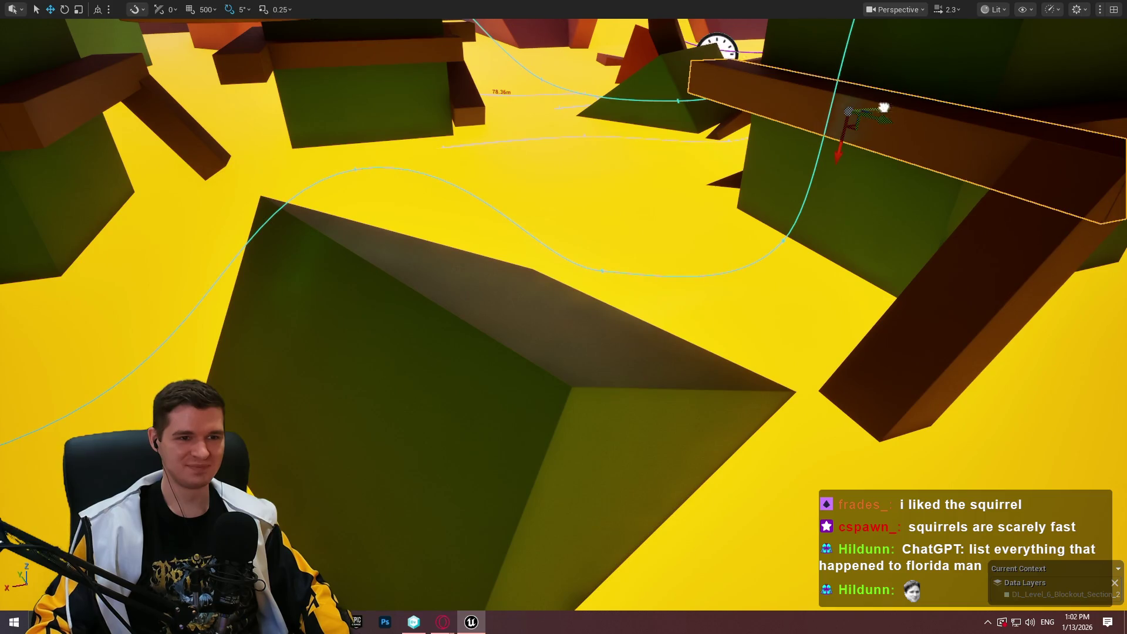
Bring the brown beam to the middle, rotate it 65° then -35°, and lower it onto the green block
{"action": "left_click_drag", "start_coordinate": [883, 107], "coordinate": [475, 166]}
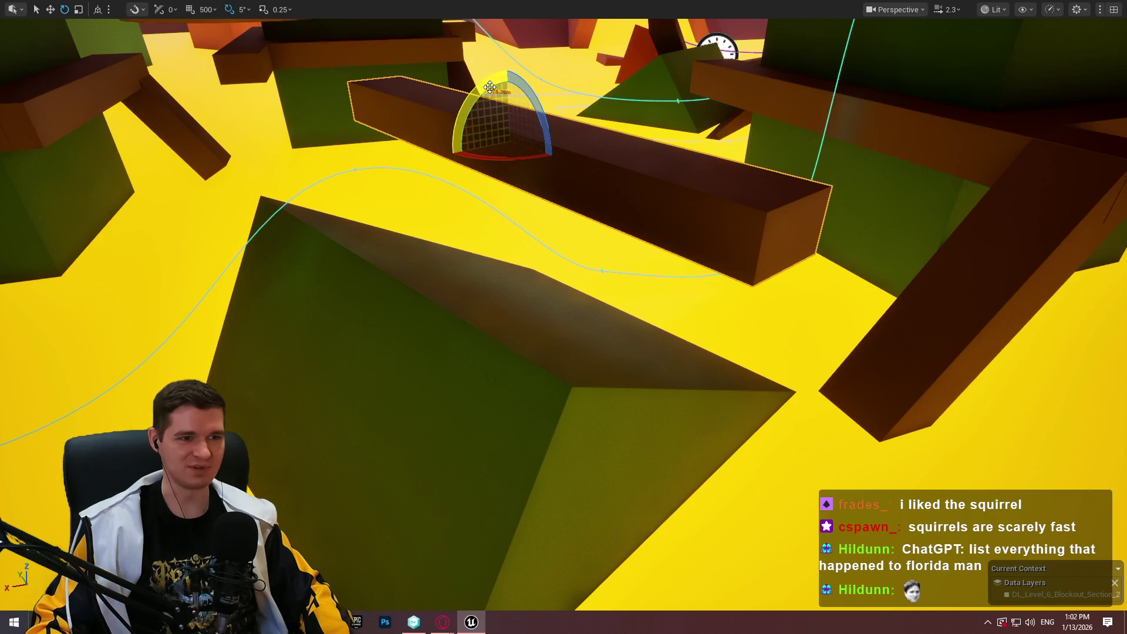
{"action": "mouse_move", "coordinate": [490, 87]}
{"action": "left_mouse_down"}
{"action": "mouse_move", "coordinate": [537, 185]}
{"action": "mouse_move", "coordinate": [561, 133]}
{"action": "mouse_move", "coordinate": [559, 159]}
{"action": "left_mouse_up"}
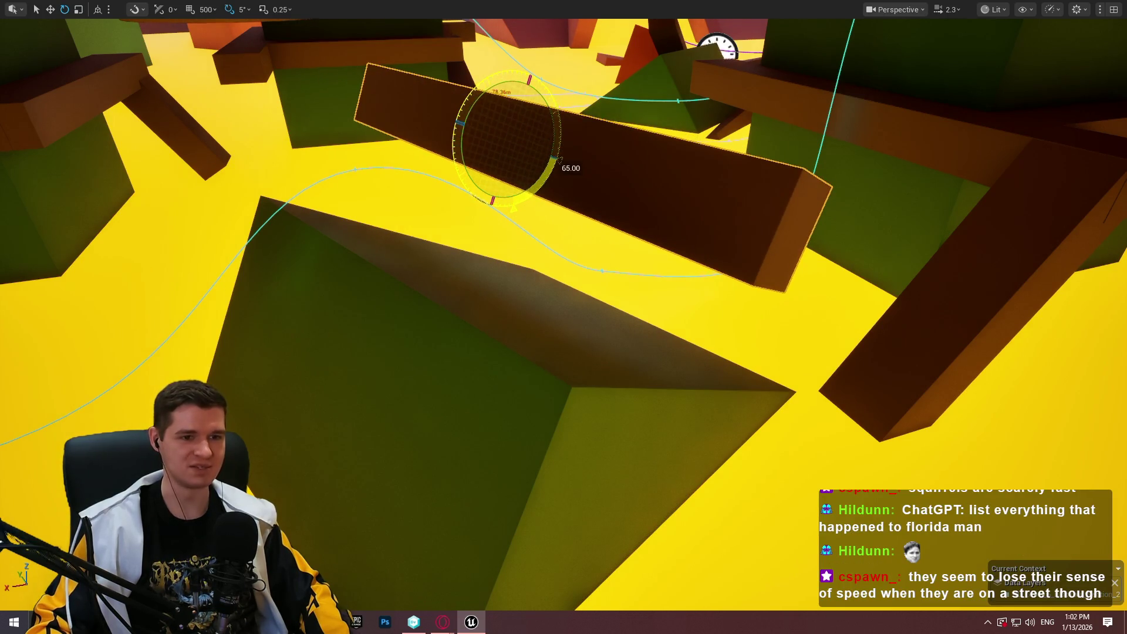
{"action": "key", "text": "f"}
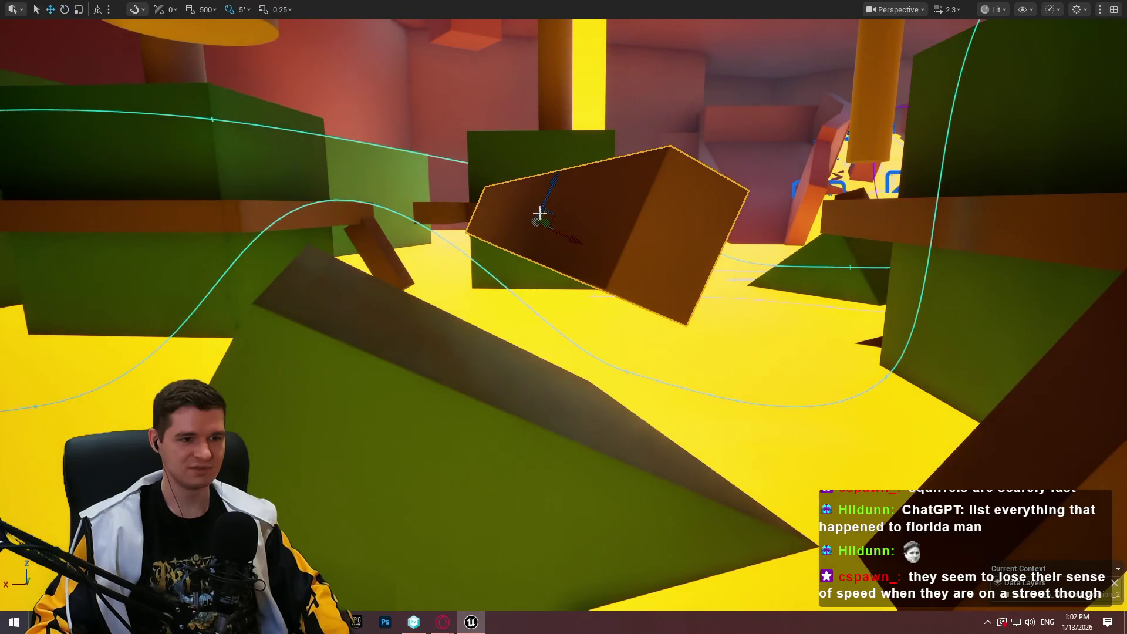
{"action": "mouse_move", "coordinate": [540, 212]}
{"action": "left_mouse_down"}
{"action": "mouse_move", "coordinate": [551, 182]}
{"action": "mouse_move", "coordinate": [495, 269]}
{"action": "mouse_move", "coordinate": [512, 248]}
{"action": "left_mouse_up"}
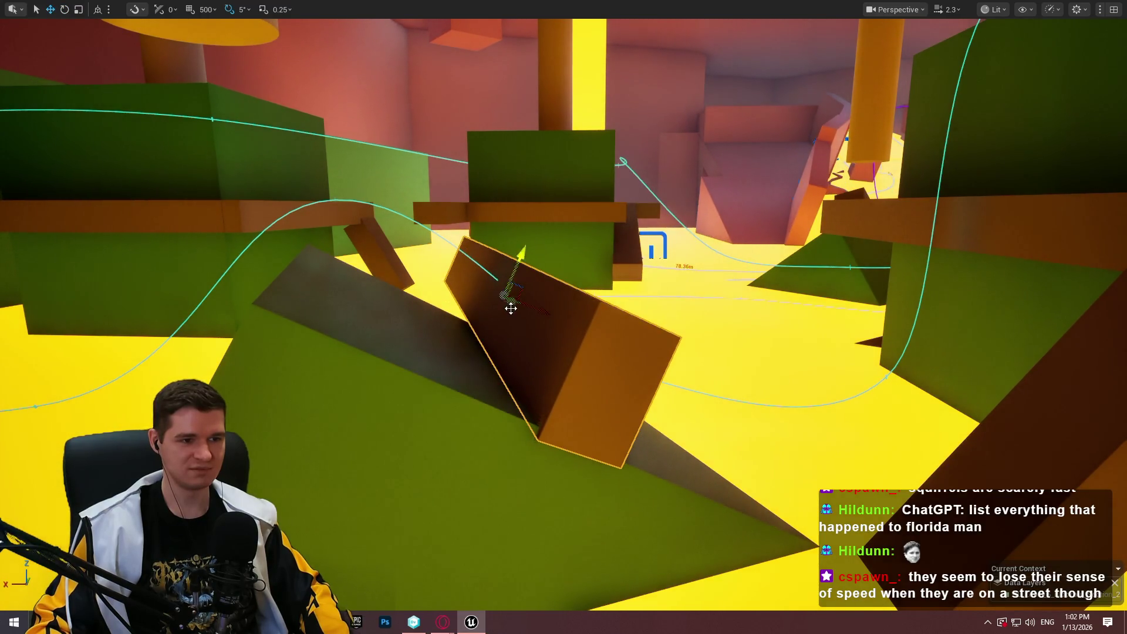
{"action": "left_click_drag", "start_coordinate": [564, 323], "coordinate": [545, 315]}
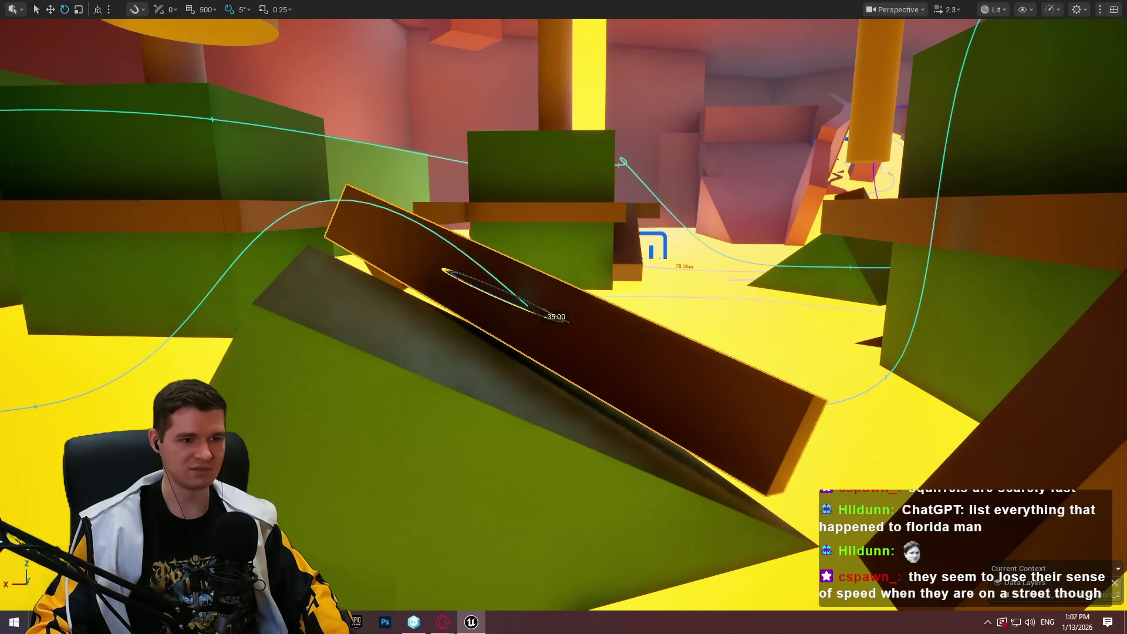
{"action": "mouse_move", "coordinate": [499, 259]}
{"action": "left_mouse_down"}
{"action": "mouse_move", "coordinate": [516, 276]}
{"action": "mouse_move", "coordinate": [504, 293]}
{"action": "mouse_move", "coordinate": [518, 286]}
{"action": "left_mouse_up"}
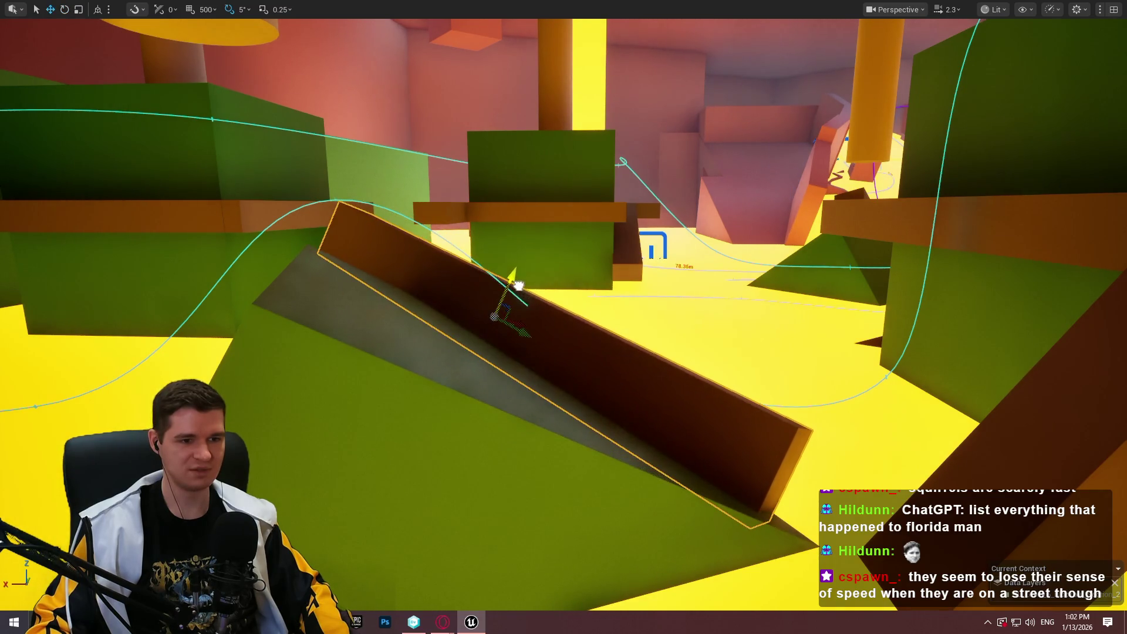
{"action": "mouse_move", "coordinate": [512, 324]}
{"action": "left_mouse_down"}
{"action": "mouse_move", "coordinate": [604, 345]}
{"action": "mouse_move", "coordinate": [576, 322]}
{"action": "mouse_move", "coordinate": [578, 349]}
{"action": "mouse_move", "coordinate": [604, 324]}
{"action": "mouse_move", "coordinate": [621, 326]}
{"action": "mouse_move", "coordinate": [626, 446]}
{"action": "left_mouse_up"}
Fly toward the yellow floor and start a Play From Here playtest at that spot
{"action": "key", "text": "w"}
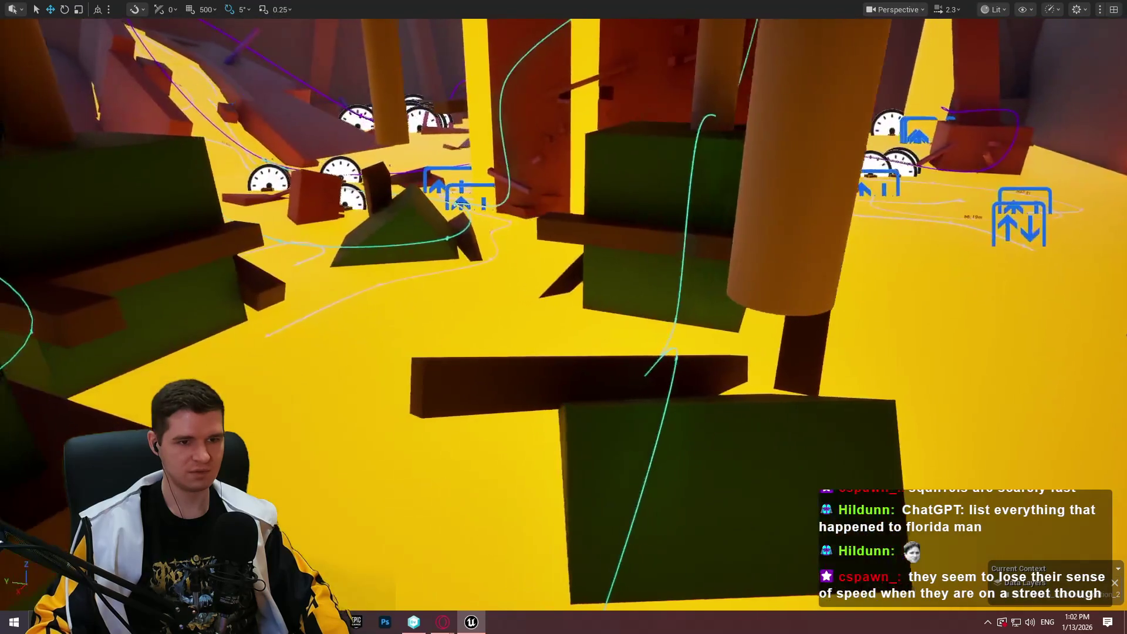
{"action": "key", "text": "w"}
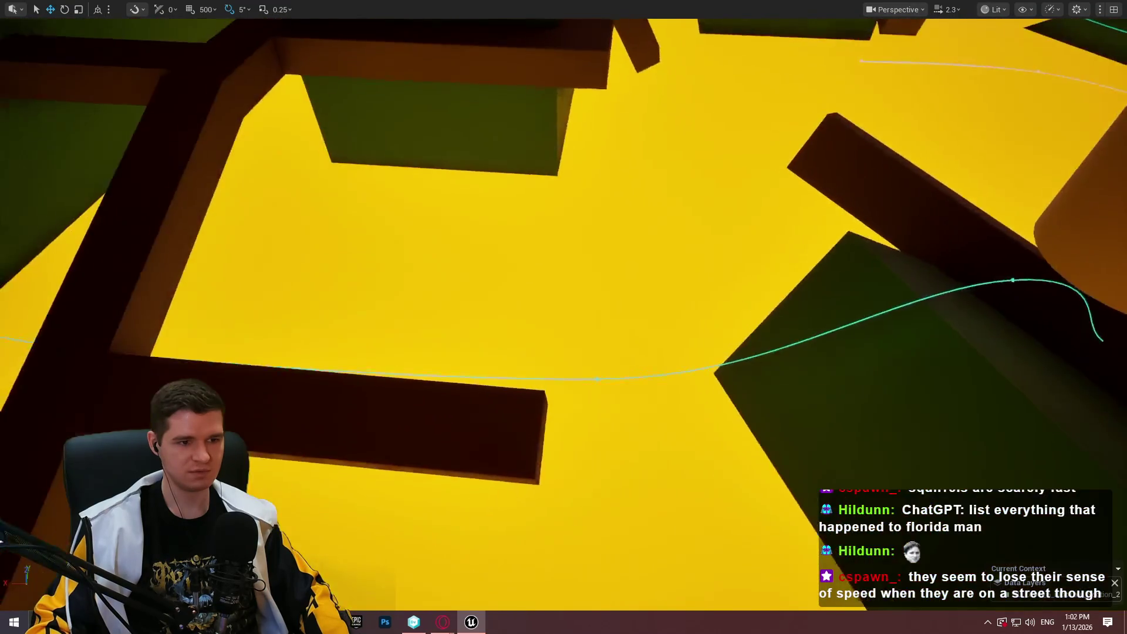
{"action": "key", "text": "w"}
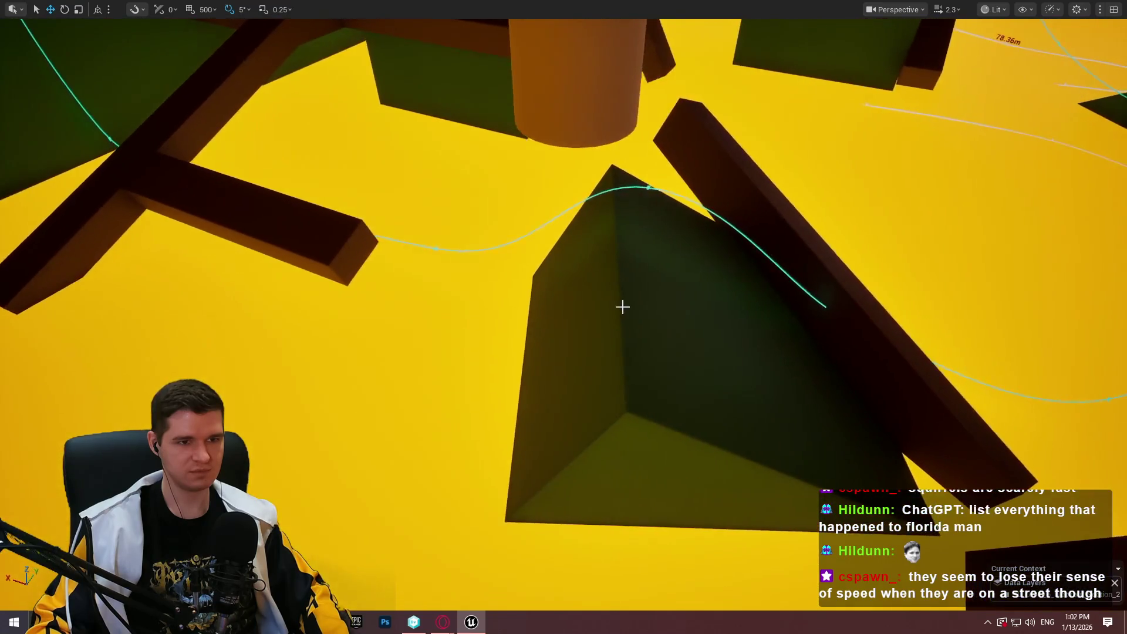
{"action": "right_click", "coordinate": [680, 266]}
{"action": "left_click", "coordinate": [751, 593]}
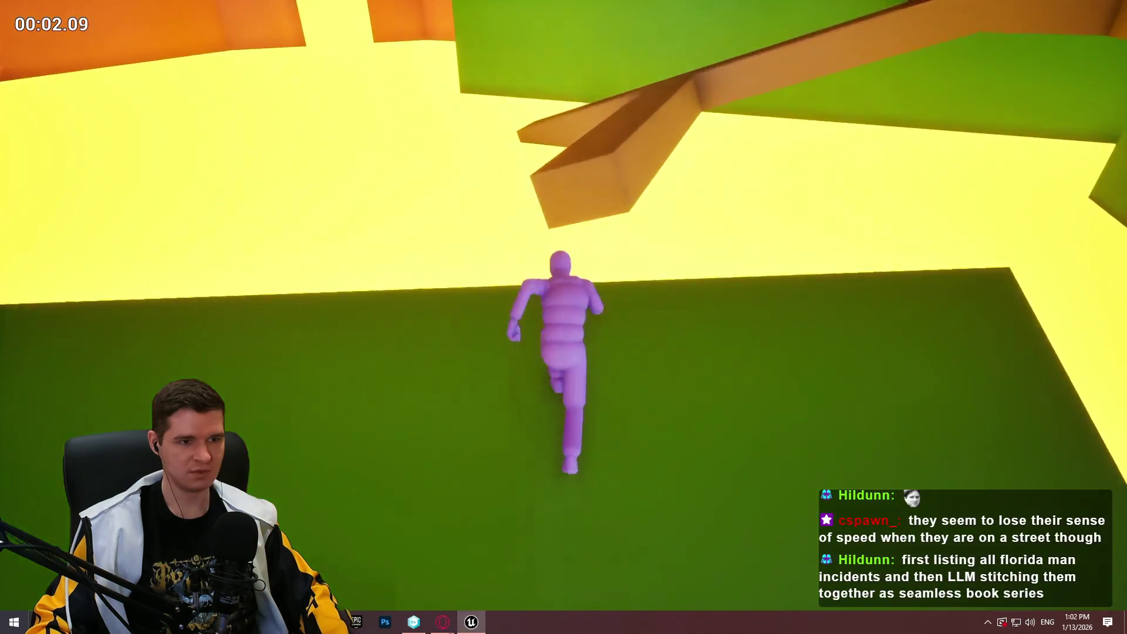
Stop the playtest with Esc and fly on into the orange corridor
{"action": "key", "text": "Escape"}
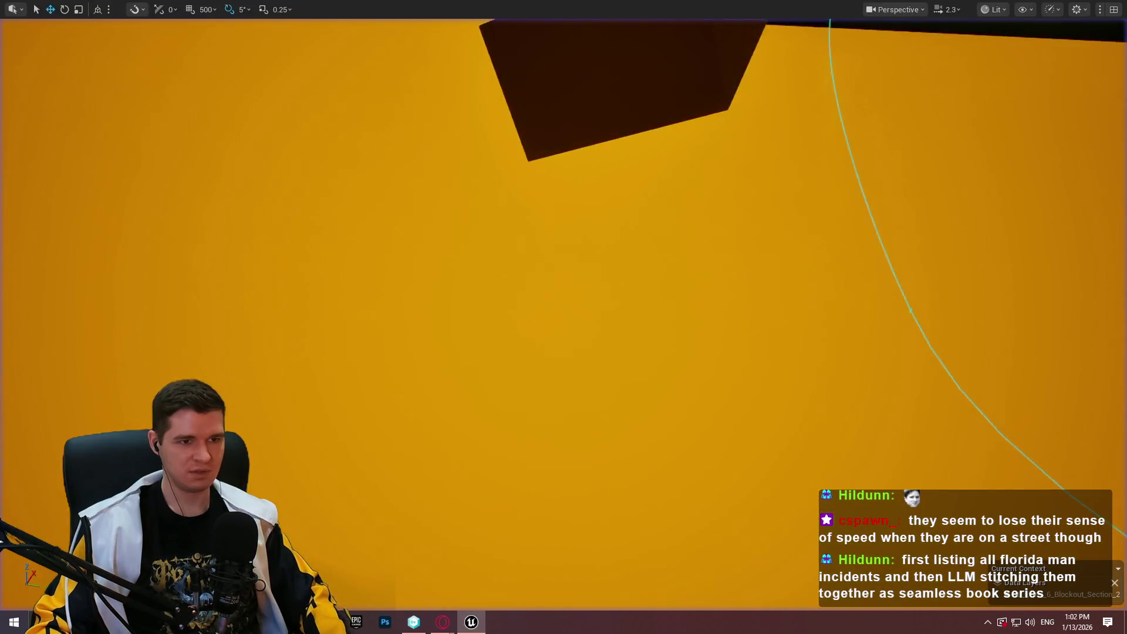
{"action": "key", "text": "w"}
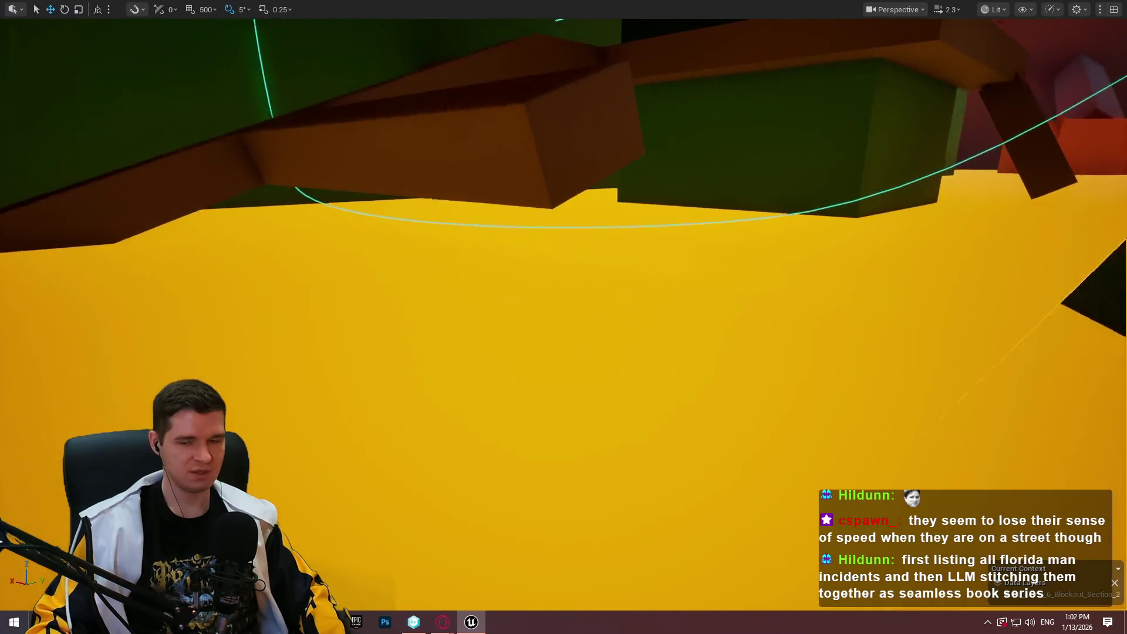
{"action": "key", "text": "w"}
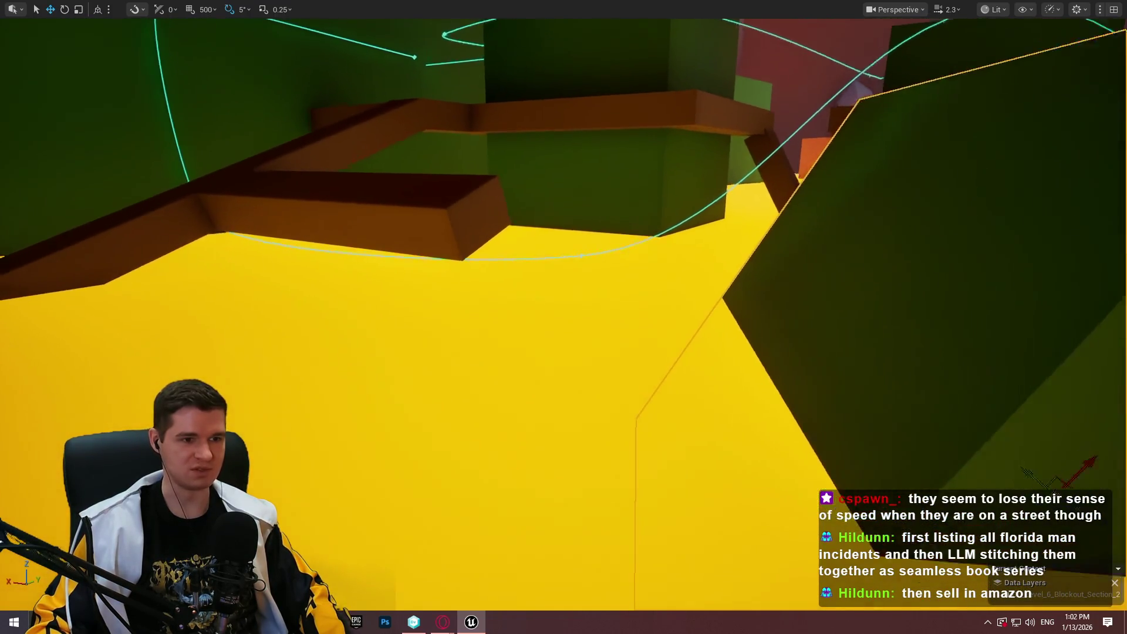
{"action": "key", "text": "w"}
{"action": "scroll", "coordinate": [563, 317], "scroll_direction": "up", "scroll_amount": 1}
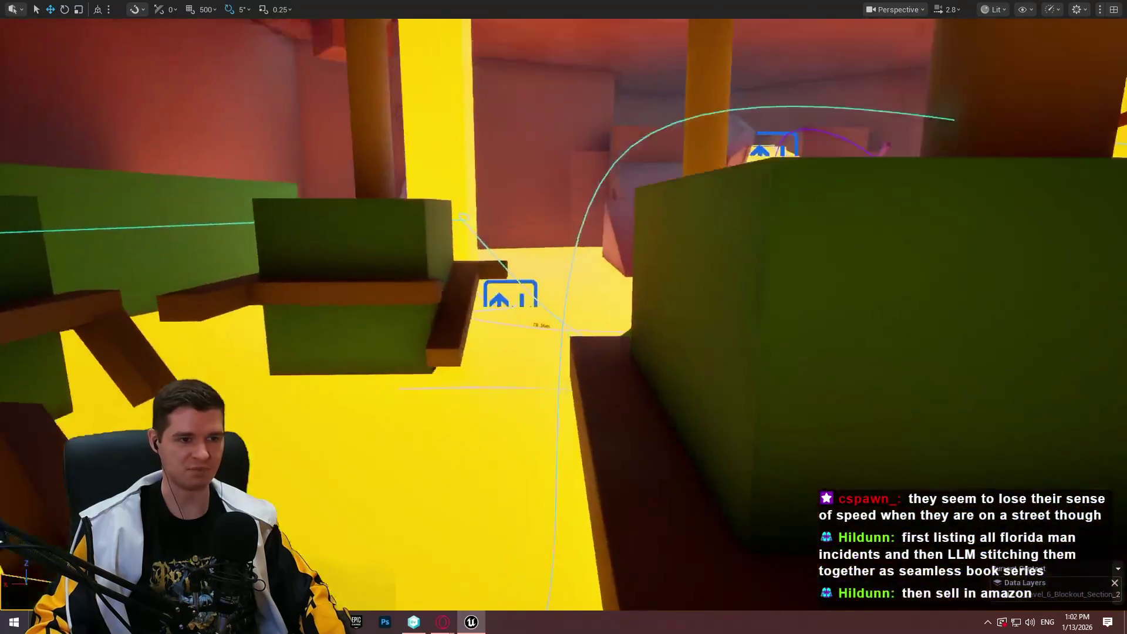
Fly past the green blocks and gauge pickups to frame the small dark box
{"action": "key", "text": "w"}
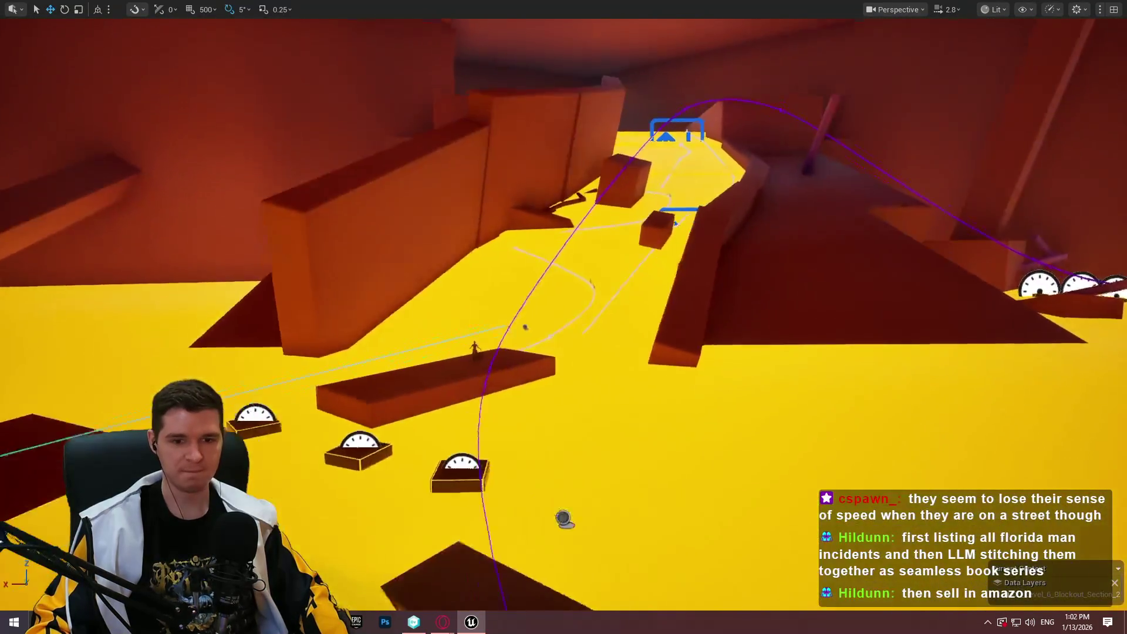
{"action": "key", "text": "w"}
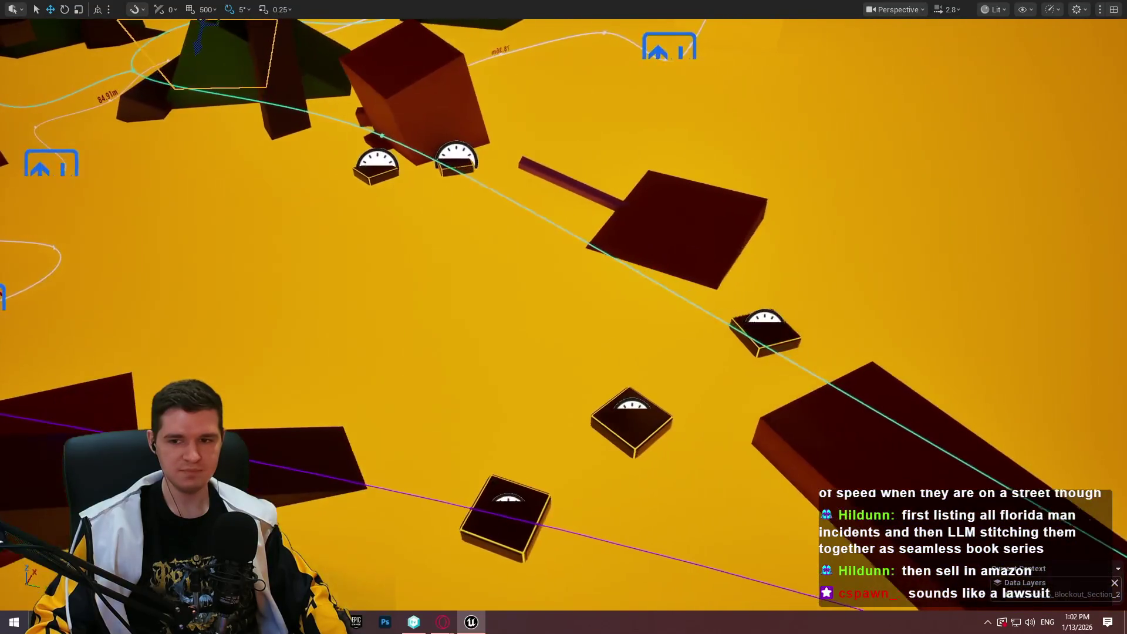
{"action": "key", "text": "w"}
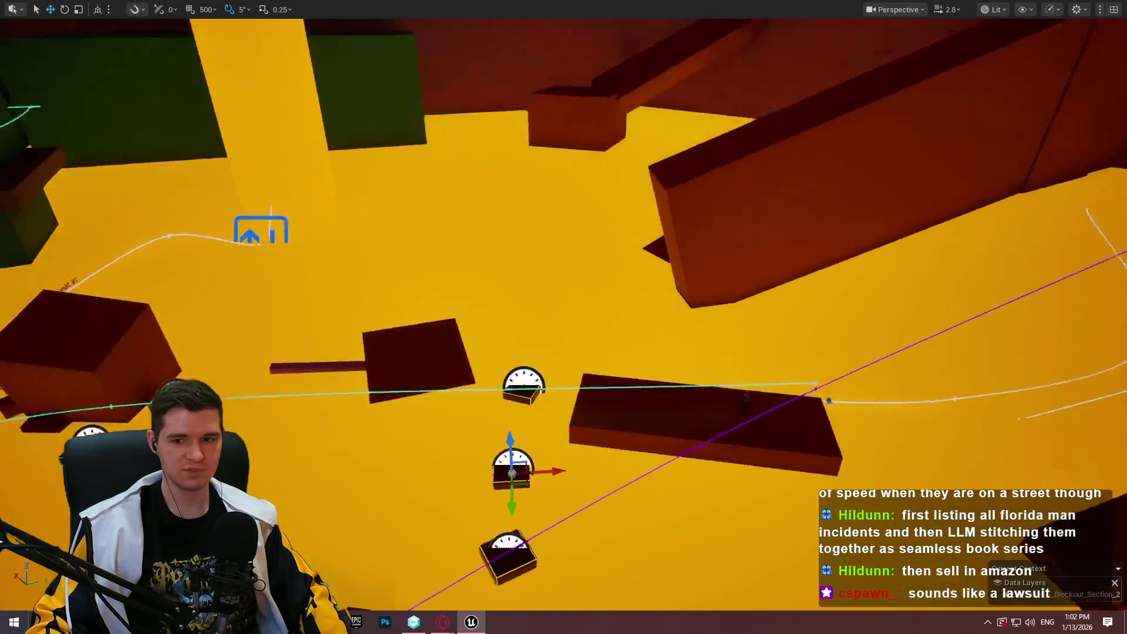
{"action": "key", "text": "a"}
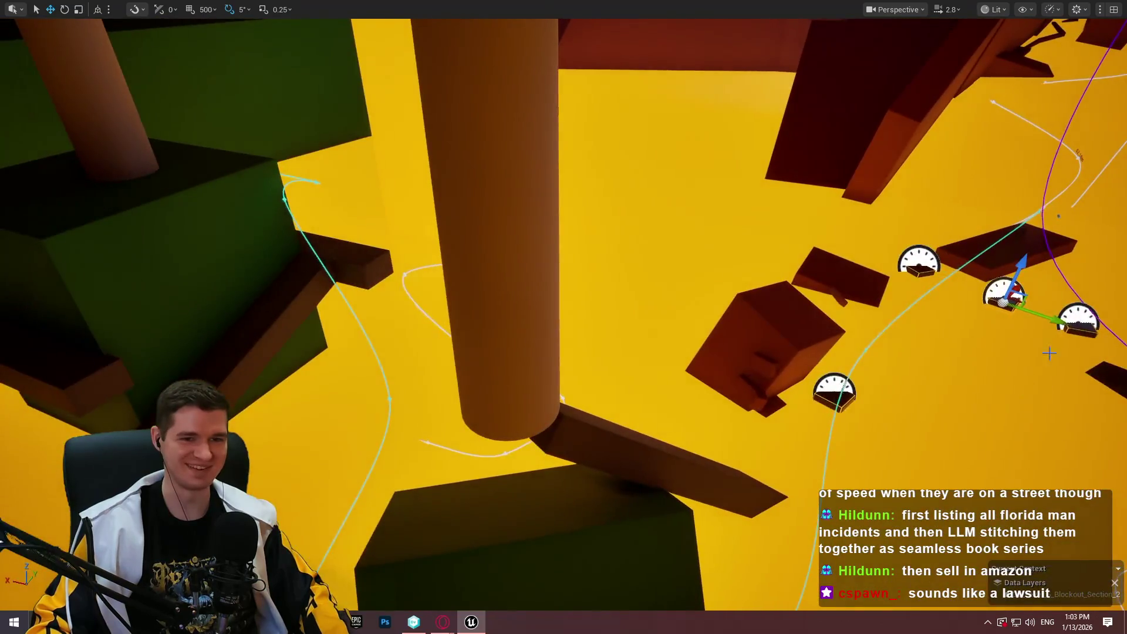
{"action": "key", "text": "w"}
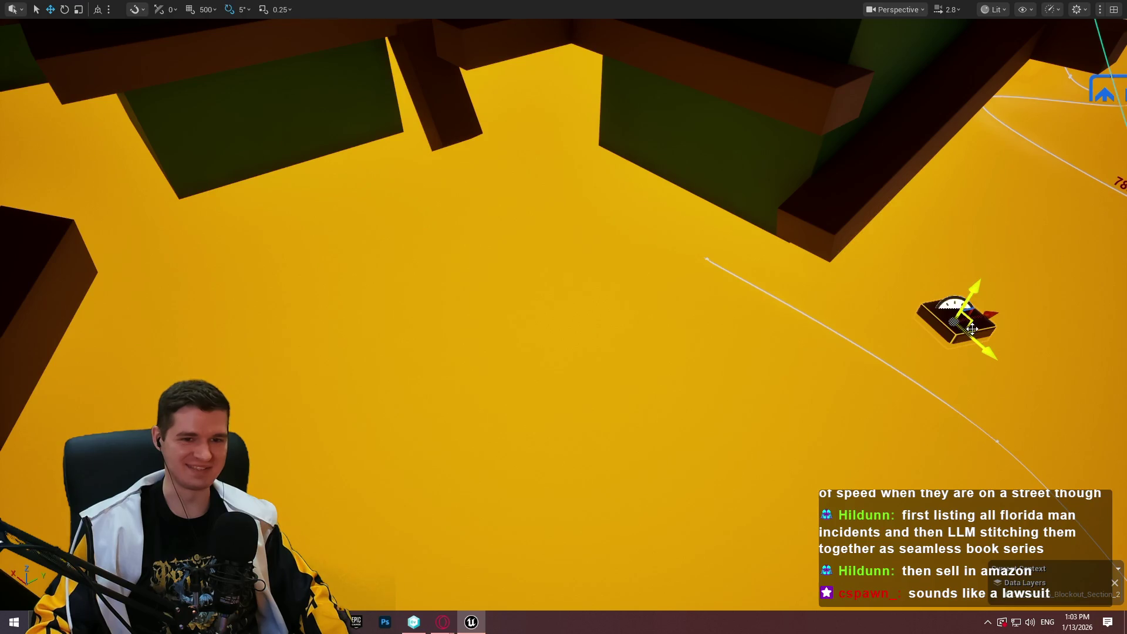
{"action": "key", "text": "w"}
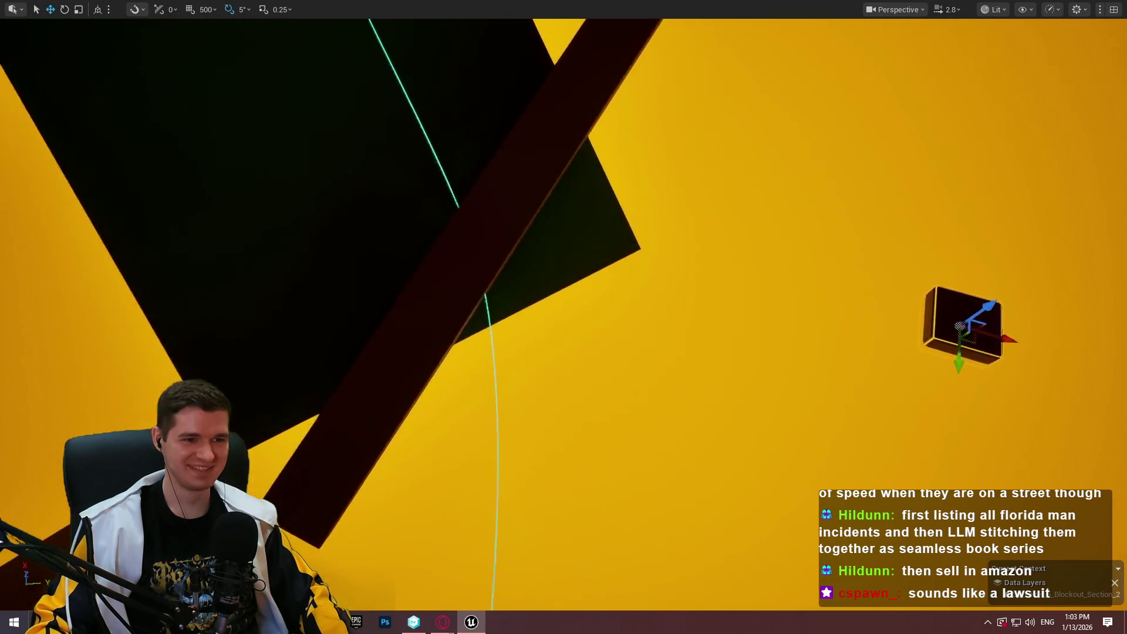
{"action": "key", "text": "s"}
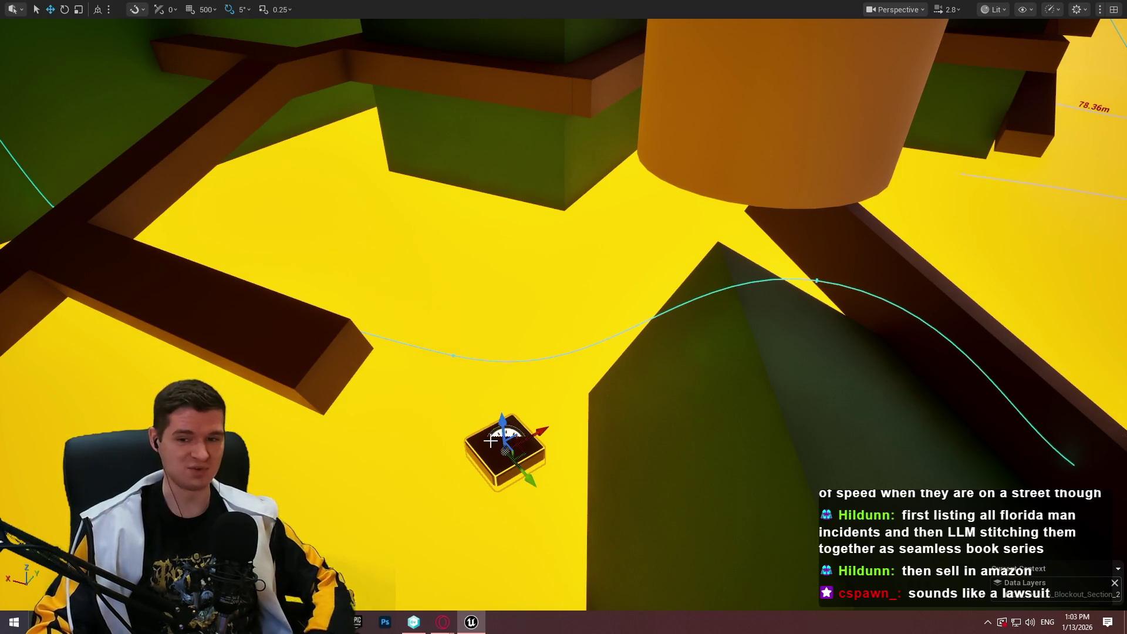
{"action": "key", "text": "w"}
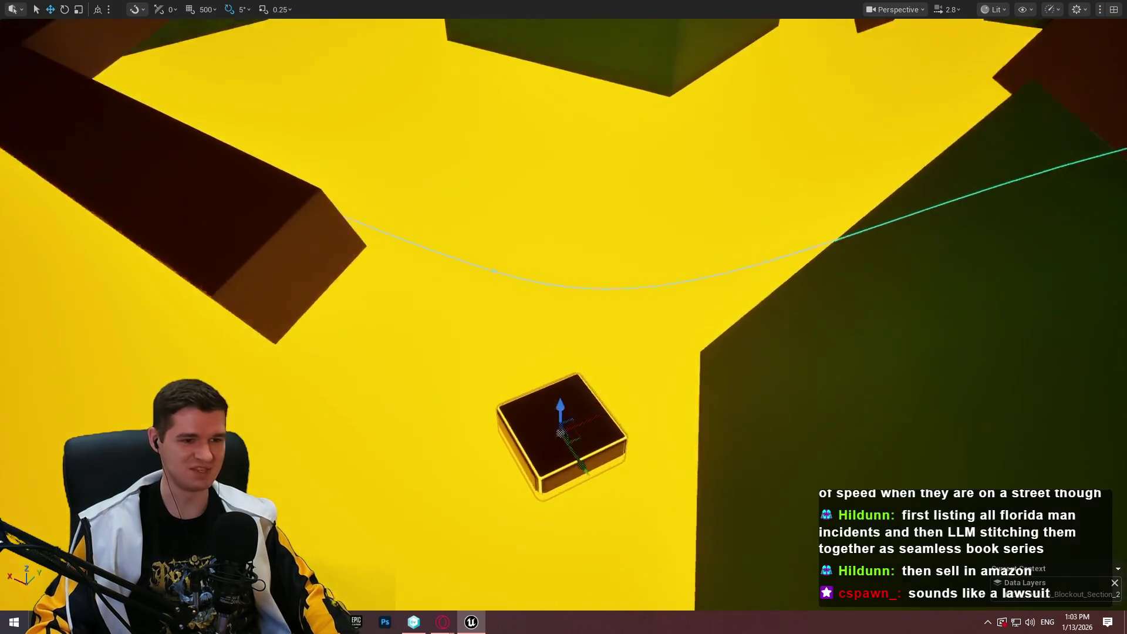
{"action": "key", "text": "s"}
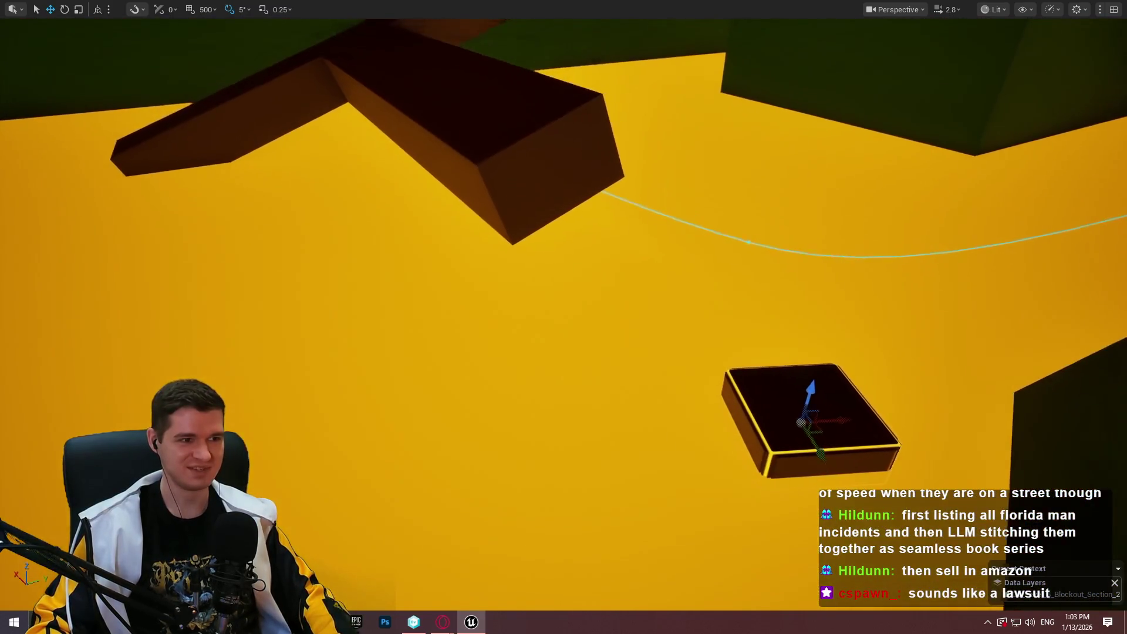
Shift the small box, Alt-drag a copy to its left, and nudge the copy into place
{"action": "mouse_move", "coordinate": [813, 429]}
{"action": "left_mouse_down"}
{"action": "mouse_move", "coordinate": [750, 460]}
{"action": "mouse_move", "coordinate": [827, 469]}
{"action": "left_mouse_up"}
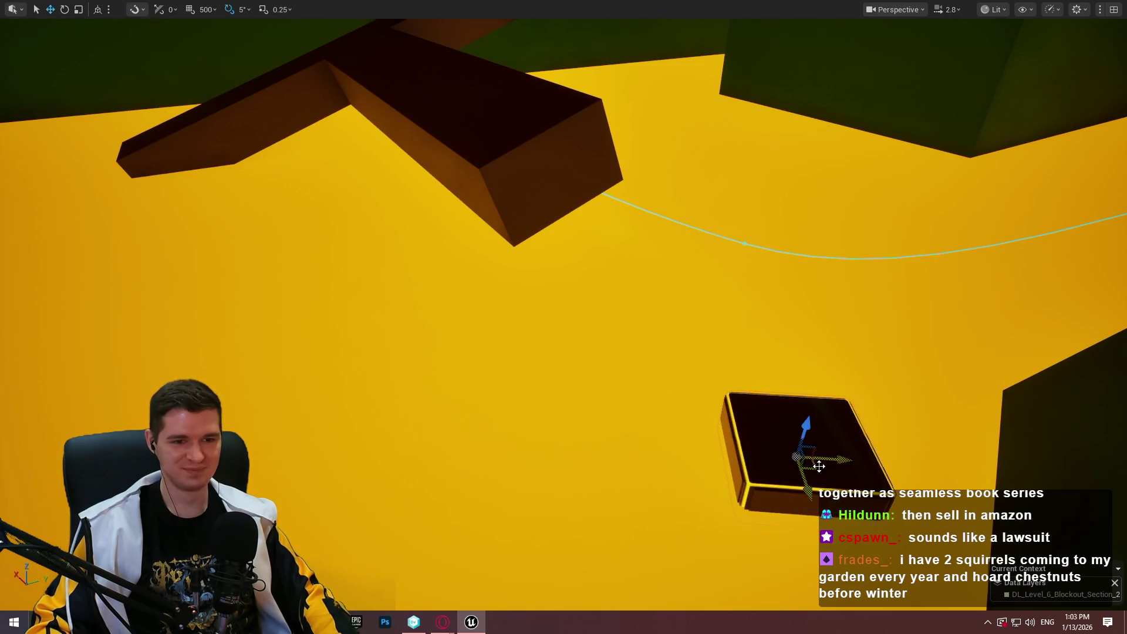
{"action": "mouse_move", "coordinate": [819, 466]}
{"action": "left_mouse_down", "text": "alt"}
{"action": "mouse_move", "coordinate": [675, 469]}
{"action": "mouse_move", "coordinate": [466, 422]}
{"action": "left_mouse_up", "text": "alt"}
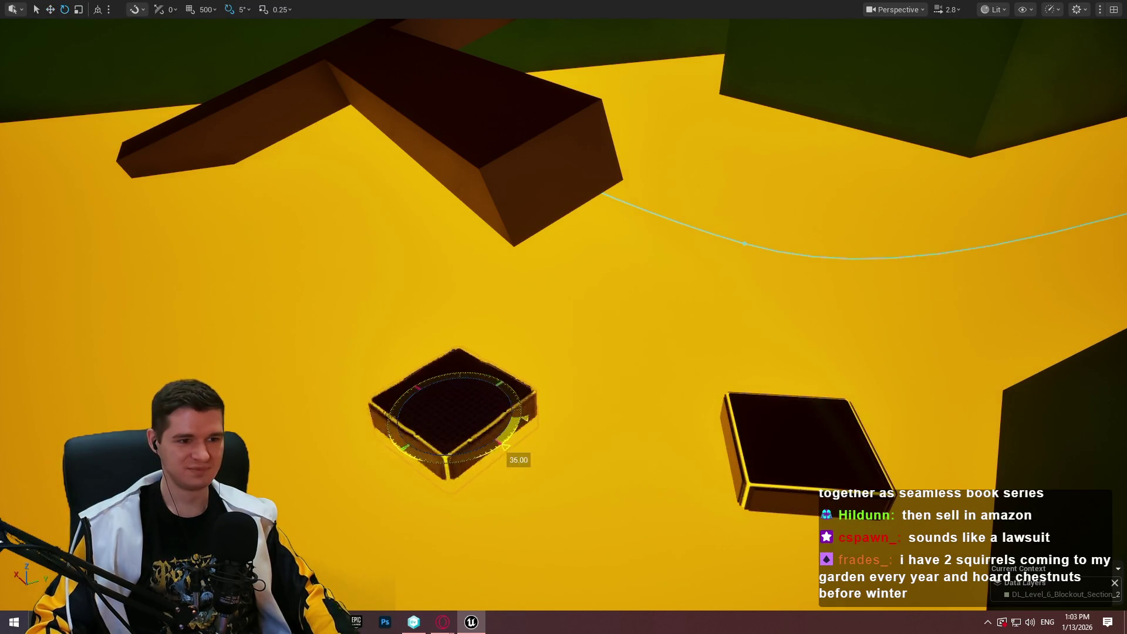
{"action": "left_click_drag", "start_coordinate": [457, 427], "coordinate": [476, 432]}
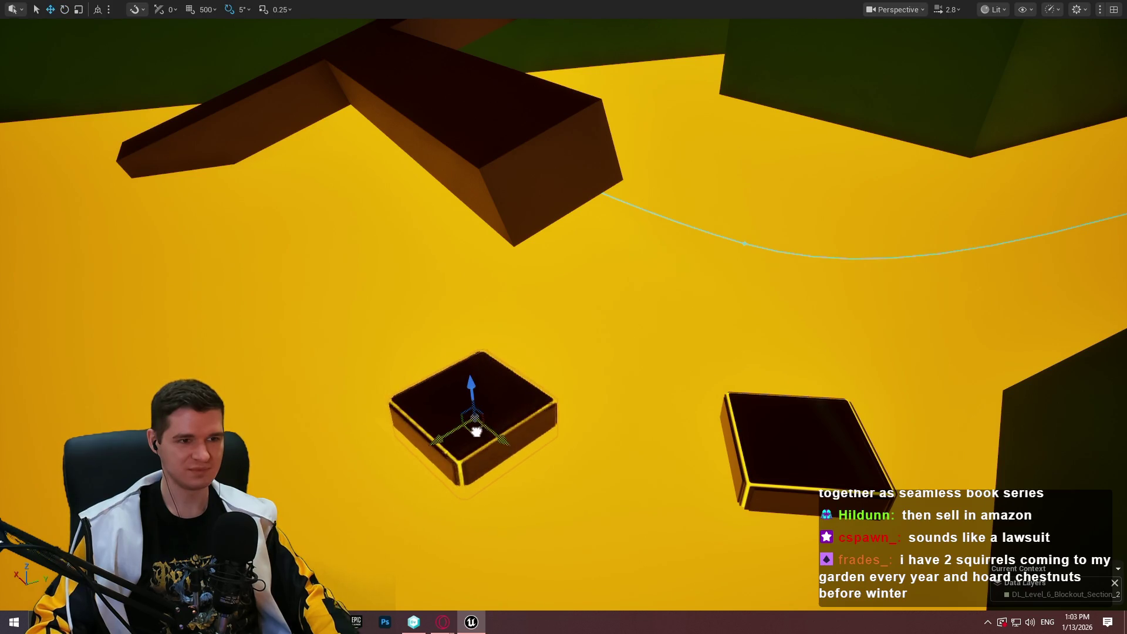
{"action": "right_click", "coordinate": [754, 464]}
{"action": "left_click", "coordinate": [811, 590]}
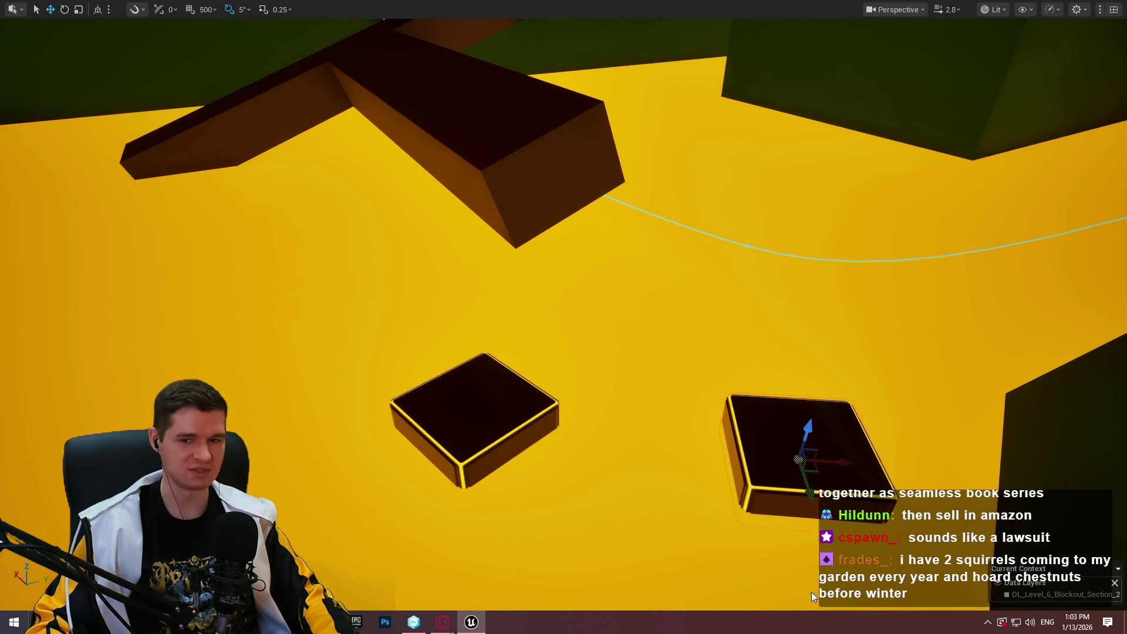
{"action": "key", "text": "alt+p"}
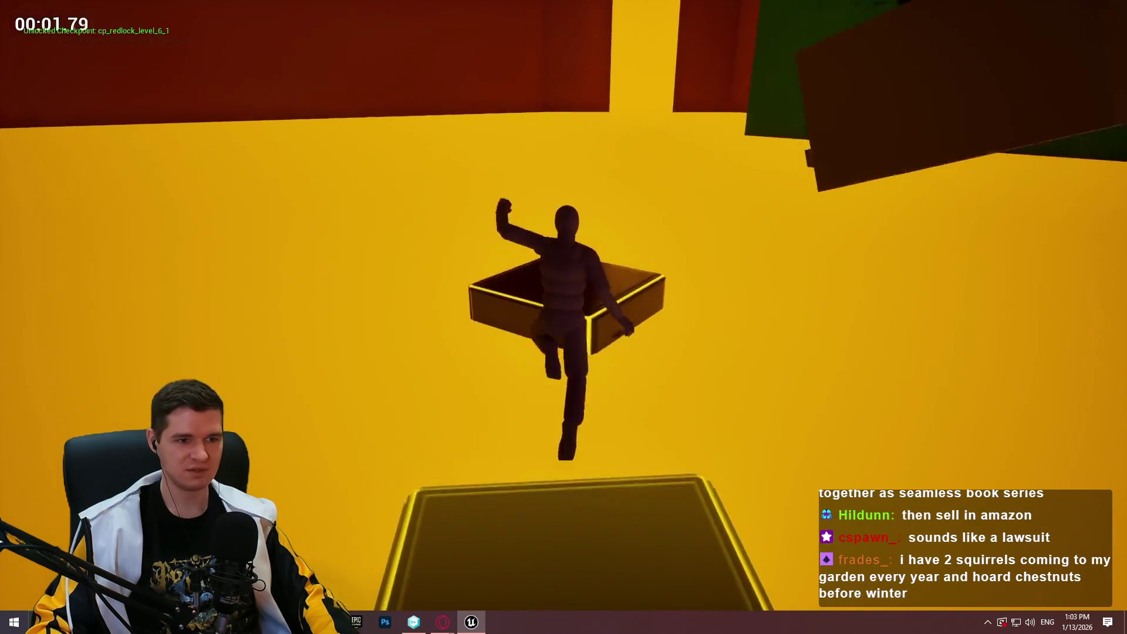
{"action": "key", "text": "space"}
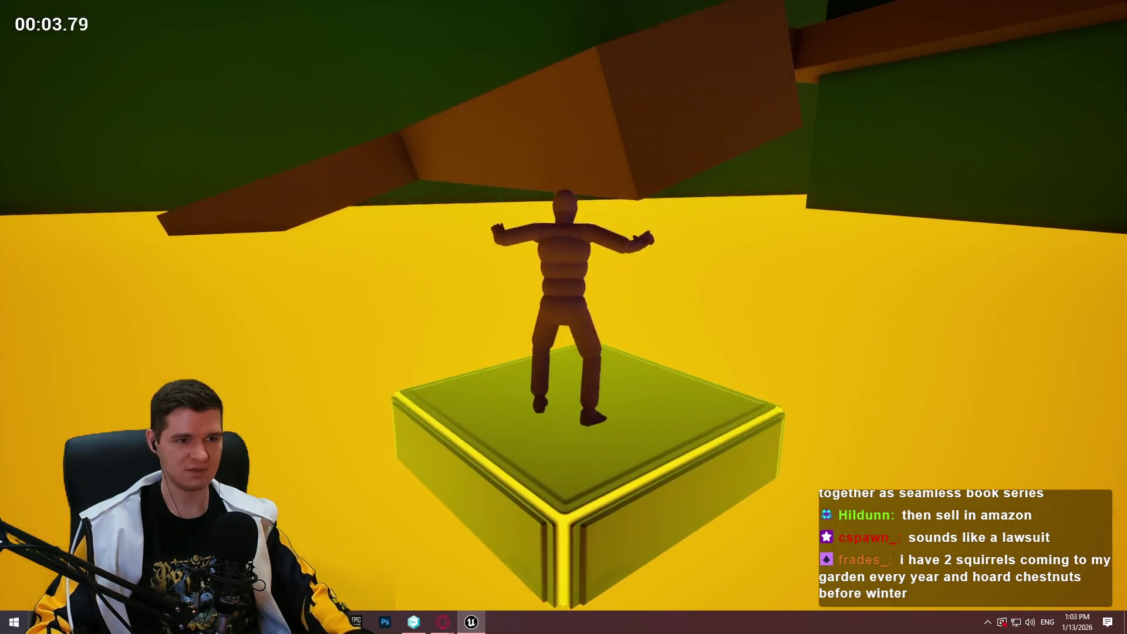
{"action": "key", "text": "Escape"}
{"action": "mouse_move", "coordinate": [722, 367]}
{"action": "left_mouse_down"}
{"action": "mouse_move", "coordinate": [734, 405]}
{"action": "mouse_move", "coordinate": [680, 411]}
{"action": "mouse_move", "coordinate": [675, 423]}
{"action": "mouse_move", "coordinate": [610, 417]}
{"action": "mouse_move", "coordinate": [622, 405]}
{"action": "left_mouse_up"}
Select the red box, shrink it, and rotate it about 30°
{"action": "left_click", "coordinate": [856, 198]}
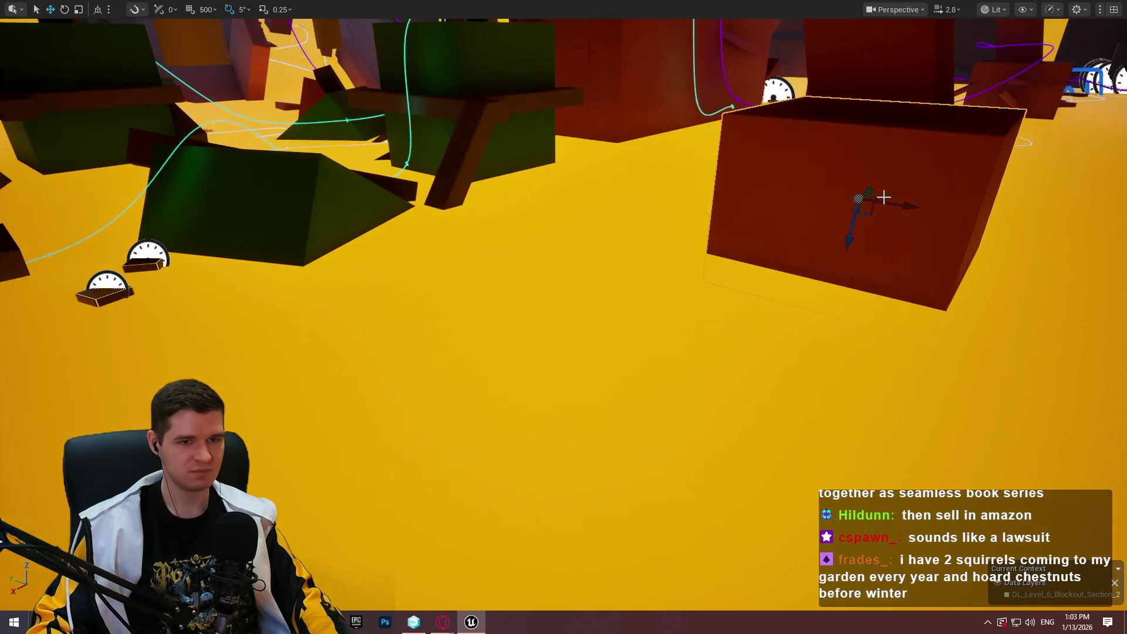
{"action": "left_click_drag", "start_coordinate": [878, 199], "coordinate": [464, 298]}
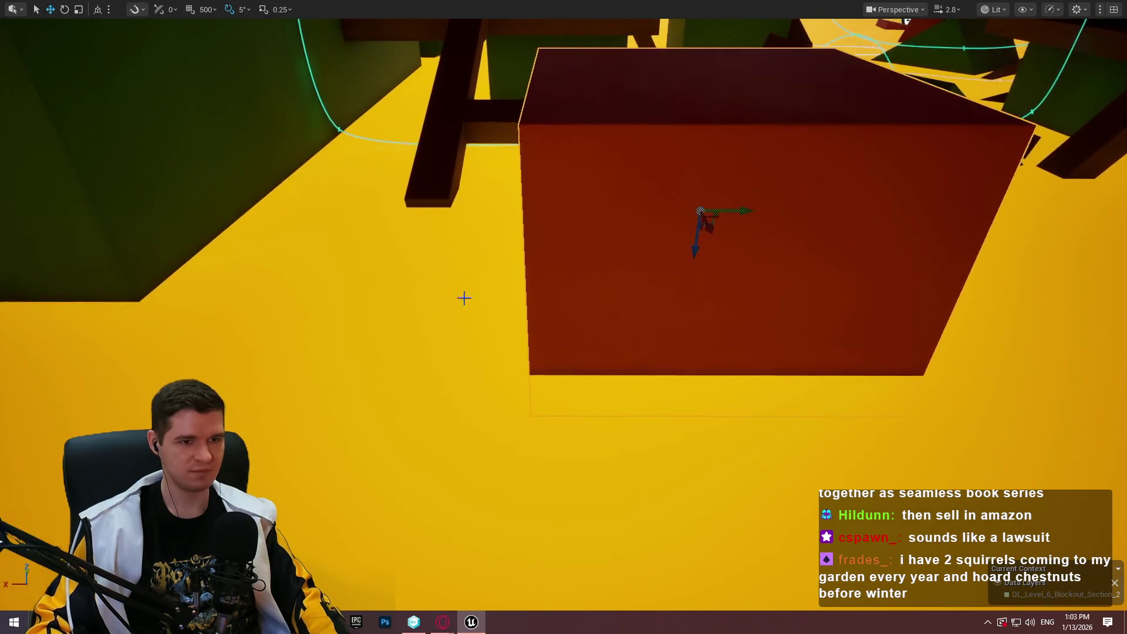
{"action": "left_click_drag", "start_coordinate": [690, 166], "coordinate": [668, 161]}
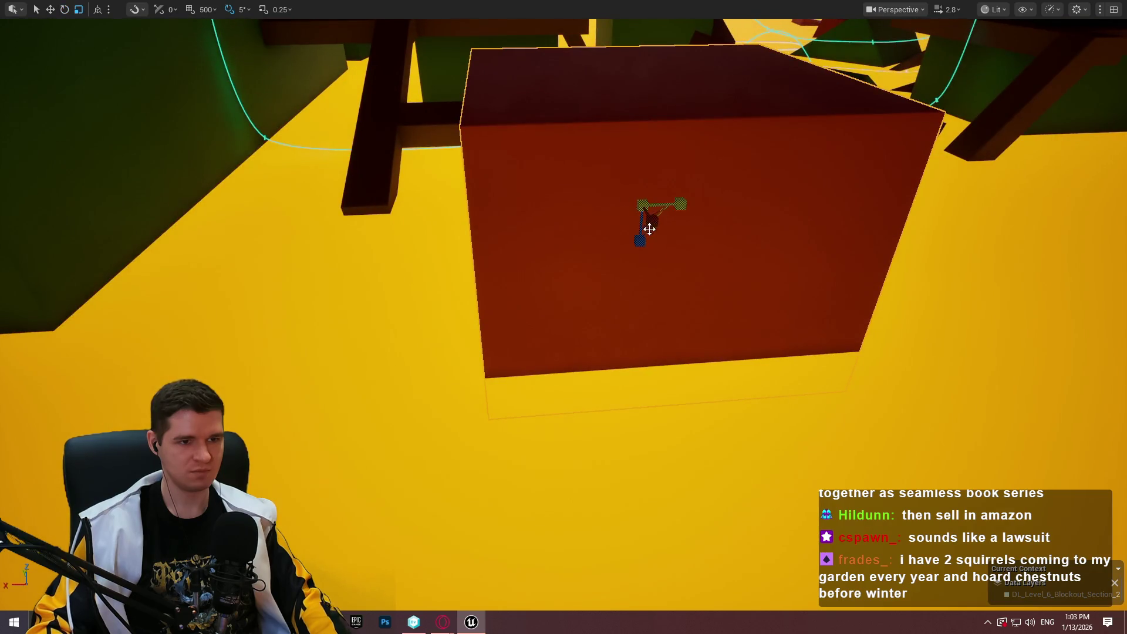
{"action": "left_click_drag", "start_coordinate": [652, 221], "coordinate": [634, 240]}
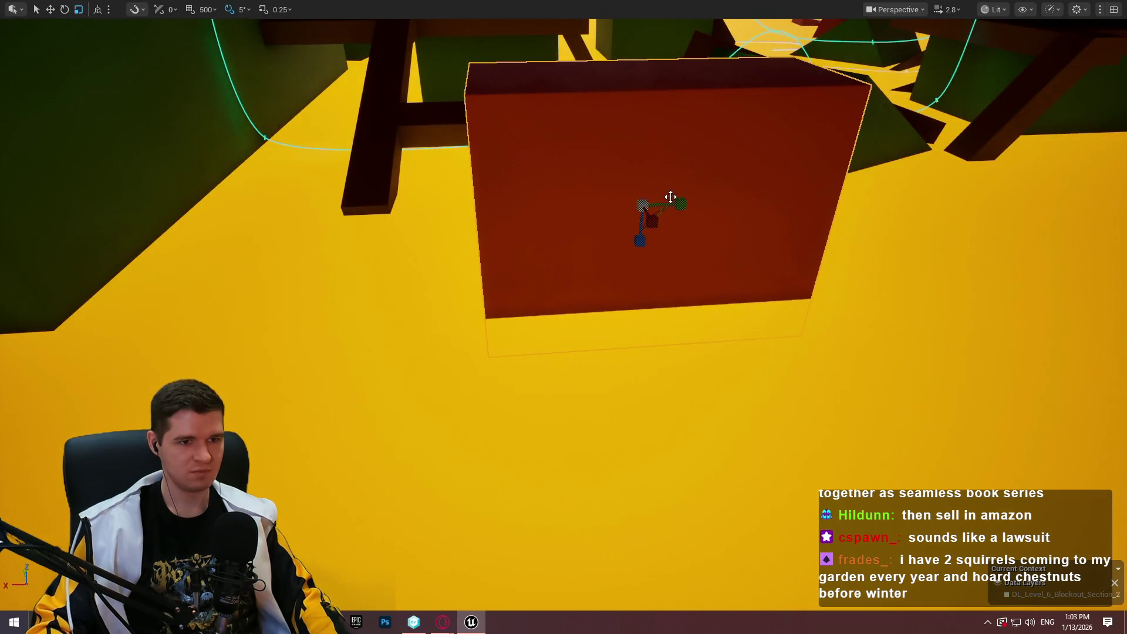
{"action": "mouse_move", "coordinate": [670, 197]}
{"action": "left_mouse_down"}
{"action": "mouse_move", "coordinate": [780, 207]}
{"action": "mouse_move", "coordinate": [792, 223]}
{"action": "left_mouse_up"}
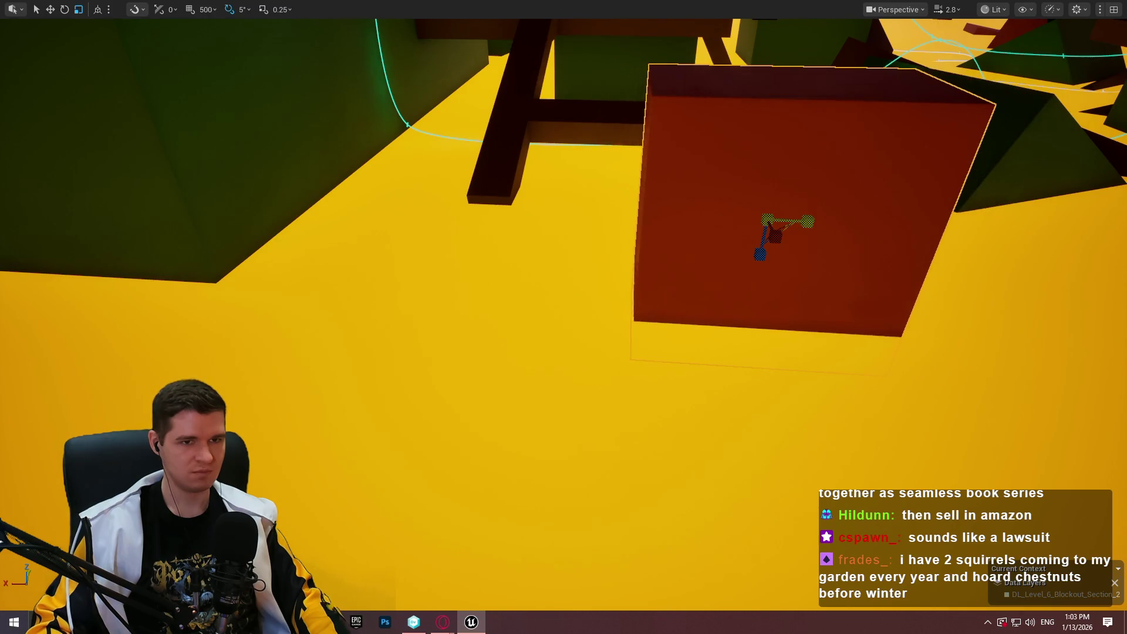
{"action": "left_click_drag", "start_coordinate": [754, 280], "coordinate": [759, 161]}
Move the red box near the gauge pickups, turn it another 30°, and raise it above the floor
{"action": "key", "text": "w"}
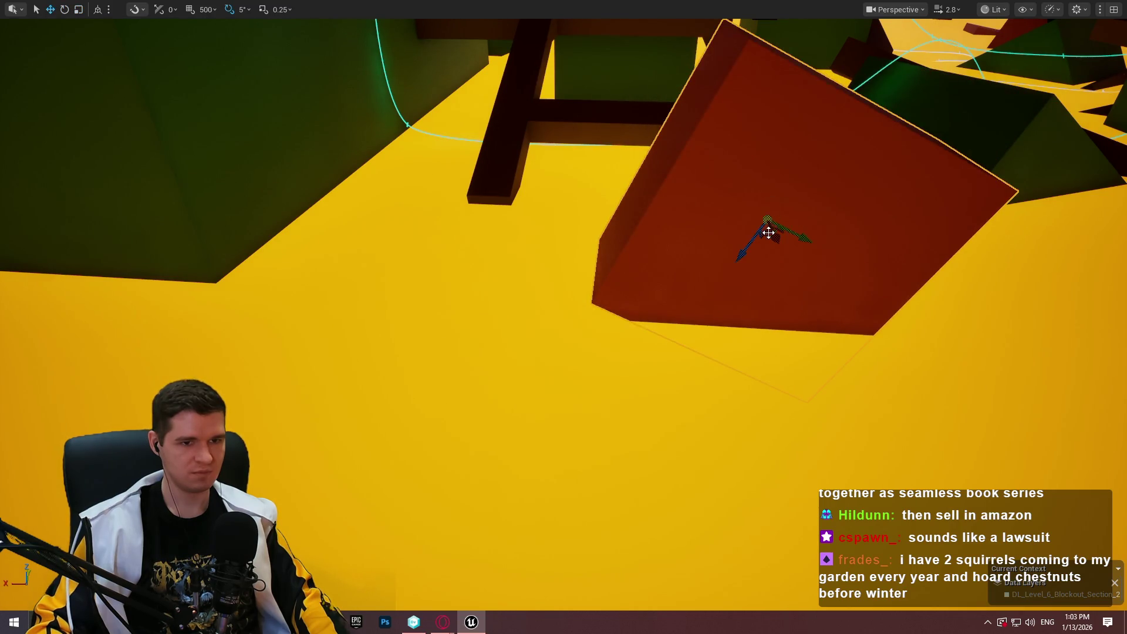
{"action": "left_click_drag", "start_coordinate": [756, 244], "coordinate": [600, 344]}
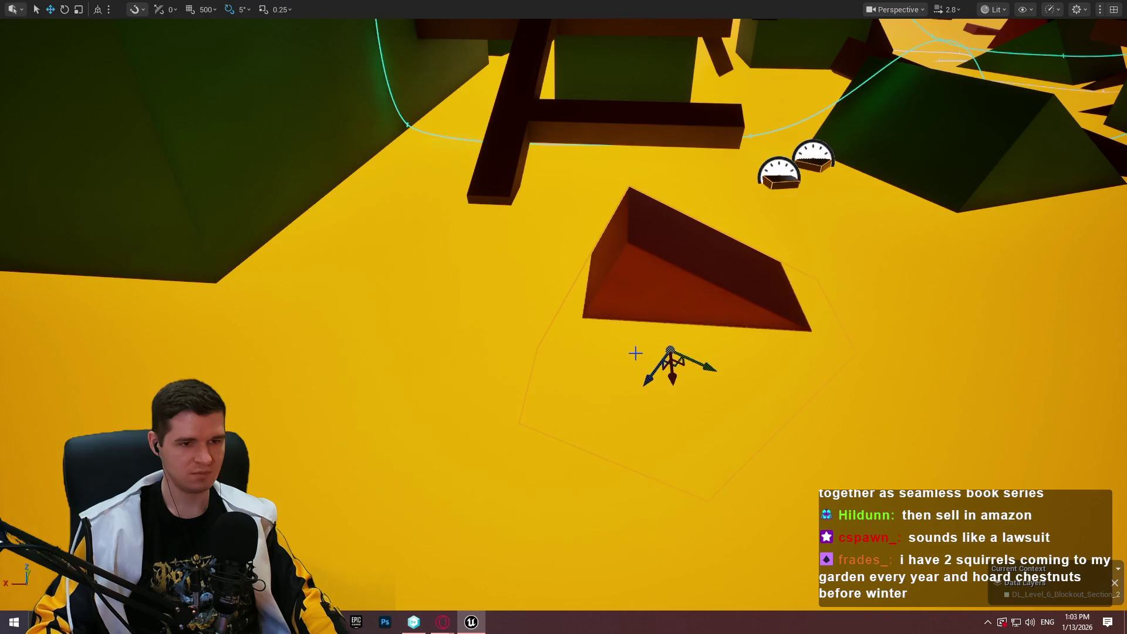
{"action": "mouse_move", "coordinate": [679, 363]}
{"action": "left_mouse_down"}
{"action": "mouse_move", "coordinate": [628, 268]}
{"action": "mouse_move", "coordinate": [616, 293]}
{"action": "left_mouse_up"}
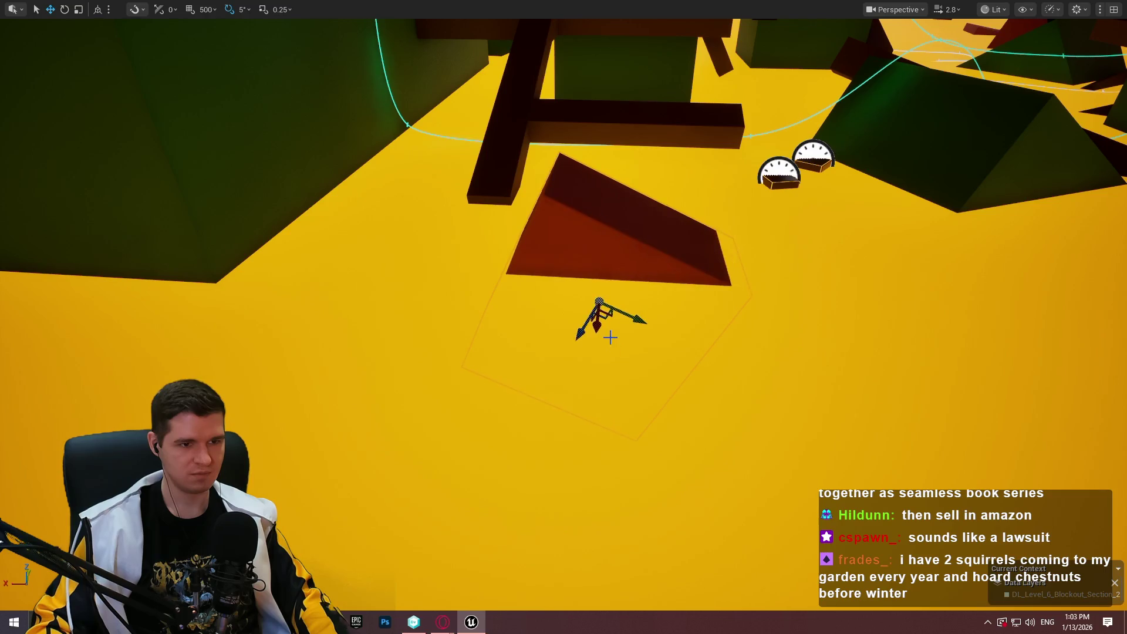
{"action": "left_click_drag", "start_coordinate": [591, 333], "coordinate": [629, 351]}
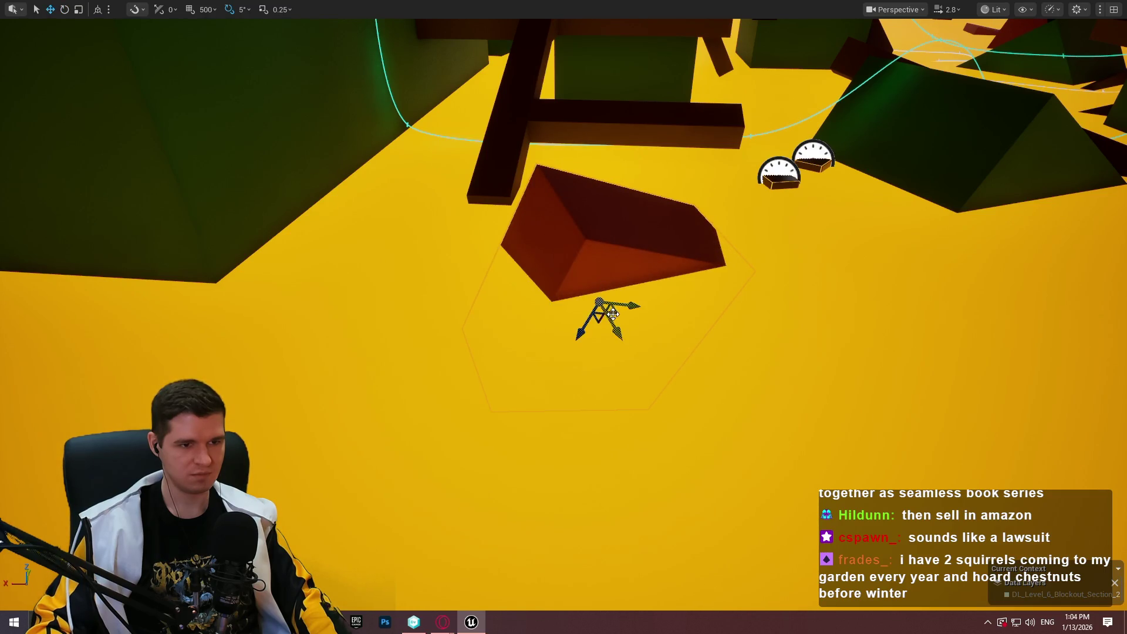
{"action": "left_click_drag", "start_coordinate": [612, 314], "coordinate": [757, 316]}
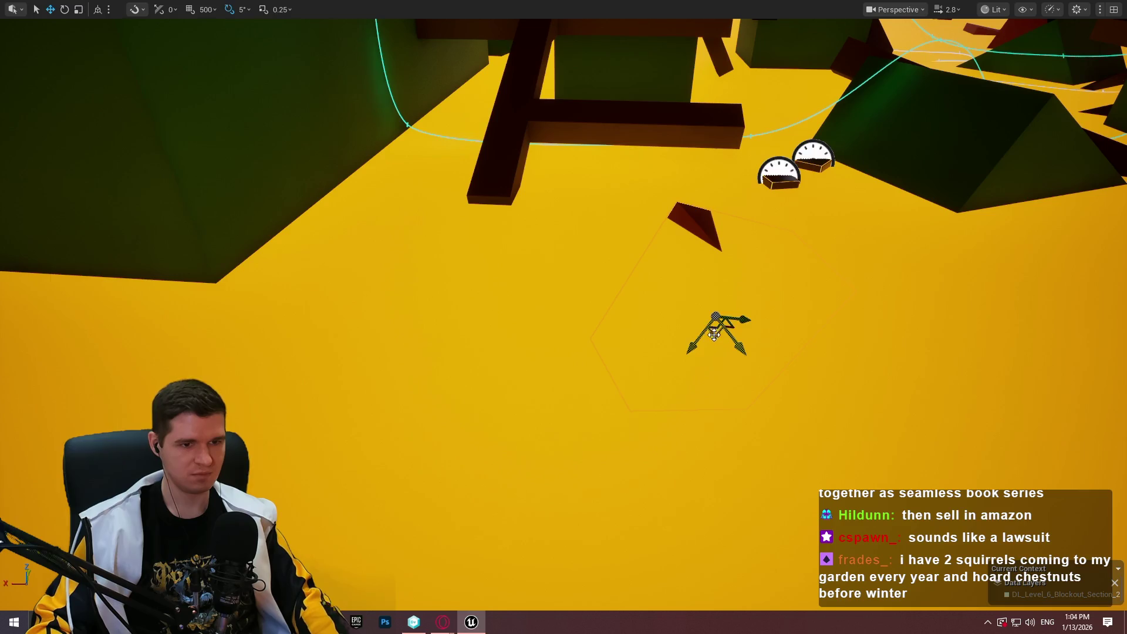
{"action": "left_click_drag", "start_coordinate": [721, 287], "coordinate": [715, 255]}
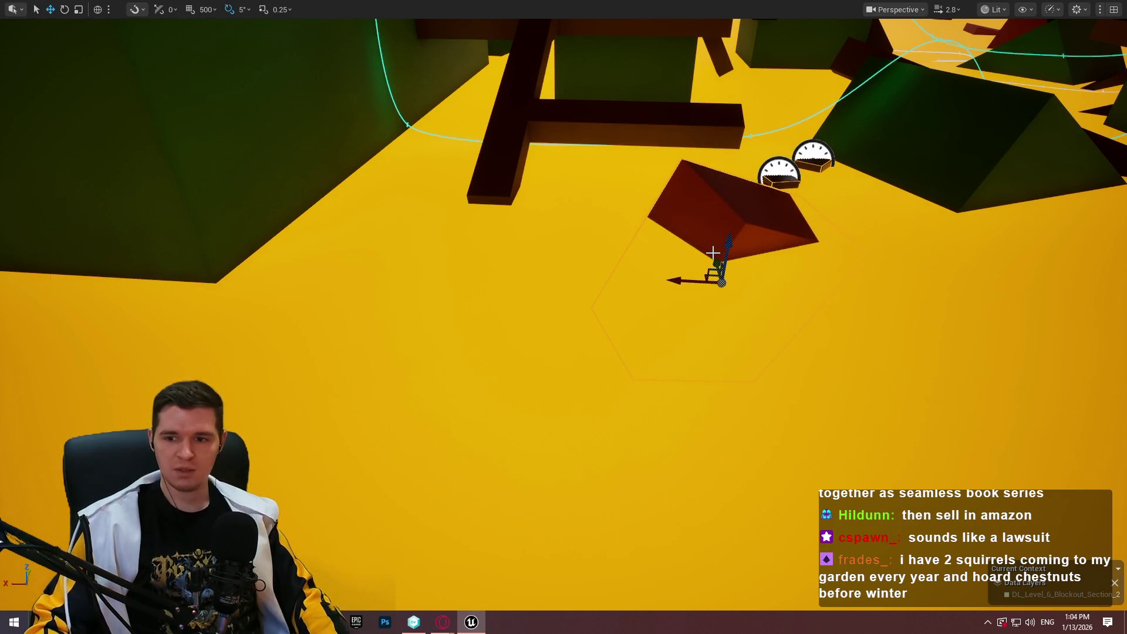
{"action": "left_click_drag", "start_coordinate": [664, 338], "coordinate": [669, 328]}
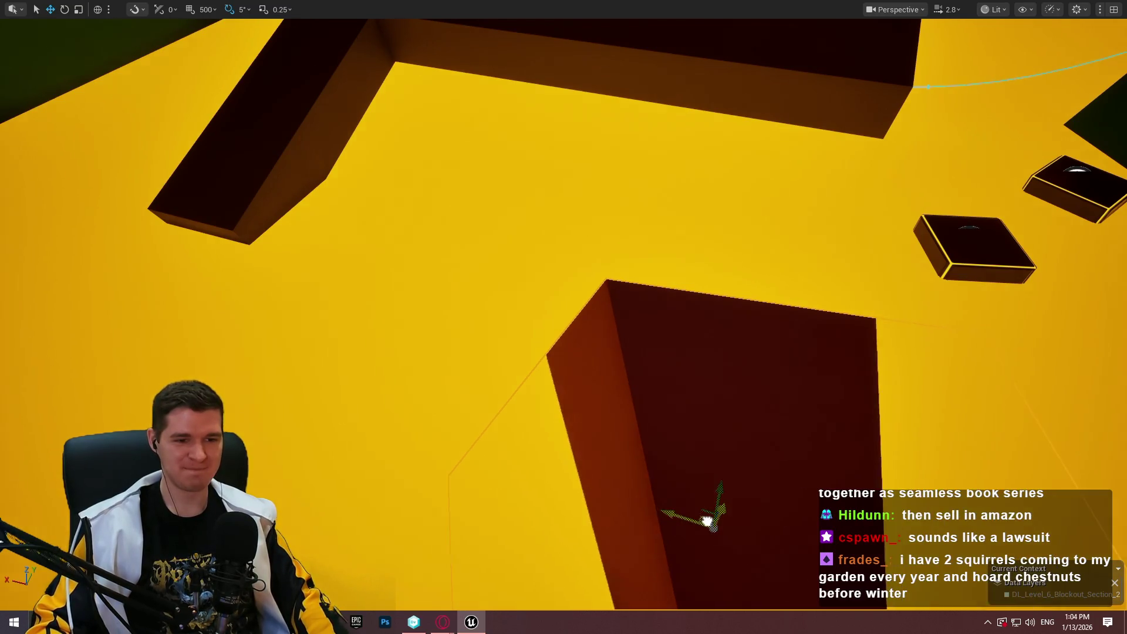
Slide the large dark block left, rotate it slightly, then select the small gauge box for moving
{"action": "mouse_move", "coordinate": [724, 499]}
{"action": "left_mouse_down"}
{"action": "mouse_move", "coordinate": [699, 524]}
{"action": "mouse_move", "coordinate": [628, 519]}
{"action": "left_mouse_up"}
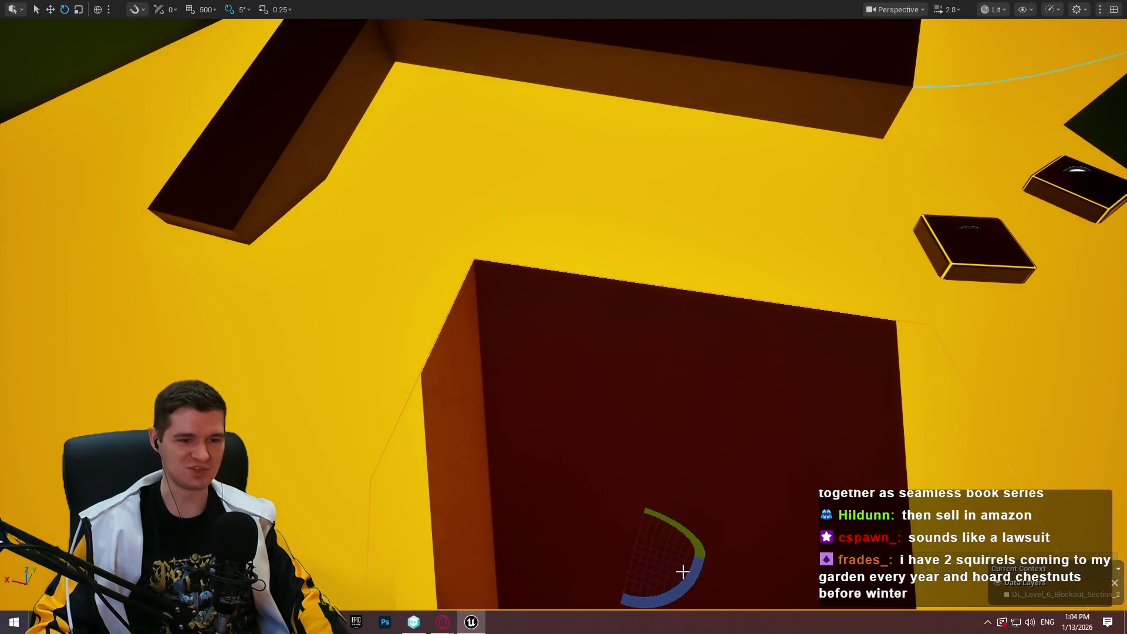
{"action": "left_click_drag", "start_coordinate": [683, 571], "coordinate": [738, 543]}
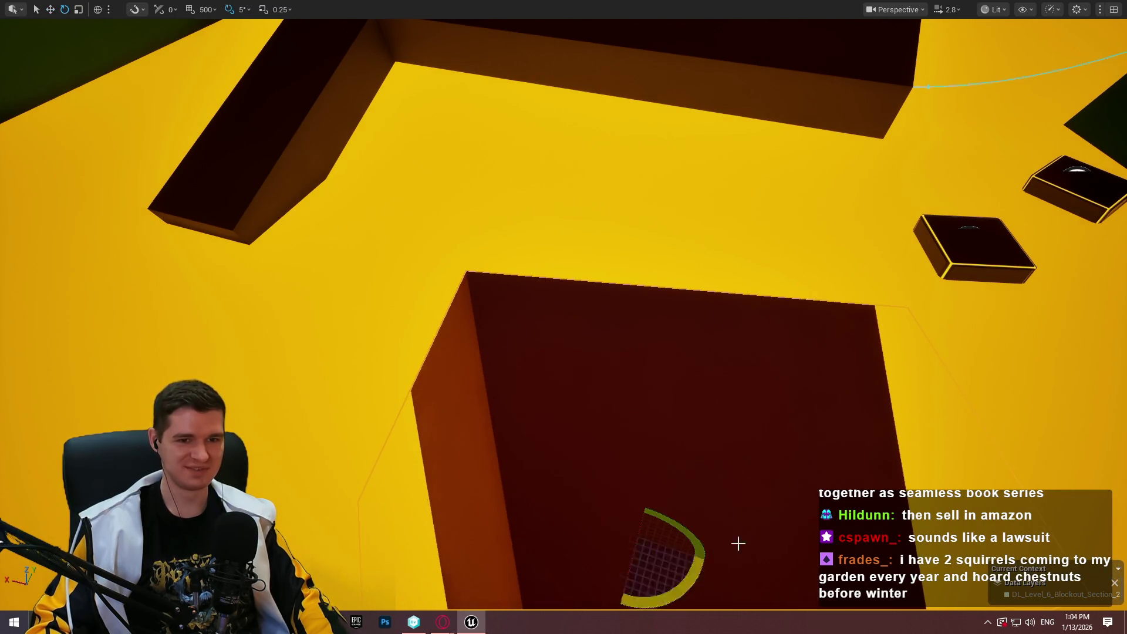
{"action": "left_click", "coordinate": [970, 249]}
{"action": "key", "text": "w"}
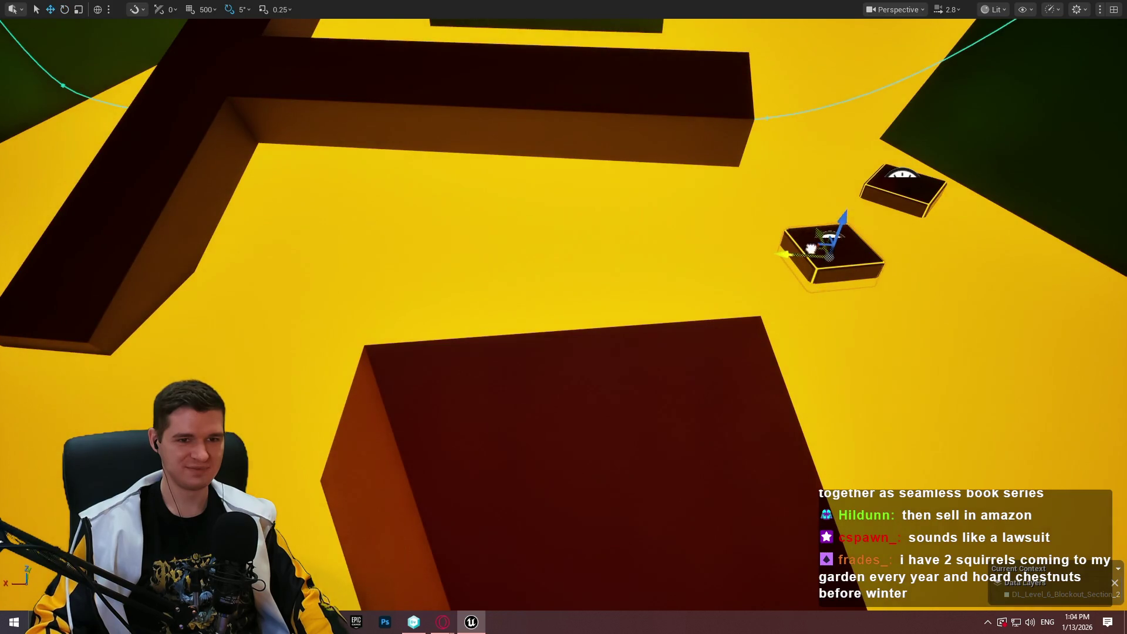
Zoom and orbit the view to frame the selected block on the floor
{"action": "scroll", "coordinate": [869, 274], "scroll_direction": "down", "scroll_amount": 3}
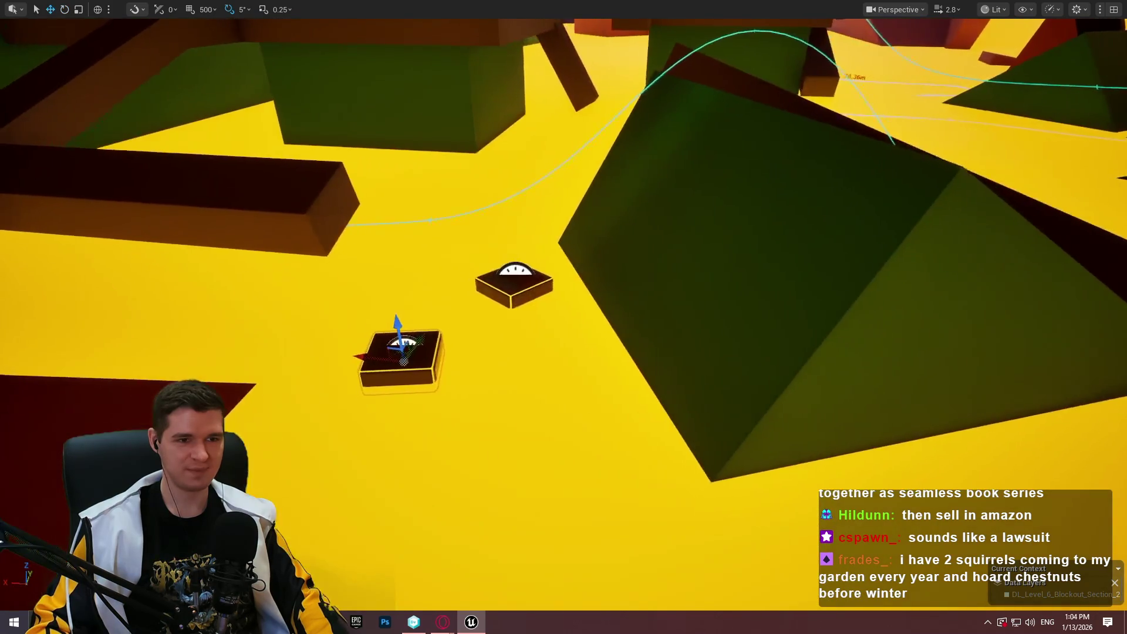
{"action": "scroll", "coordinate": [564, 316], "scroll_direction": "up", "scroll_amount": 3}
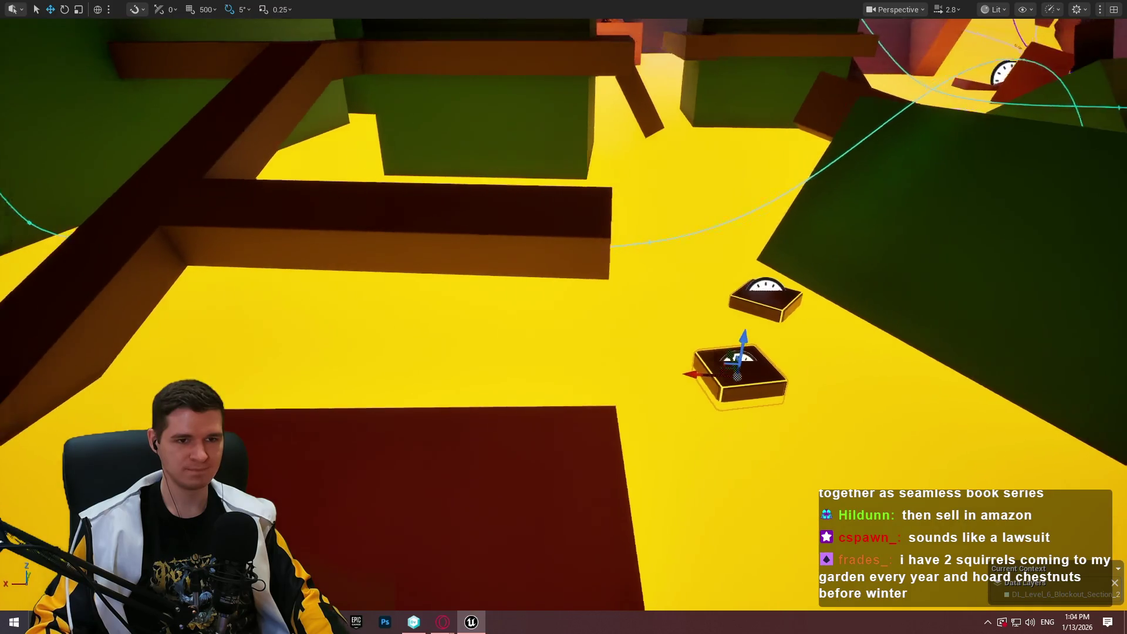
{"action": "scroll", "coordinate": [564, 317], "scroll_direction": "down", "scroll_amount": 3}
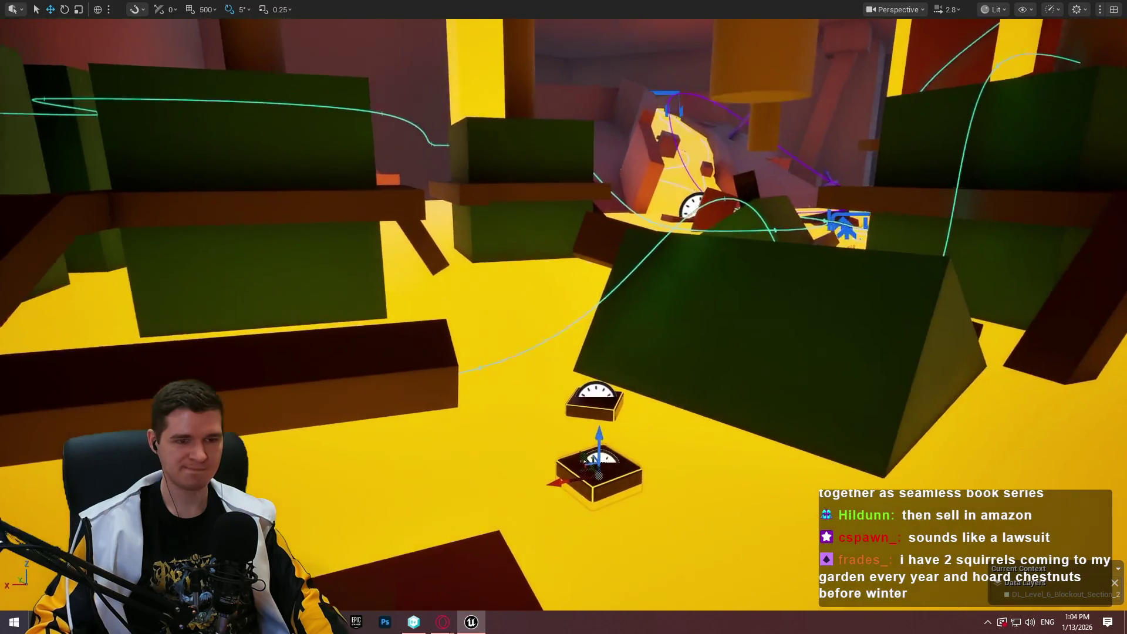
{"action": "scroll", "coordinate": [889, 165], "scroll_direction": "up", "scroll_amount": 5}
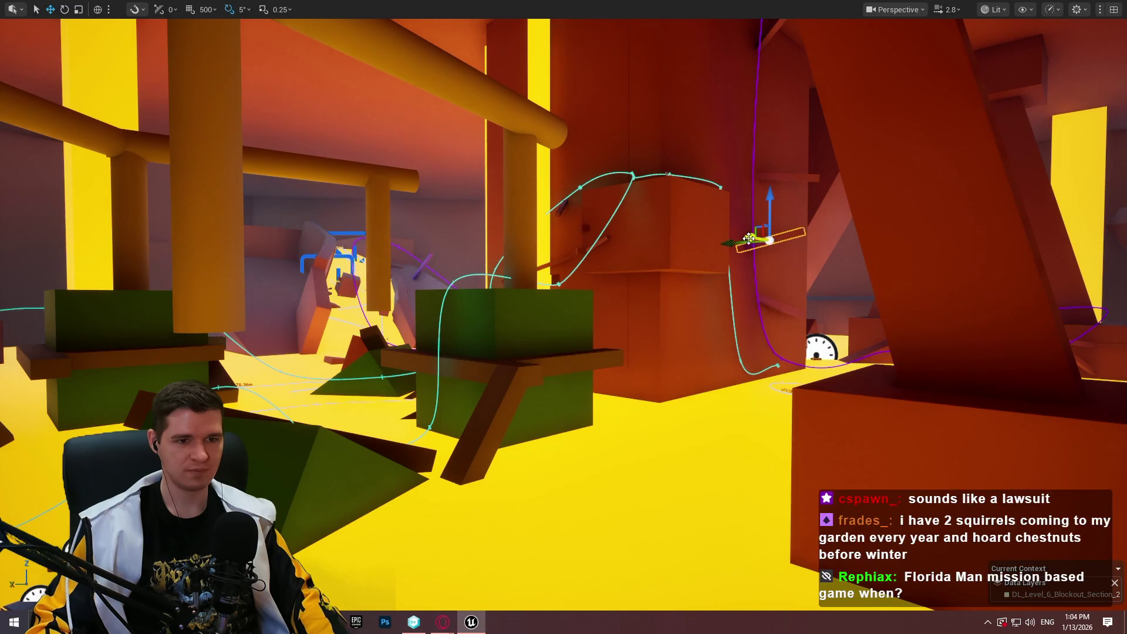
{"action": "mouse_move", "coordinate": [98, 317]}
{"action": "left_mouse_down"}
{"action": "mouse_move", "coordinate": [106, 270]}
{"action": "mouse_move", "coordinate": [118, 276]}
{"action": "mouse_move", "coordinate": [135, 352]}
{"action": "mouse_move", "coordinate": [141, 328]}
{"action": "left_mouse_up"}
{"action": "scroll", "coordinate": [596, 208], "scroll_direction": "up", "scroll_amount": 3}
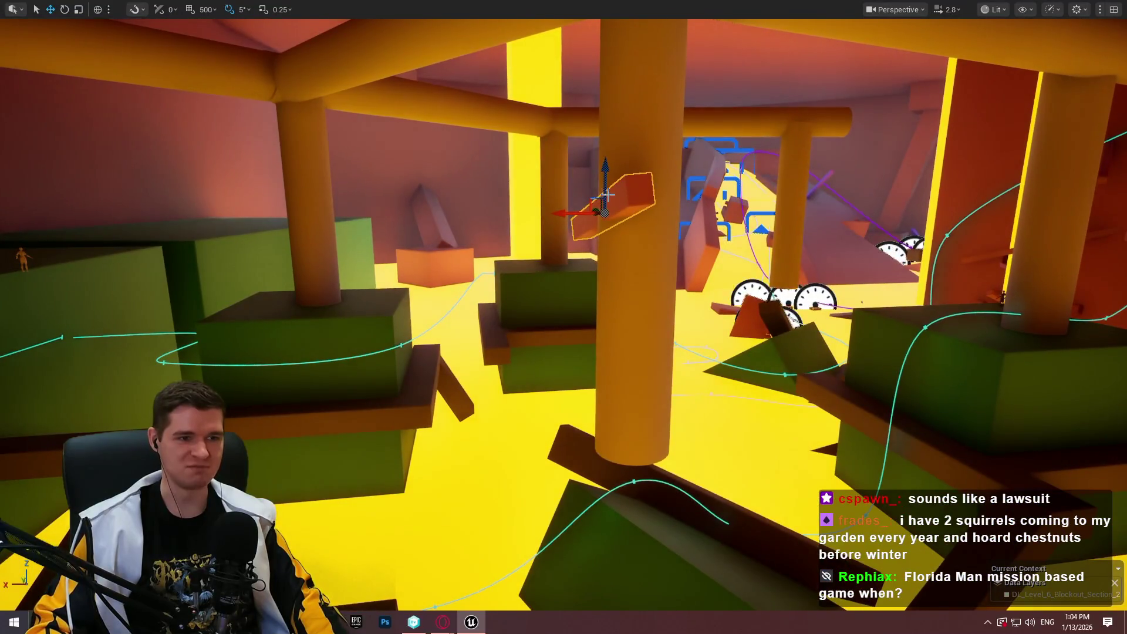
{"action": "left_click_drag", "start_coordinate": [418, 234], "coordinate": [587, 125]}
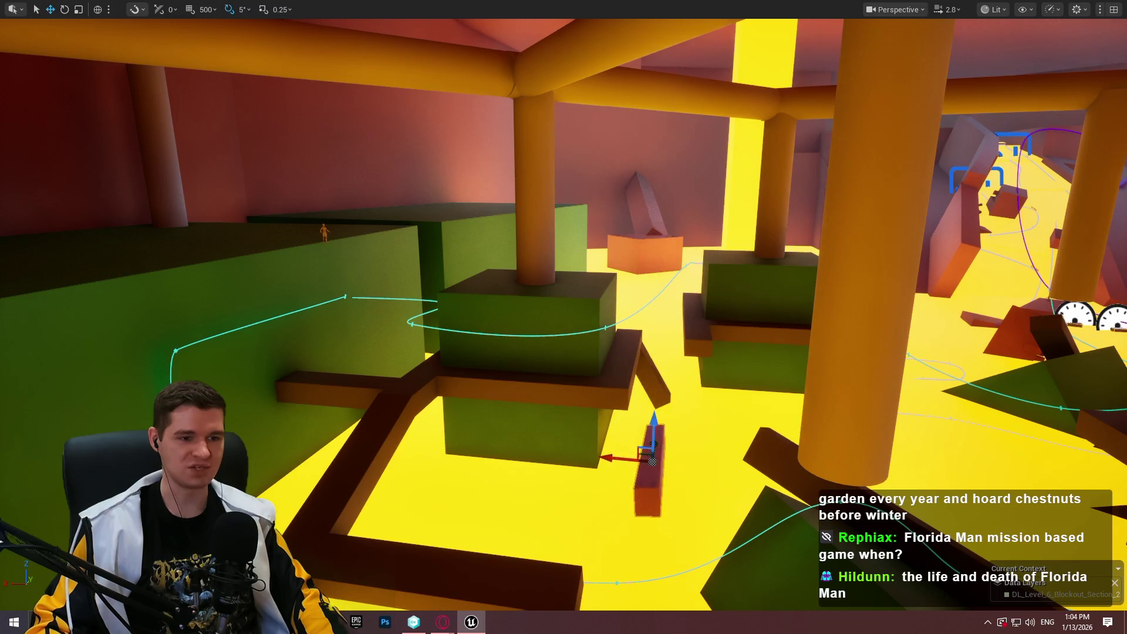
{"action": "mouse_move", "coordinate": [962, 176]}
{"action": "left_mouse_down"}
{"action": "mouse_move", "coordinate": [962, 212]}
{"action": "mouse_move", "coordinate": [451, 287]}
{"action": "mouse_move", "coordinate": [471, 260]}
{"action": "left_mouse_up"}
Stand the red plank upright as a pillar, sink it into the platform, and tilt it -15° then 20°
{"action": "key", "text": "e"}
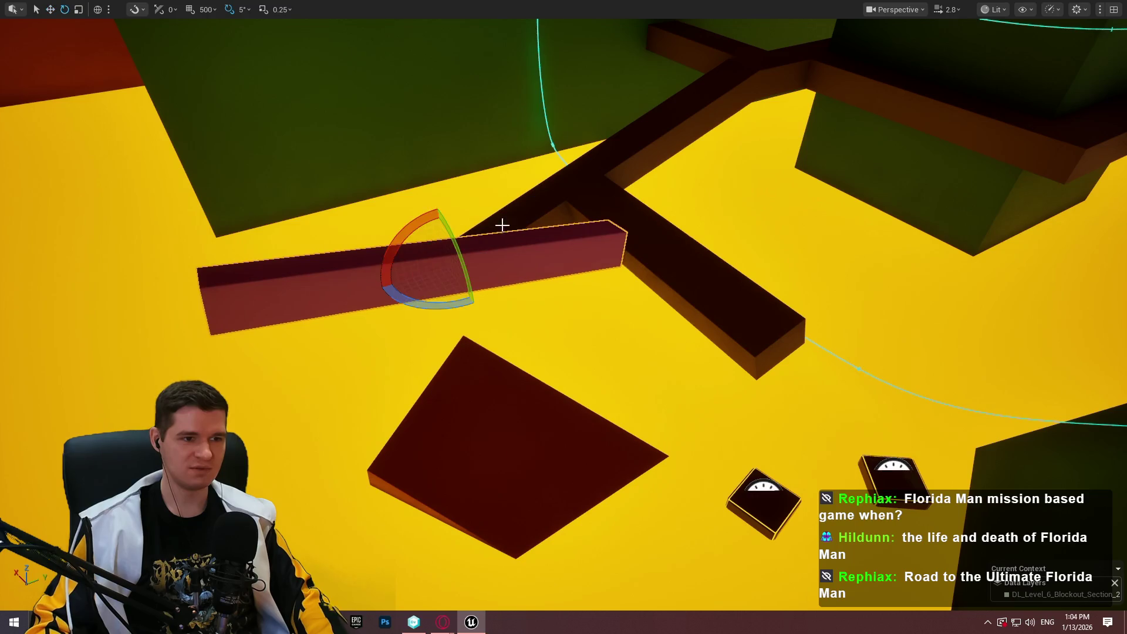
{"action": "mouse_move", "coordinate": [421, 228]}
{"action": "left_mouse_down"}
{"action": "mouse_move", "coordinate": [510, 230]}
{"action": "mouse_move", "coordinate": [493, 251]}
{"action": "left_mouse_up"}
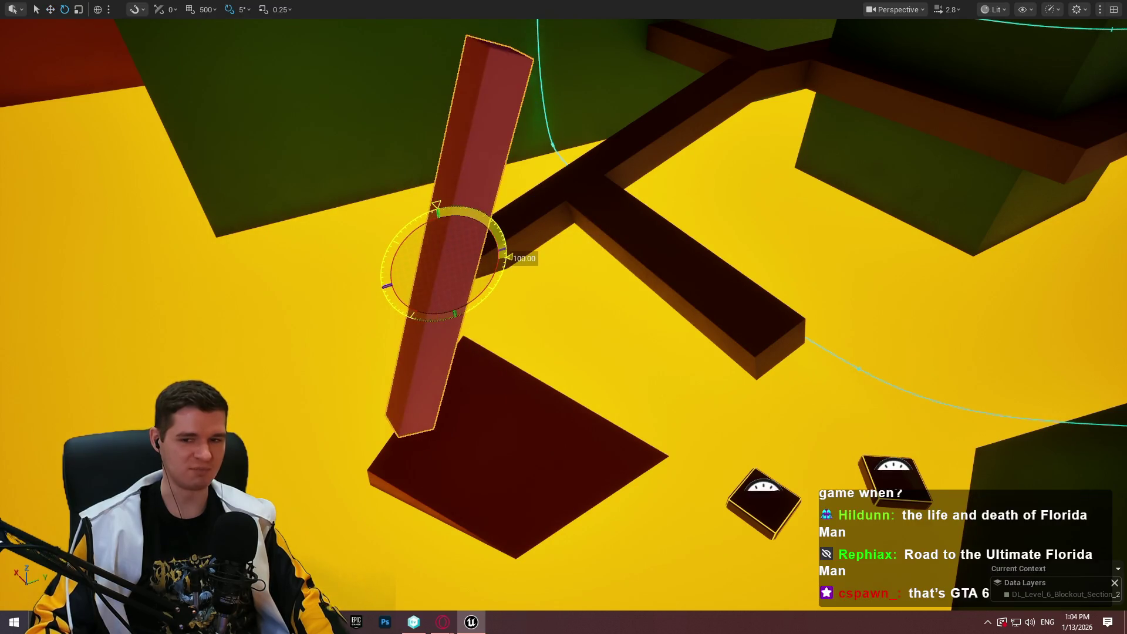
{"action": "left_click_drag", "start_coordinate": [513, 186], "coordinate": [514, 186]}
{"action": "key", "text": "r"}
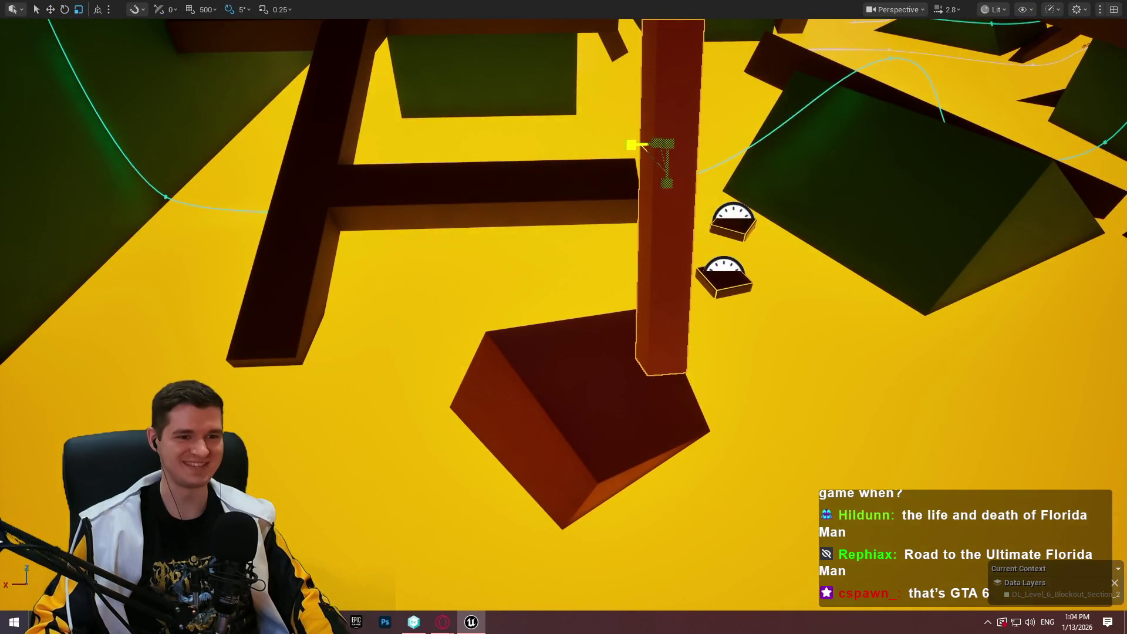
{"action": "left_click_drag", "start_coordinate": [674, 101], "coordinate": [653, 294]}
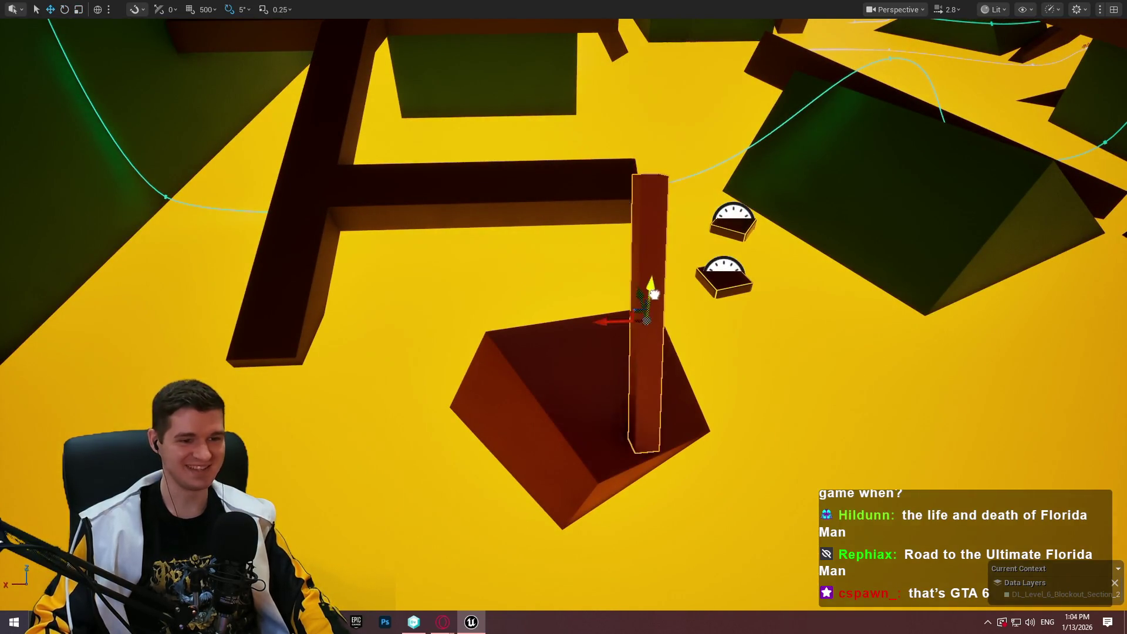
{"action": "key", "text": "e"}
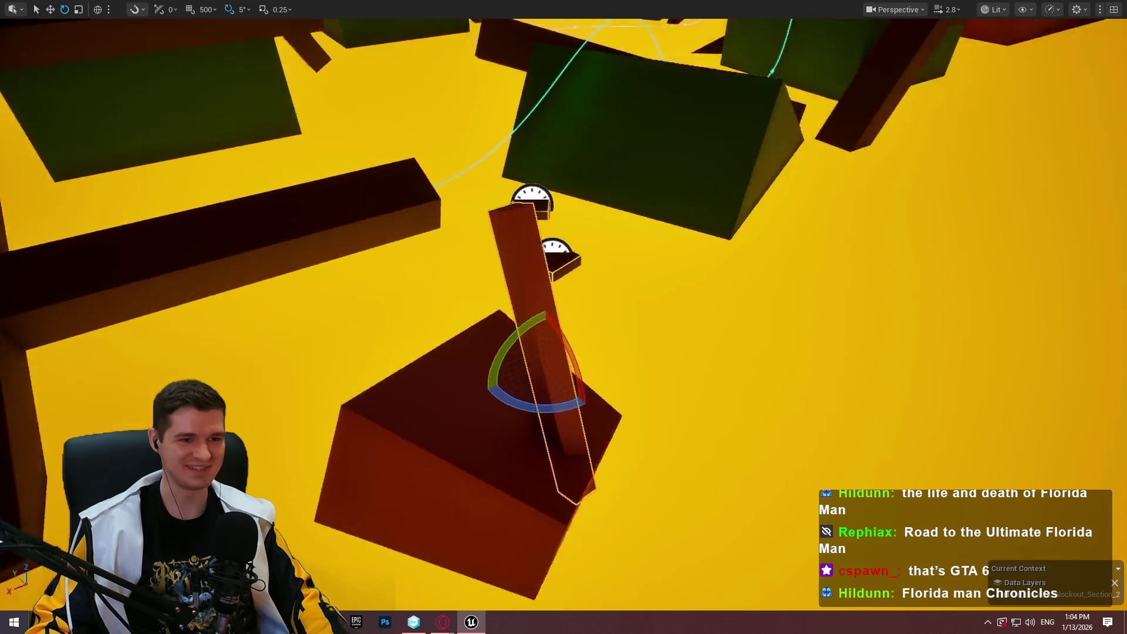
{"action": "left_click_drag", "start_coordinate": [814, 306], "coordinate": [795, 290]}
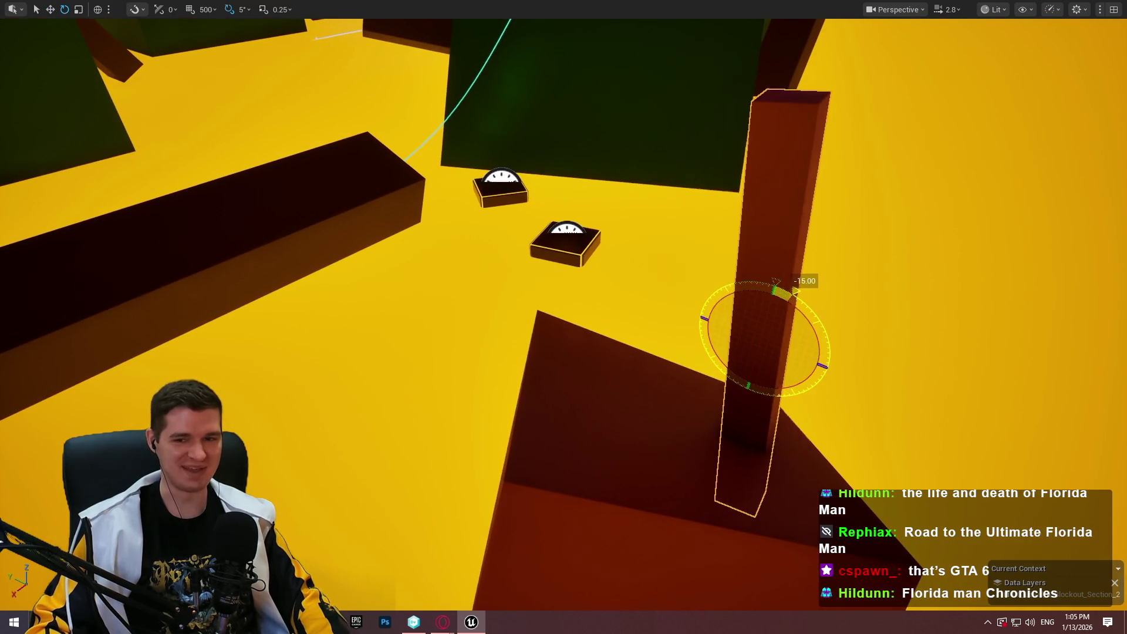
{"action": "mouse_move", "coordinate": [761, 340]}
{"action": "left_mouse_down"}
{"action": "mouse_move", "coordinate": [777, 352]}
{"action": "mouse_move", "coordinate": [747, 379]}
{"action": "mouse_move", "coordinate": [749, 442]}
{"action": "mouse_move", "coordinate": [767, 399]}
{"action": "mouse_move", "coordinate": [430, 335]}
{"action": "mouse_move", "coordinate": [569, 351]}
{"action": "left_mouse_up"}
{"action": "left_click_drag", "start_coordinate": [577, 306], "coordinate": [531, 348]}
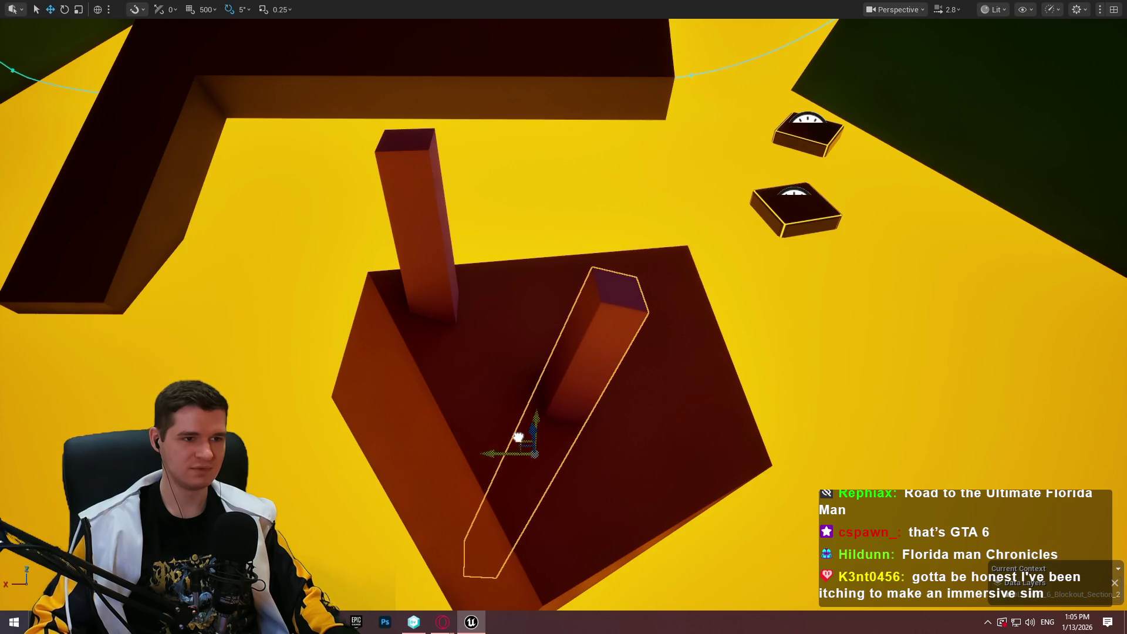
Start a Play From Here playtest from the dark platform
{"action": "mouse_move", "coordinate": [518, 437]}
{"action": "left_mouse_down"}
{"action": "mouse_move", "coordinate": [481, 382]}
{"action": "mouse_move", "coordinate": [475, 445]}
{"action": "mouse_move", "coordinate": [521, 284]}
{"action": "left_mouse_up"}
{"action": "right_click", "coordinate": [520, 284]}
{"action": "left_click", "coordinate": [639, 595]}
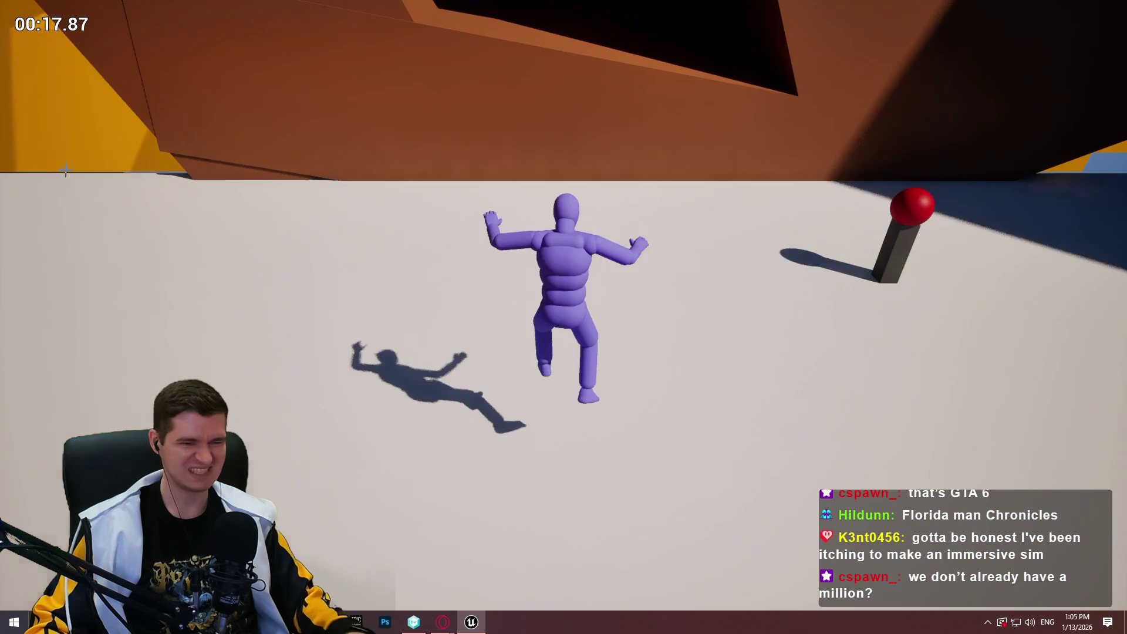
Stop the playtest with Esc and fly back over the floor with the F-shaped beams
{"action": "key", "text": "Escape"}
{"action": "scroll", "coordinate": [563, 317], "scroll_direction": "up", "scroll_amount": 5}
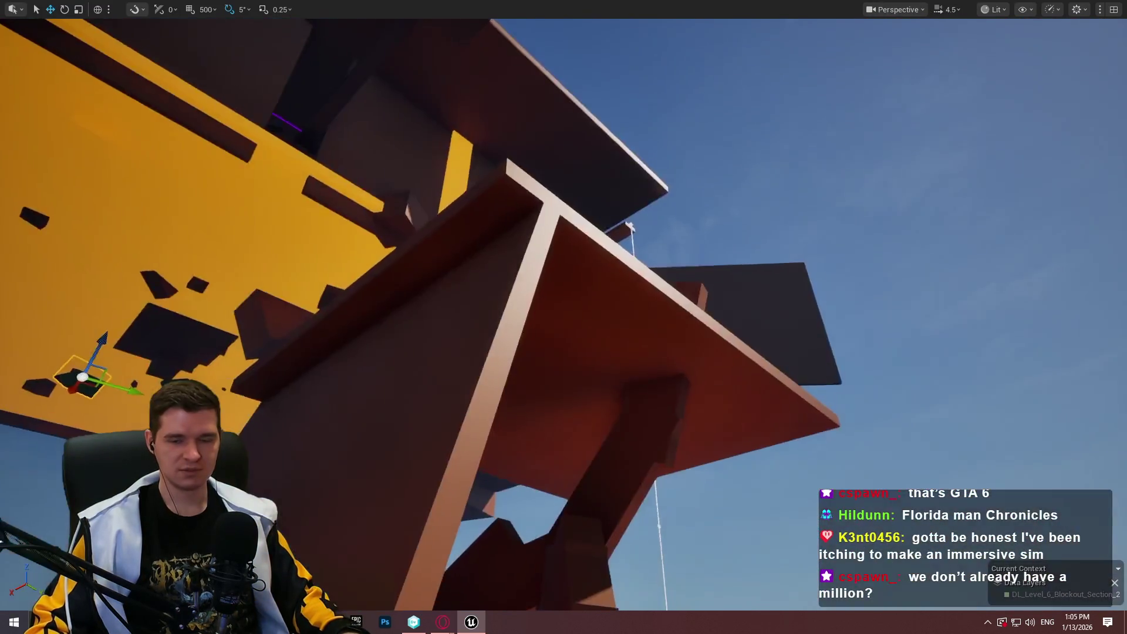
{"action": "key", "text": "w"}
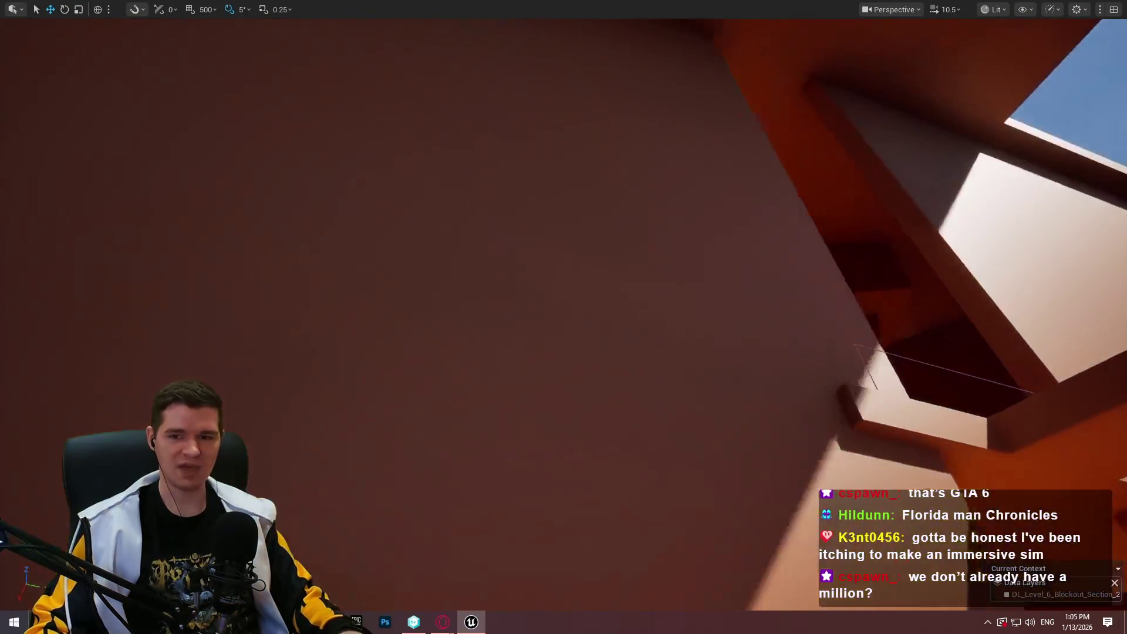
{"action": "key", "text": "w"}
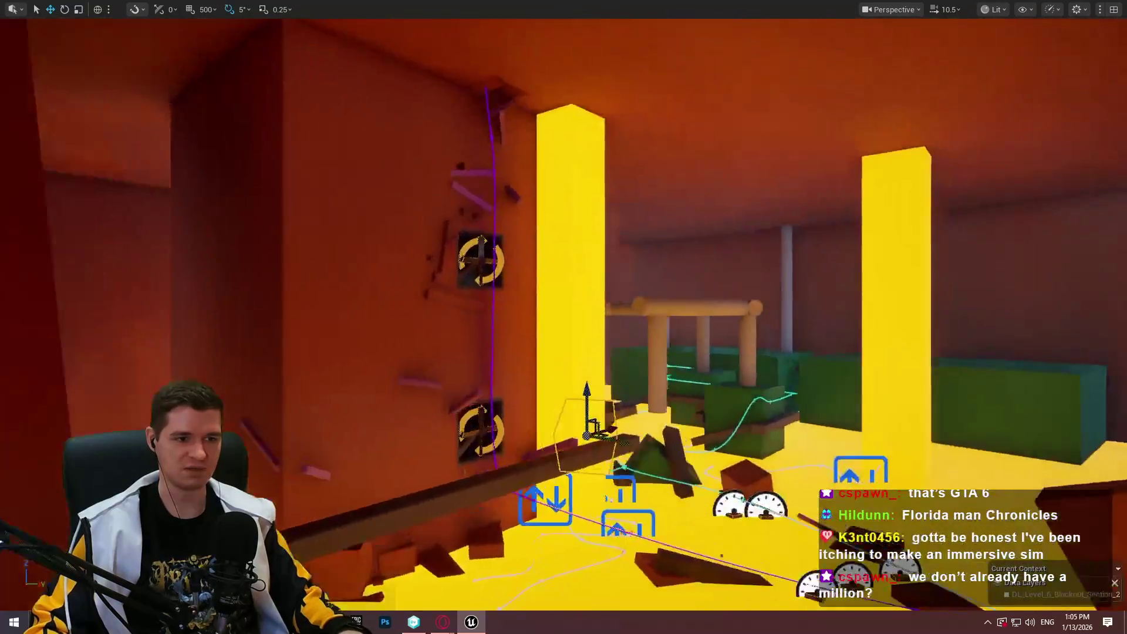
{"action": "key", "text": "s"}
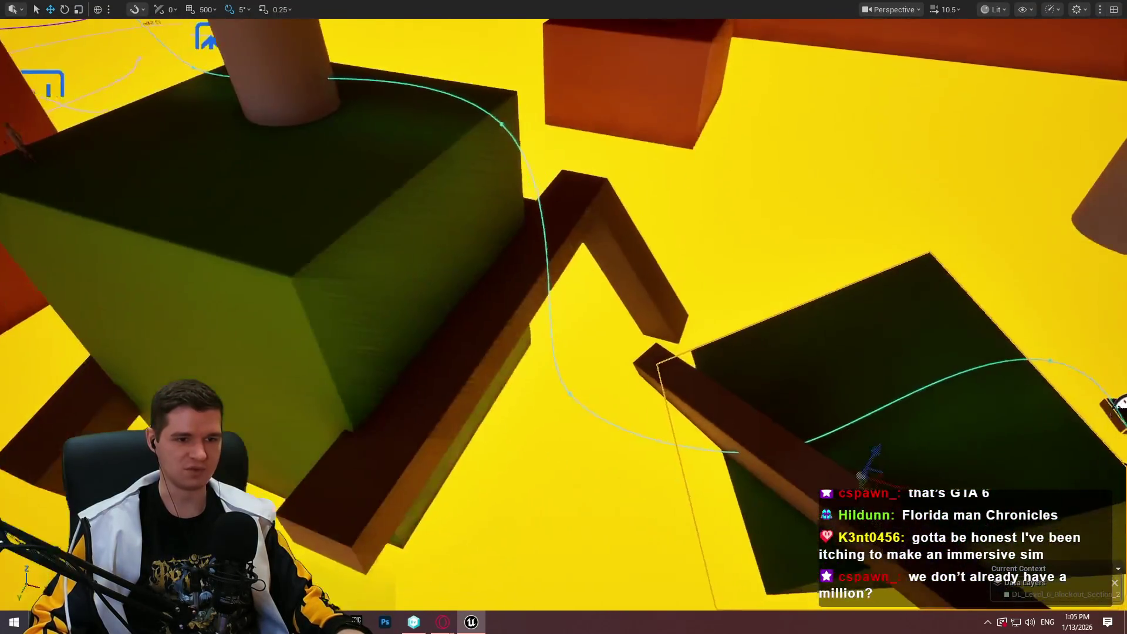
{"action": "key", "text": "s"}
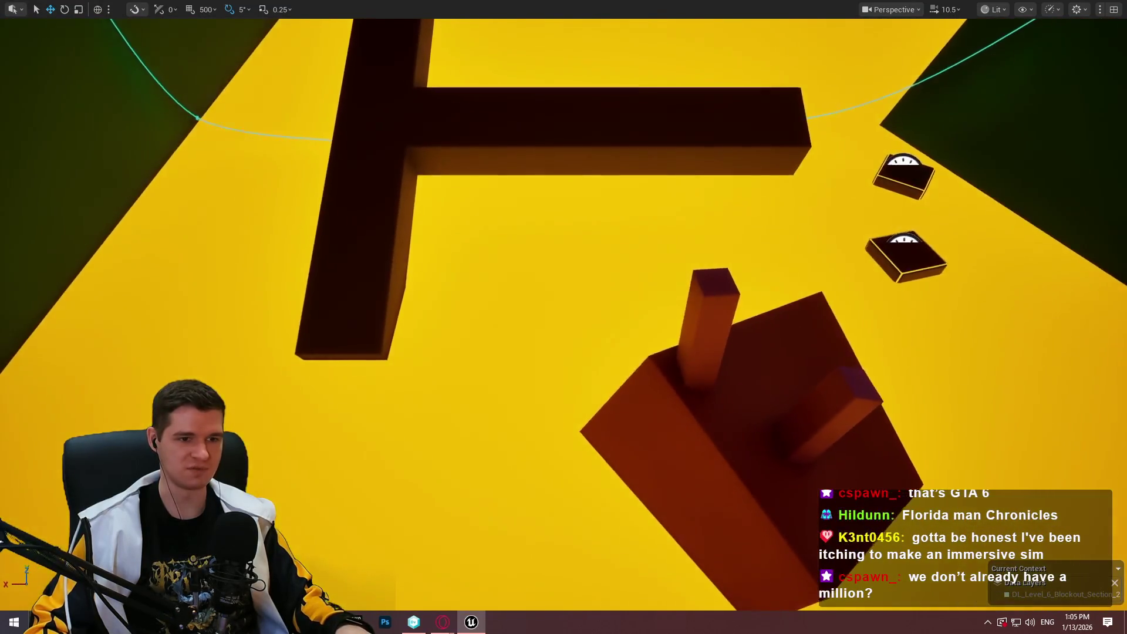
{"action": "key", "text": "d"}
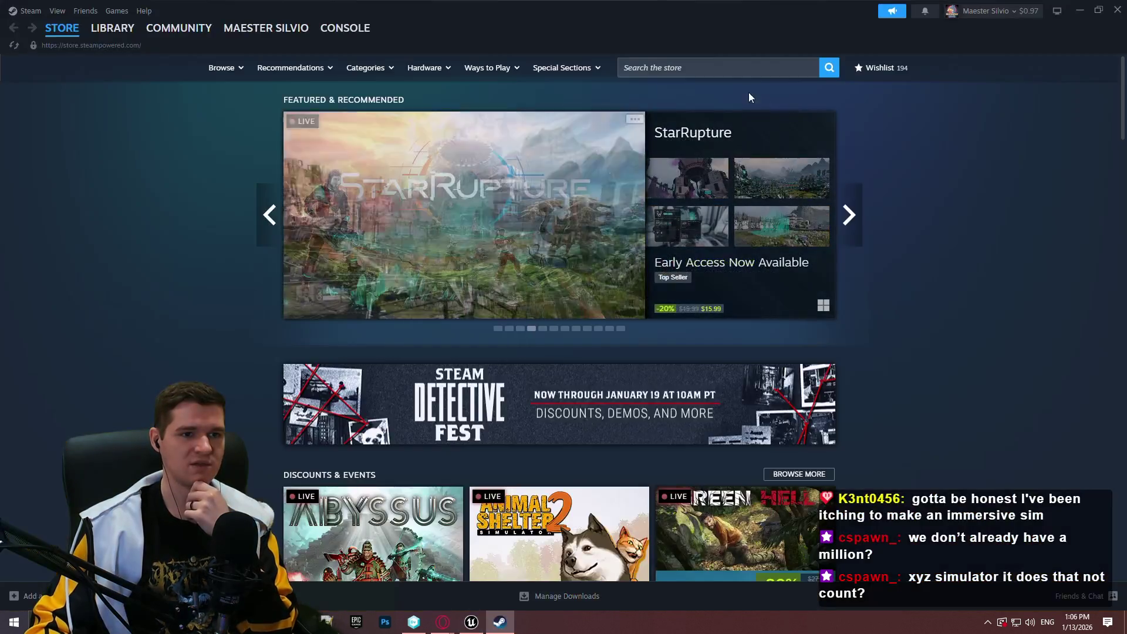
Search the Steam store for 'prey', open the Prey page, and view its main screenshot
{"action": "left_click", "coordinate": [739, 68]}
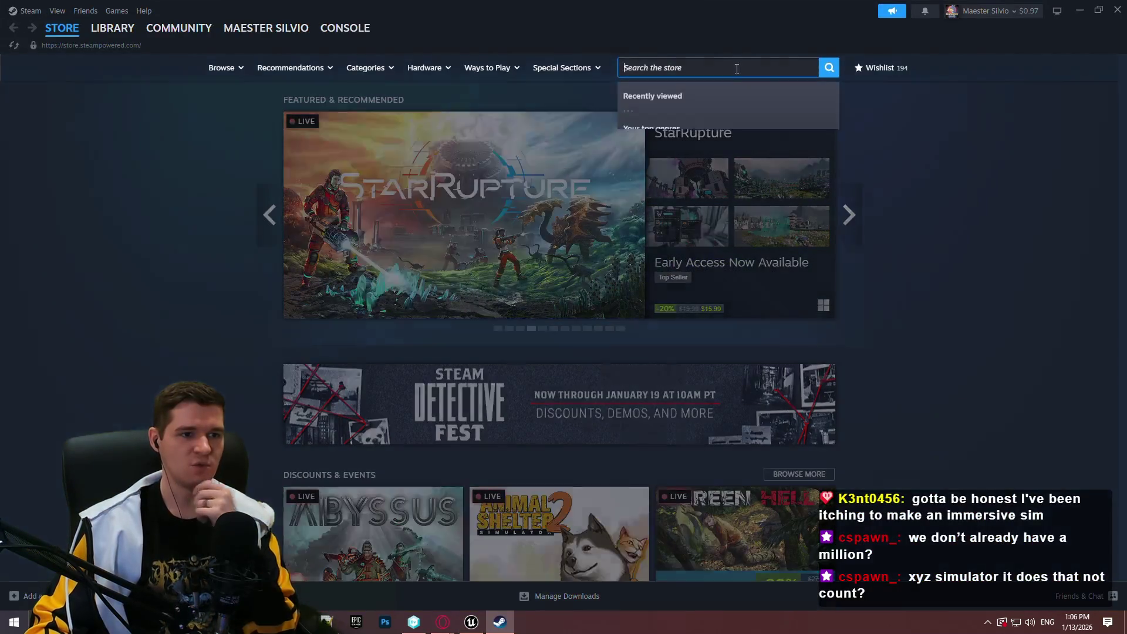
{"action": "type", "text": "prey"}
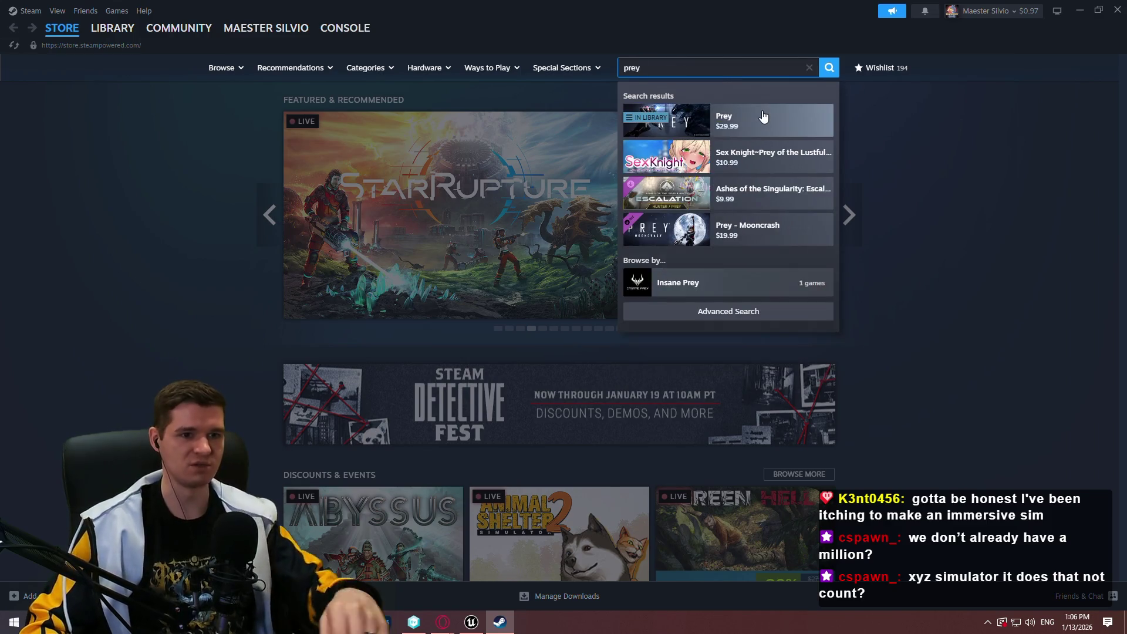
{"action": "left_click", "coordinate": [763, 117]}
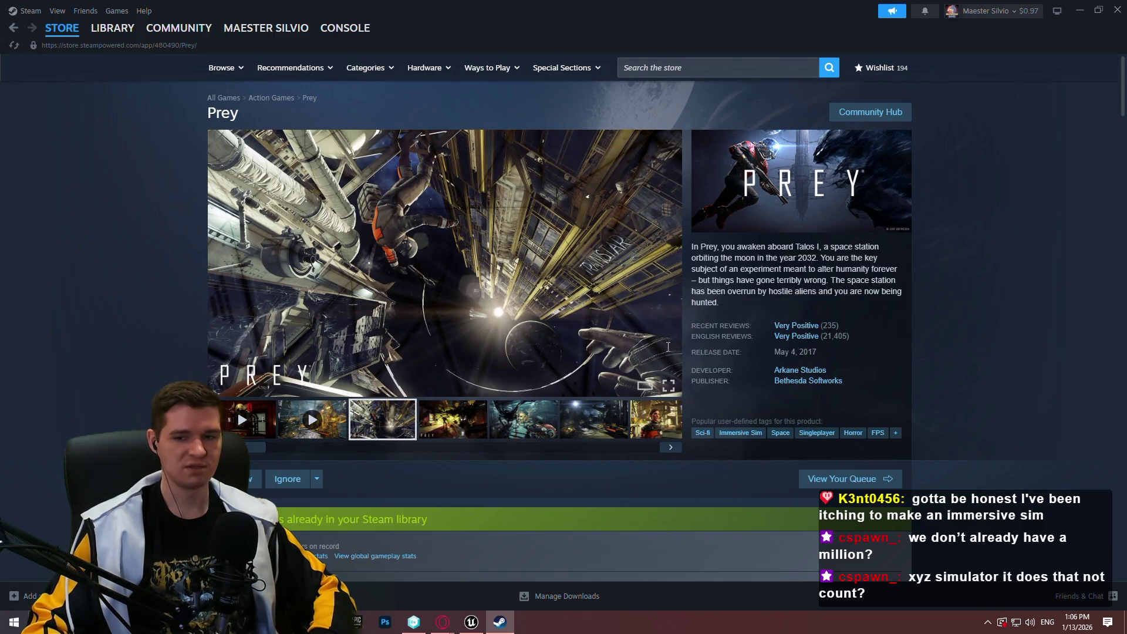
{"action": "left_click", "coordinate": [559, 380]}
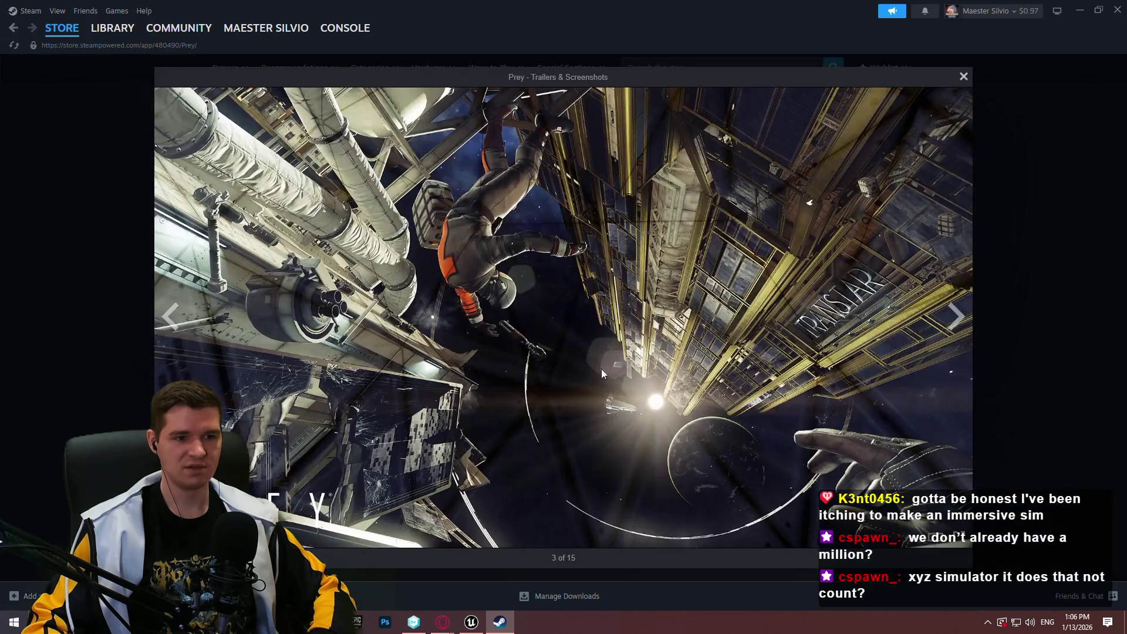
{"action": "left_click", "coordinate": [1029, 519]}
{"action": "scroll", "coordinate": [835, 405], "scroll_direction": "down", "scroll_amount": 5}
{"action": "scroll", "coordinate": [822, 390], "scroll_direction": "up", "scroll_amount": 5}
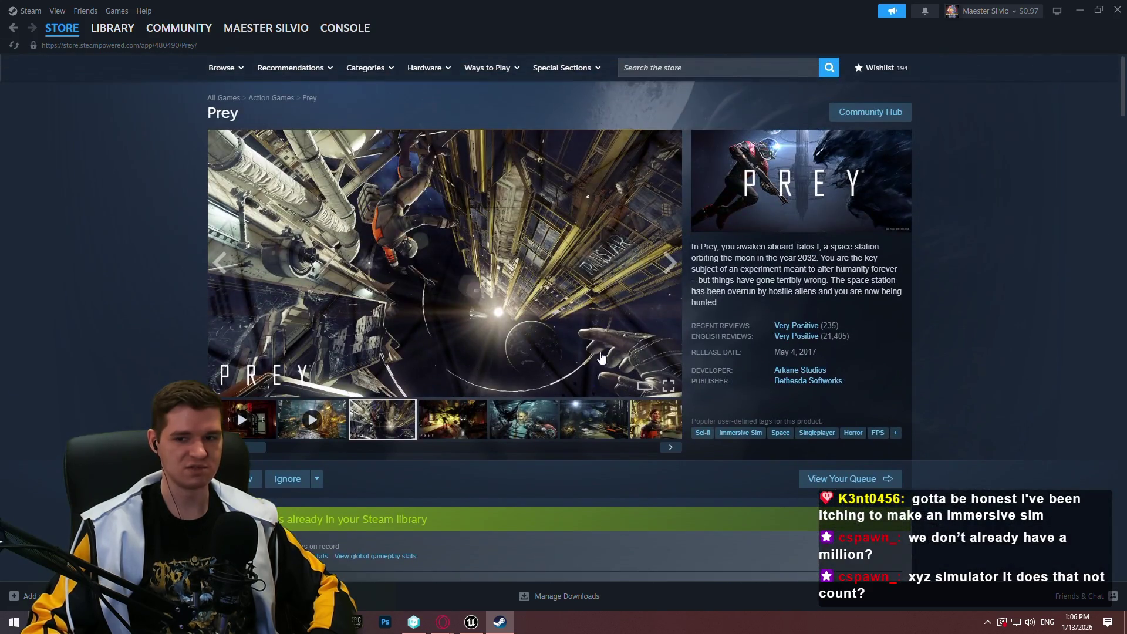
Page through Prey's screenshots from the fourth onward, then close Steam and switch to Opera GX
{"action": "left_click", "coordinate": [474, 427]}
{"action": "left_click", "coordinate": [528, 352]}
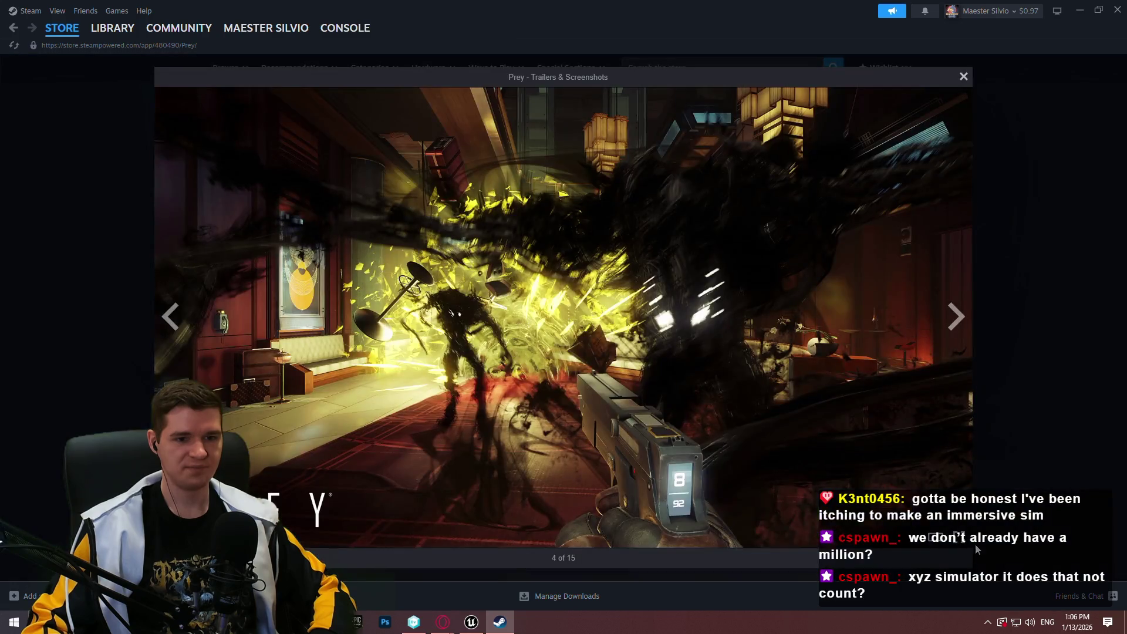
{"action": "left_click", "coordinate": [954, 319]}
{"action": "left_click", "coordinate": [953, 321]}
{"action": "left_click", "coordinate": [953, 323]}
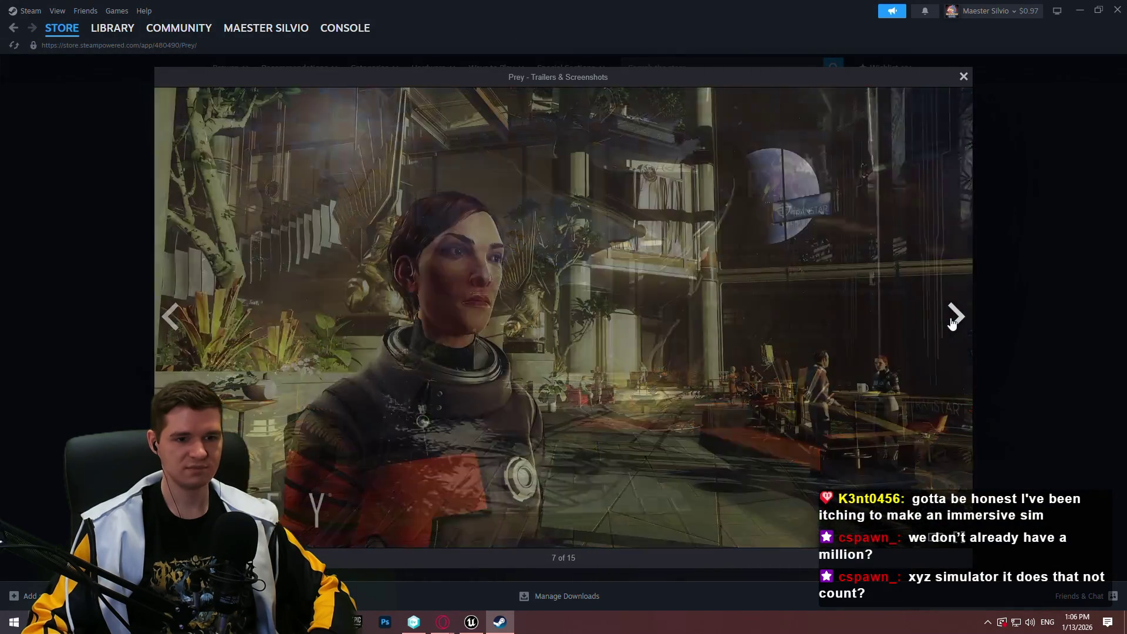
{"action": "left_click", "coordinate": [953, 323]}
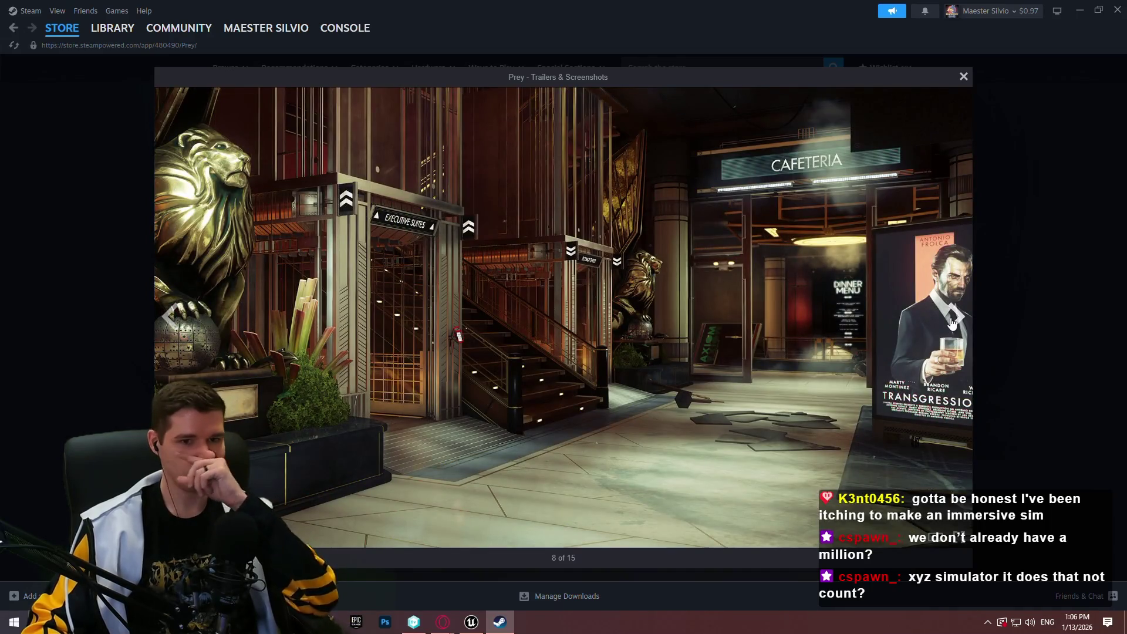
{"action": "left_click", "coordinate": [952, 323]}
{"action": "left_click", "coordinate": [952, 323]}
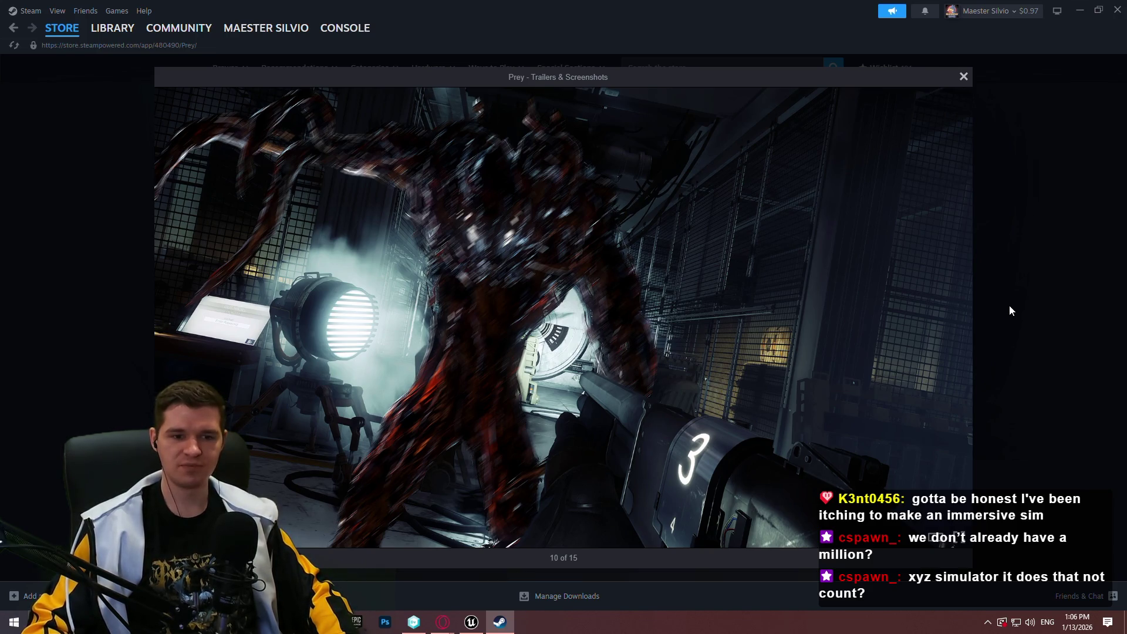
{"action": "left_click", "coordinate": [1027, 317]}
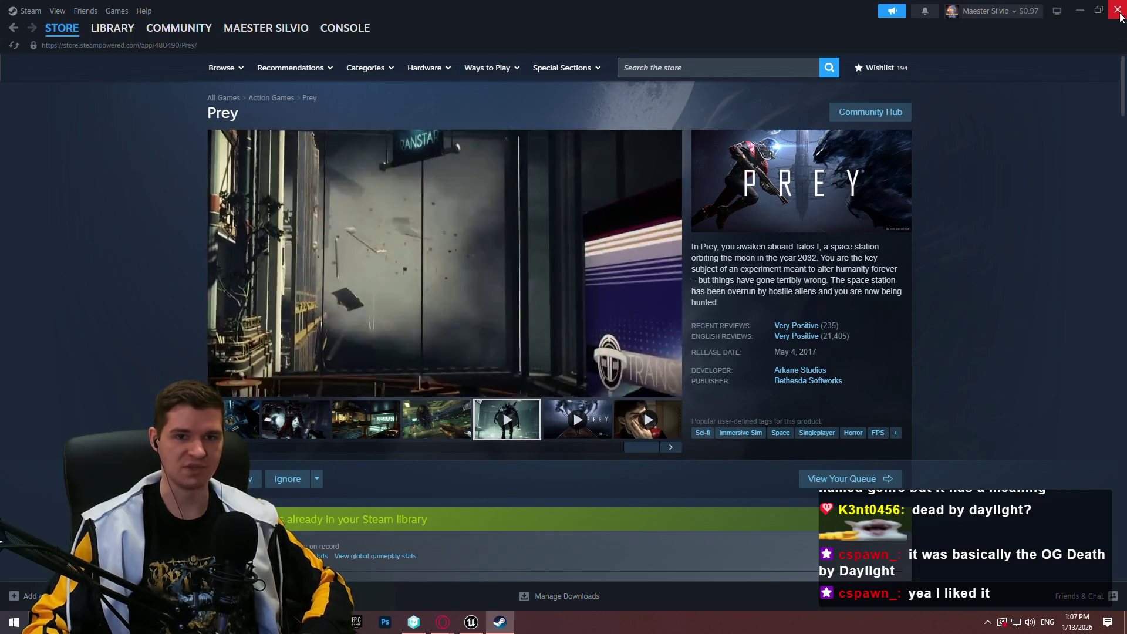
{"action": "left_click", "coordinate": [1119, 14]}
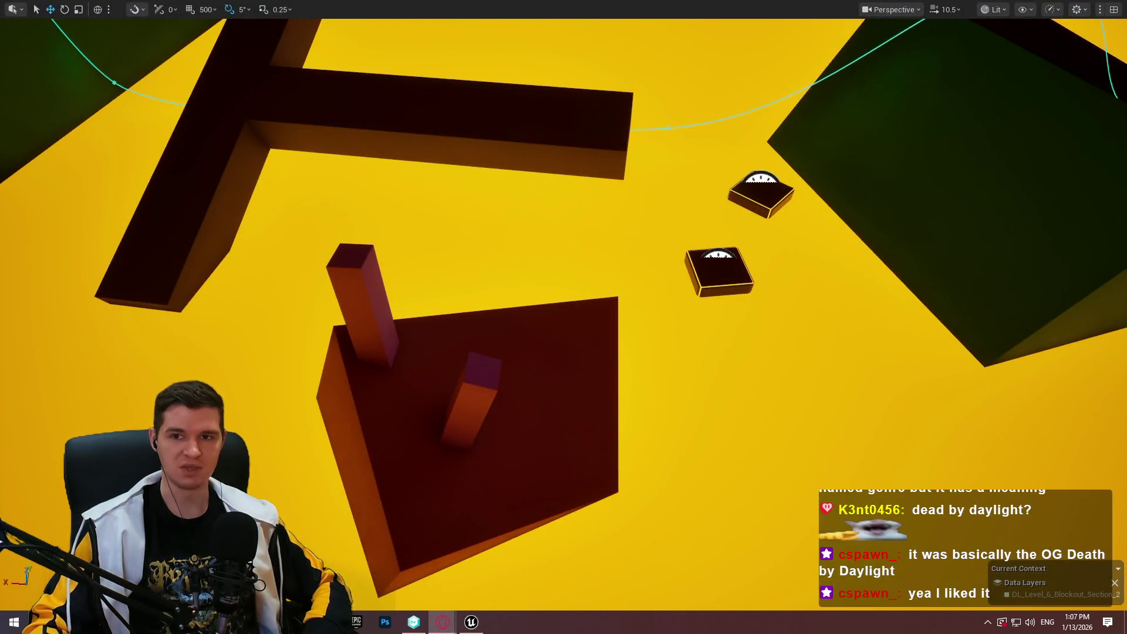
{"action": "left_click", "coordinate": [443, 621]}
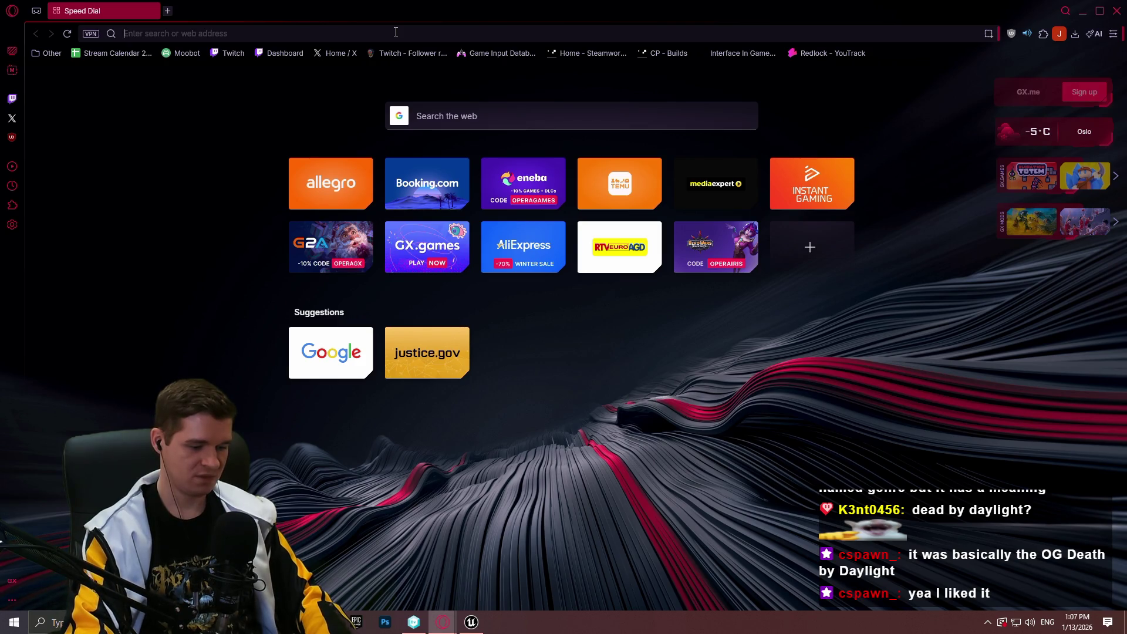
Search Google for 'asymmetrical pvp monster game' and skim the results
{"action": "type", "text": "asymetri"}
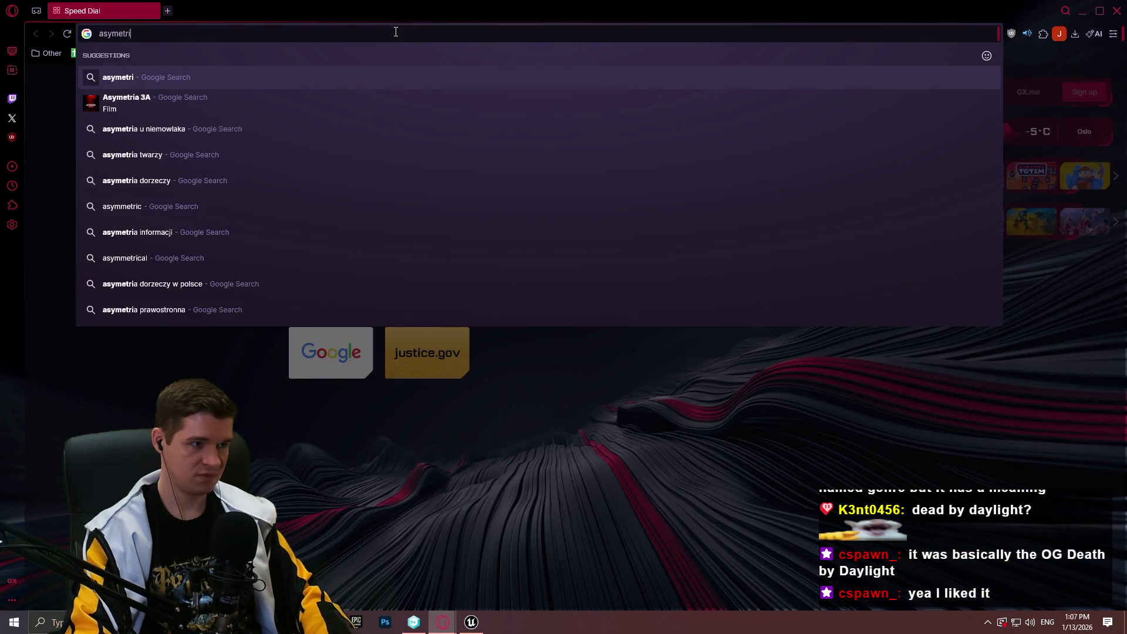
{"action": "type", "text": "ca"}
{"action": "key", "text": "Down"}
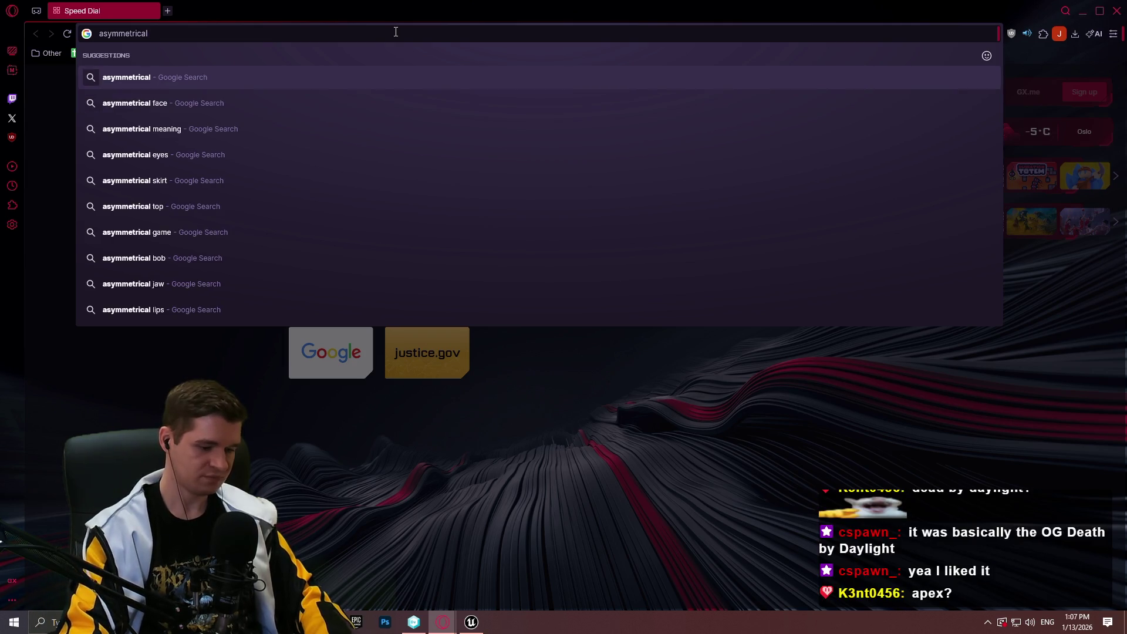
{"action": "type", "text": " pvp monster game"}
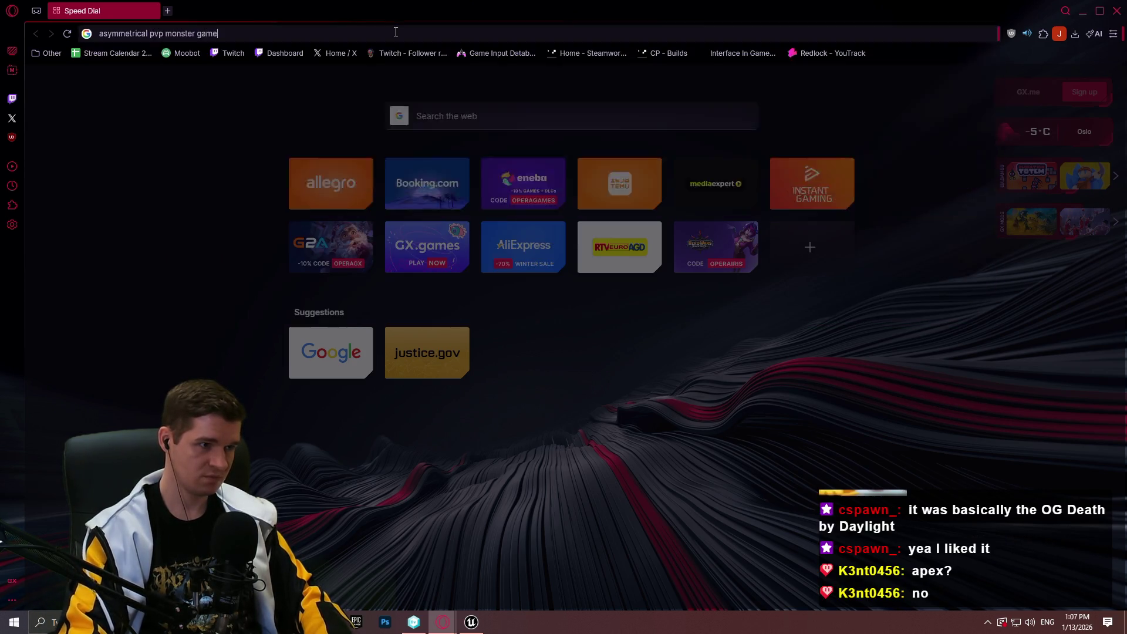
{"action": "key", "text": "Return"}
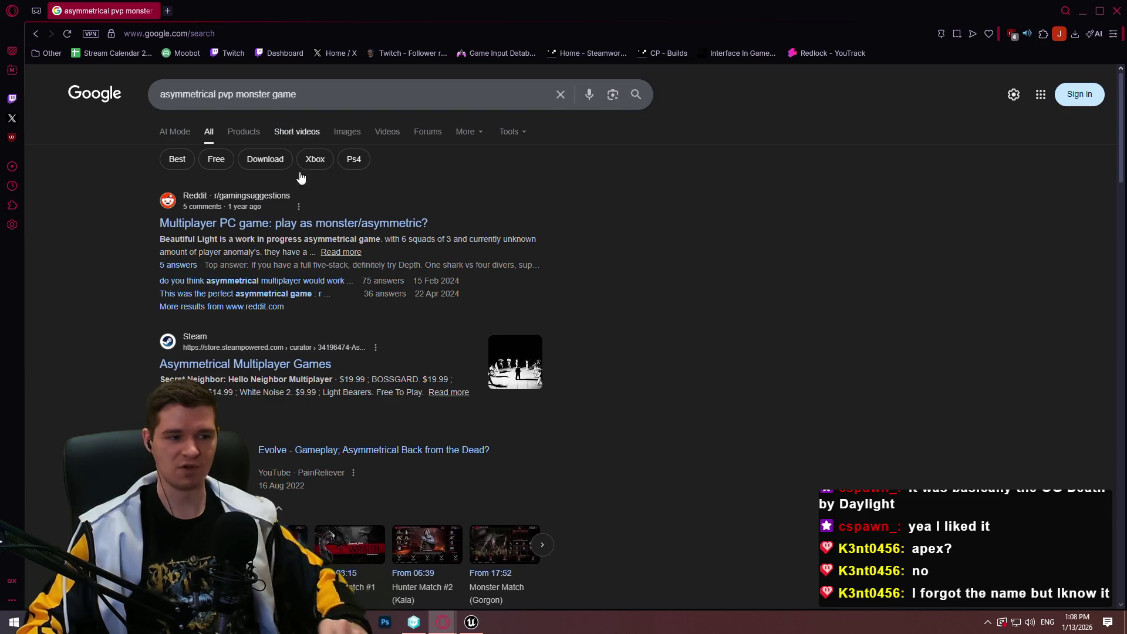
{"action": "scroll", "coordinate": [300, 177], "scroll_direction": "down", "scroll_amount": 3}
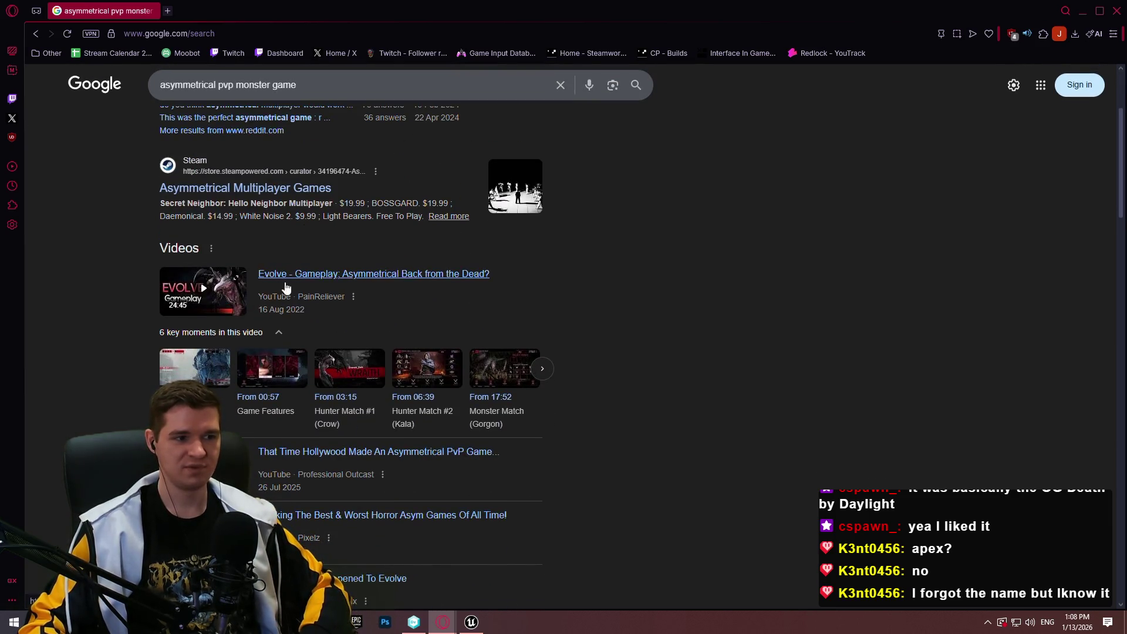
{"action": "scroll", "coordinate": [614, 254], "scroll_direction": "up", "scroll_amount": 1}
Replace the query with 'evolve game' and open the Turtle Rock Studios developer search
{"action": "double_click", "coordinate": [284, 84]}
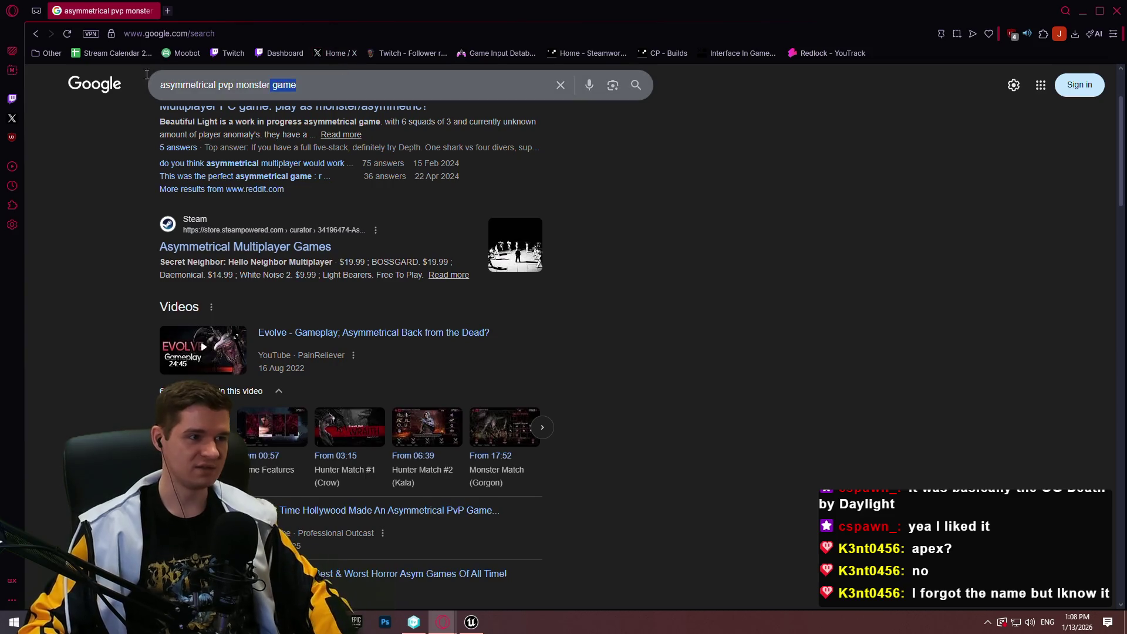
{"action": "key", "text": "ctrl+a"}
{"action": "type", "text": "evolve game"}
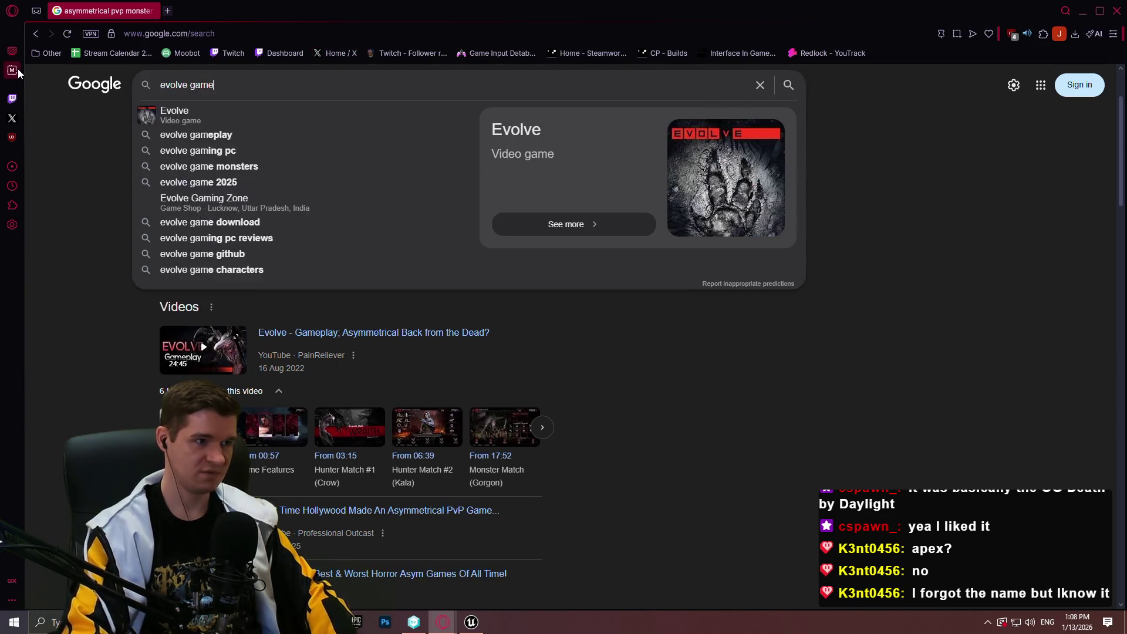
{"action": "key", "text": "Return"}
{"action": "scroll", "coordinate": [784, 448], "scroll_direction": "down", "scroll_amount": 5}
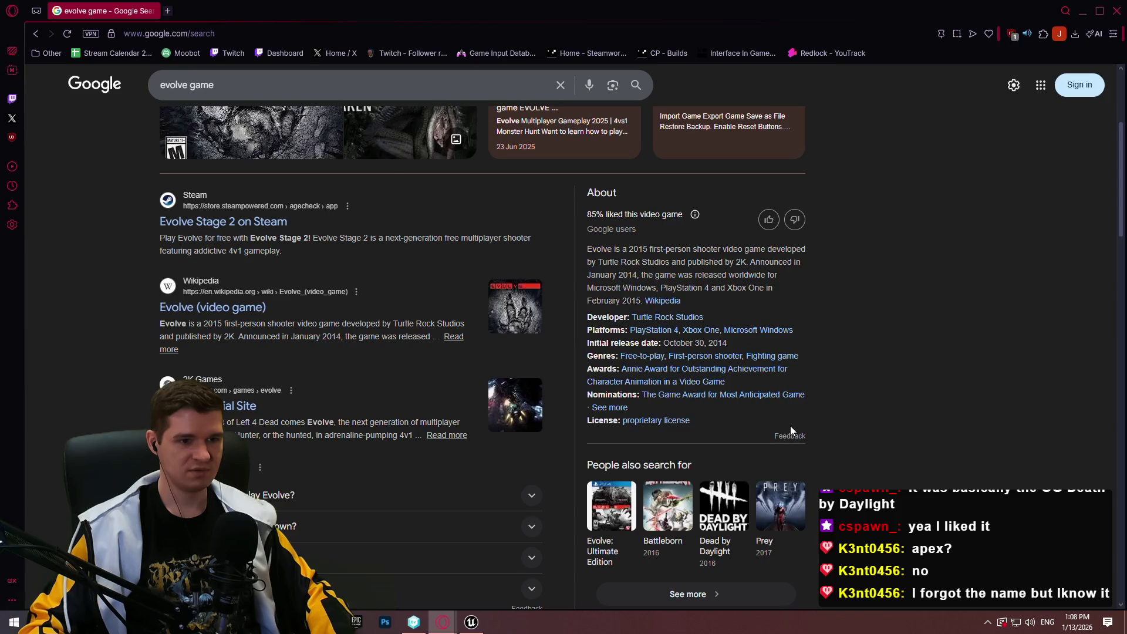
{"action": "left_click", "coordinate": [660, 314]}
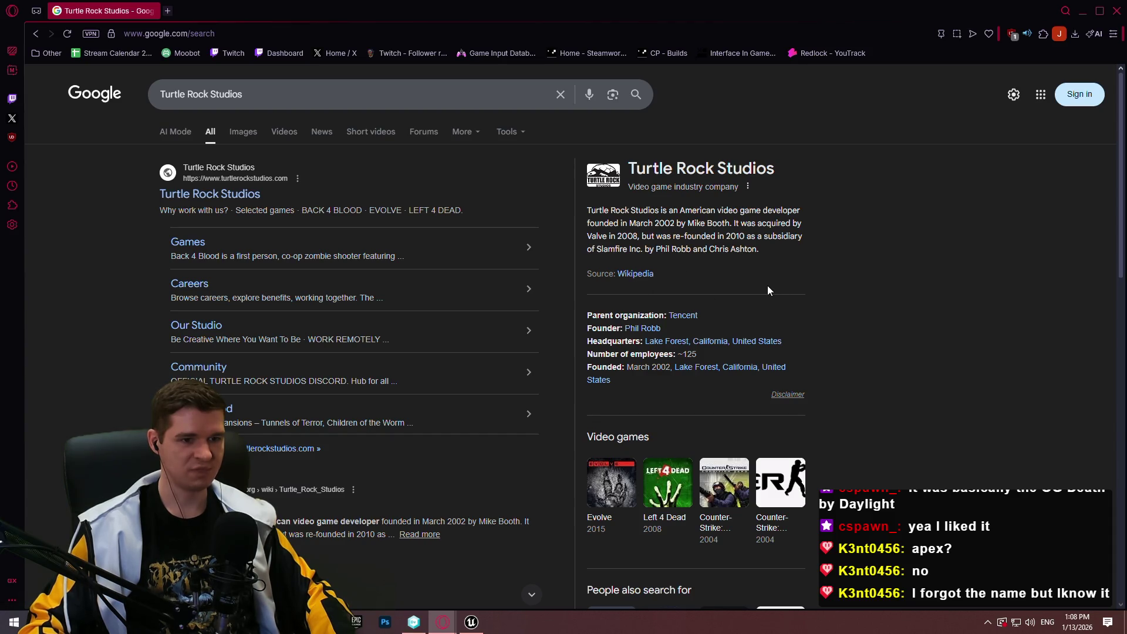
Browse the Turtle Rock Studios results, then close the browser to return to the level
{"action": "scroll", "coordinate": [967, 221], "scroll_direction": "down", "scroll_amount": 3}
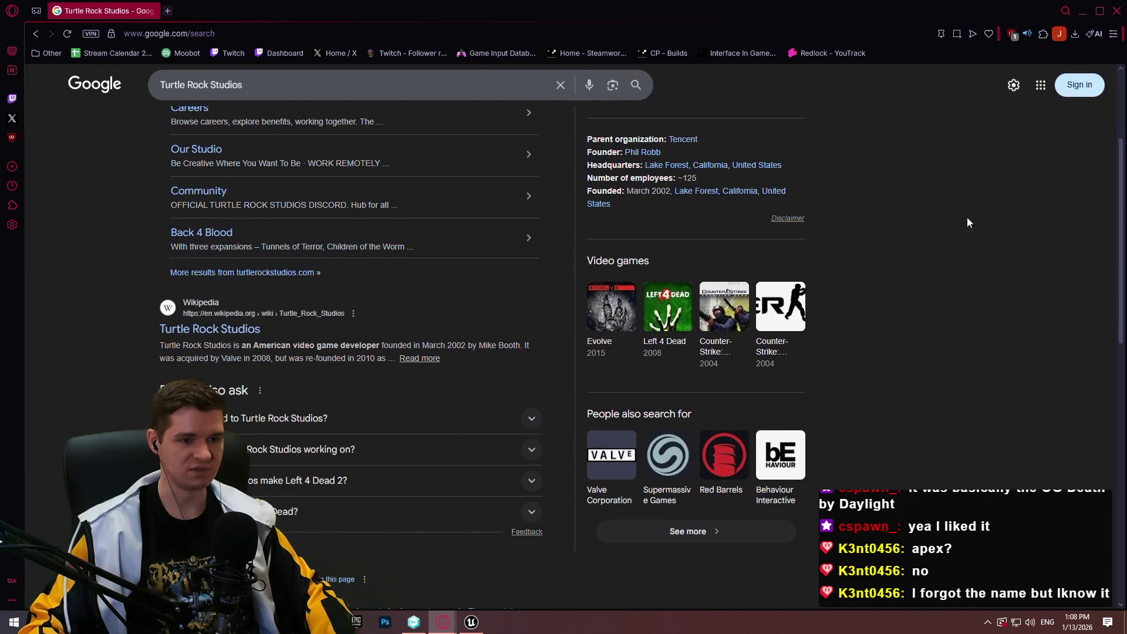
{"action": "scroll", "coordinate": [990, 259], "scroll_direction": "up", "scroll_amount": 3}
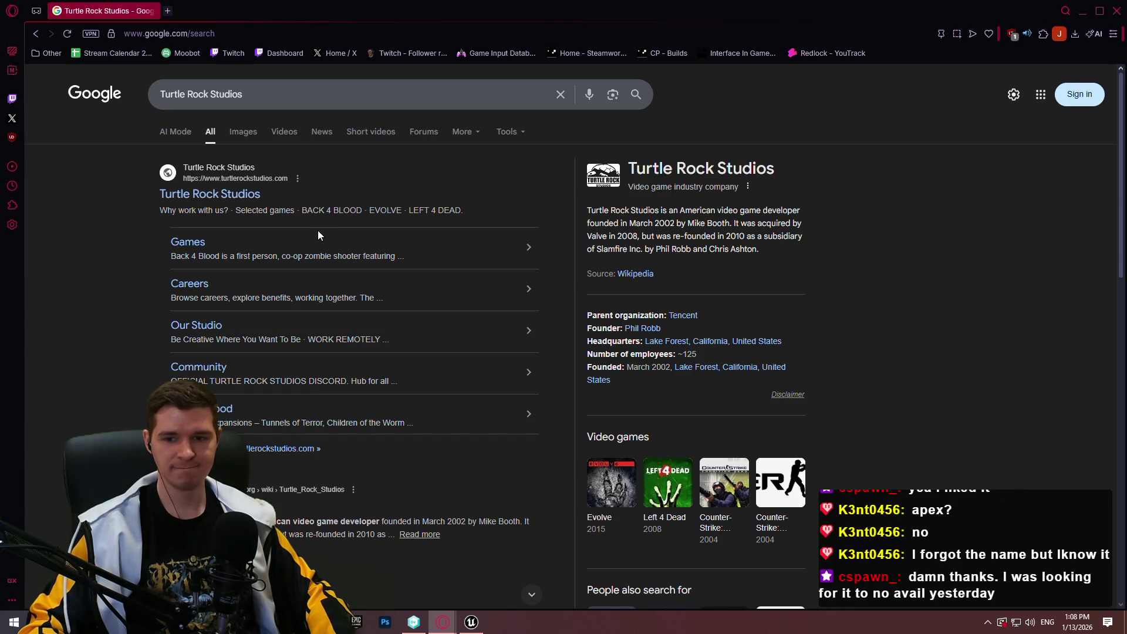
{"action": "scroll", "coordinate": [938, 251], "scroll_direction": "down", "scroll_amount": 2}
{"action": "scroll", "coordinate": [935, 241], "scroll_direction": "up", "scroll_amount": 1}
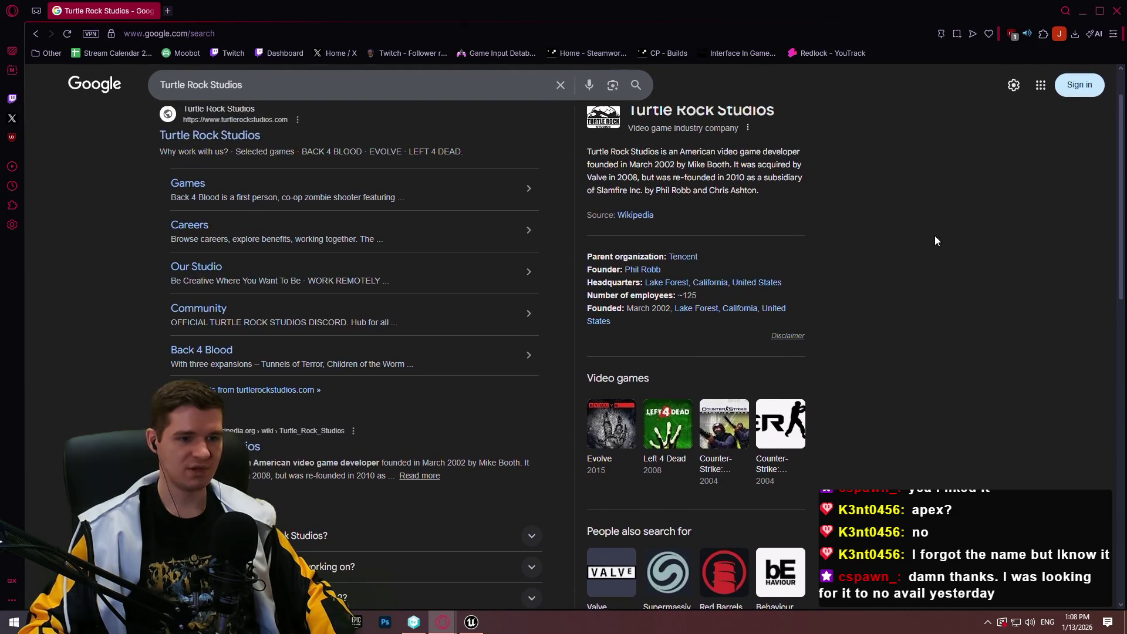
{"action": "scroll", "coordinate": [933, 238], "scroll_direction": "up", "scroll_amount": 1}
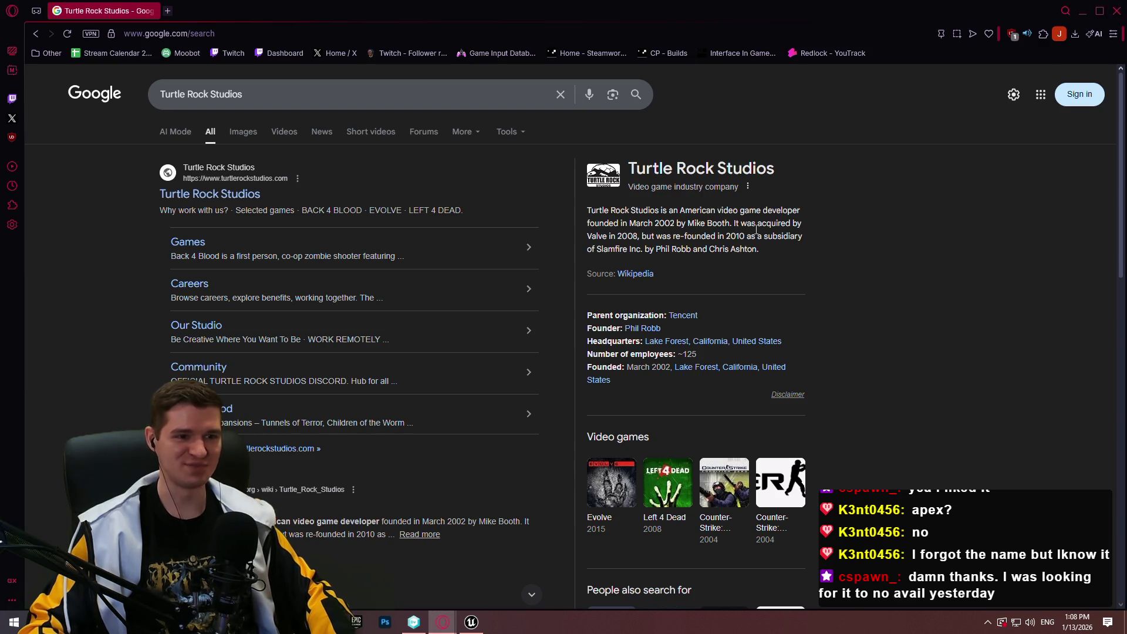
{"action": "left_click", "coordinate": [1117, 3]}
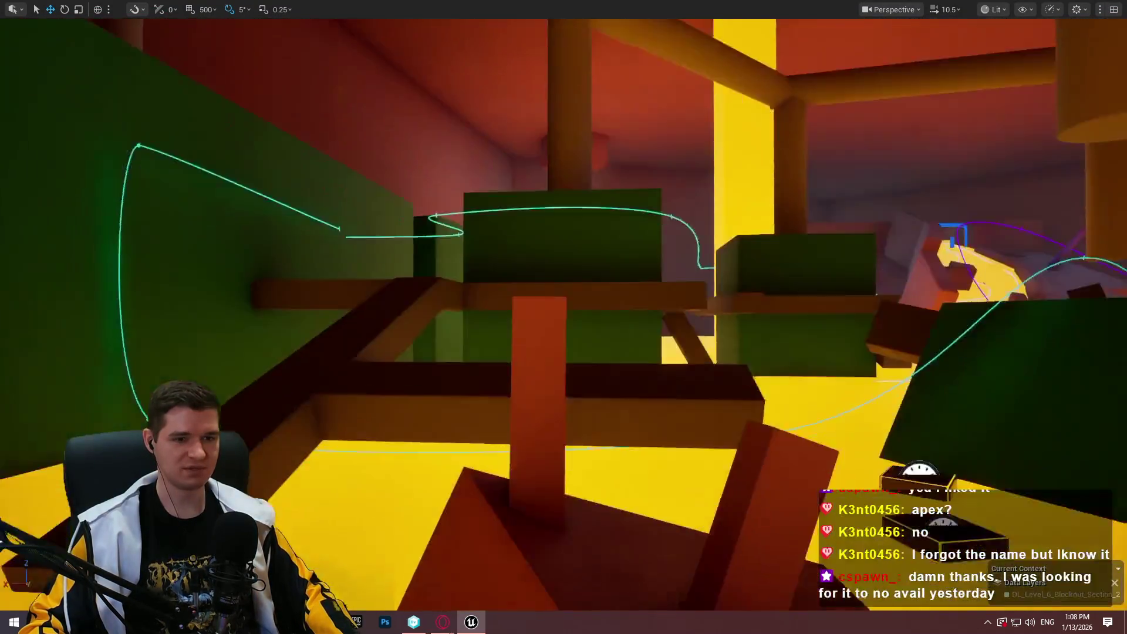
Rotate the tall pillar by -10 degrees and start a Play From Here playtest beside it
{"action": "left_click", "coordinate": [575, 250]}
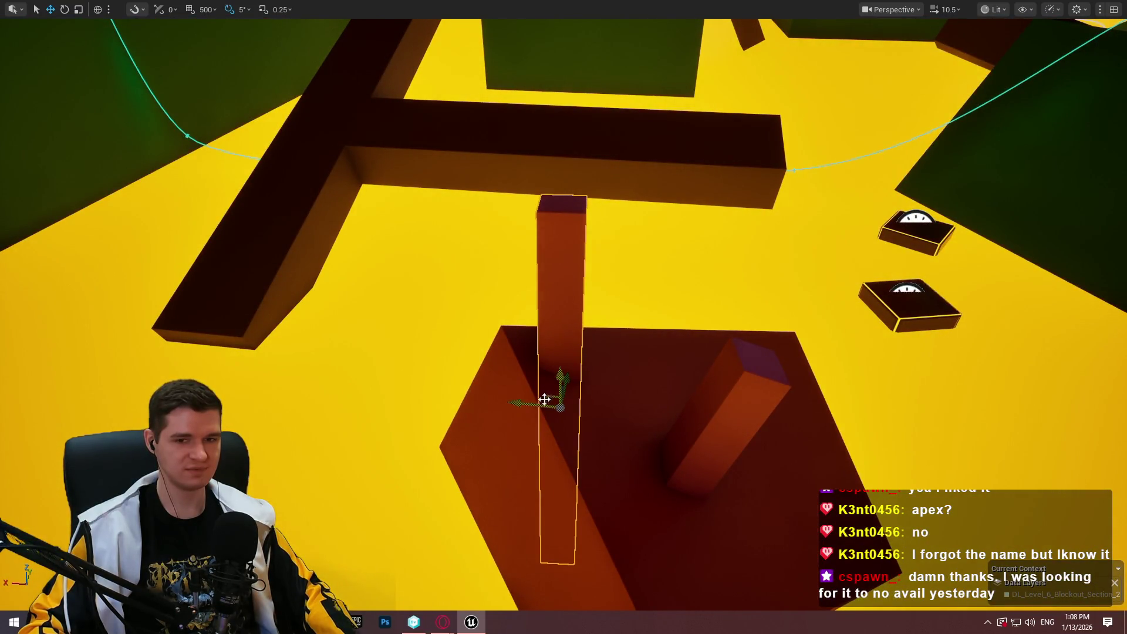
{"action": "key", "text": "e"}
{"action": "left_click_drag", "start_coordinate": [590, 368], "coordinate": [494, 405]}
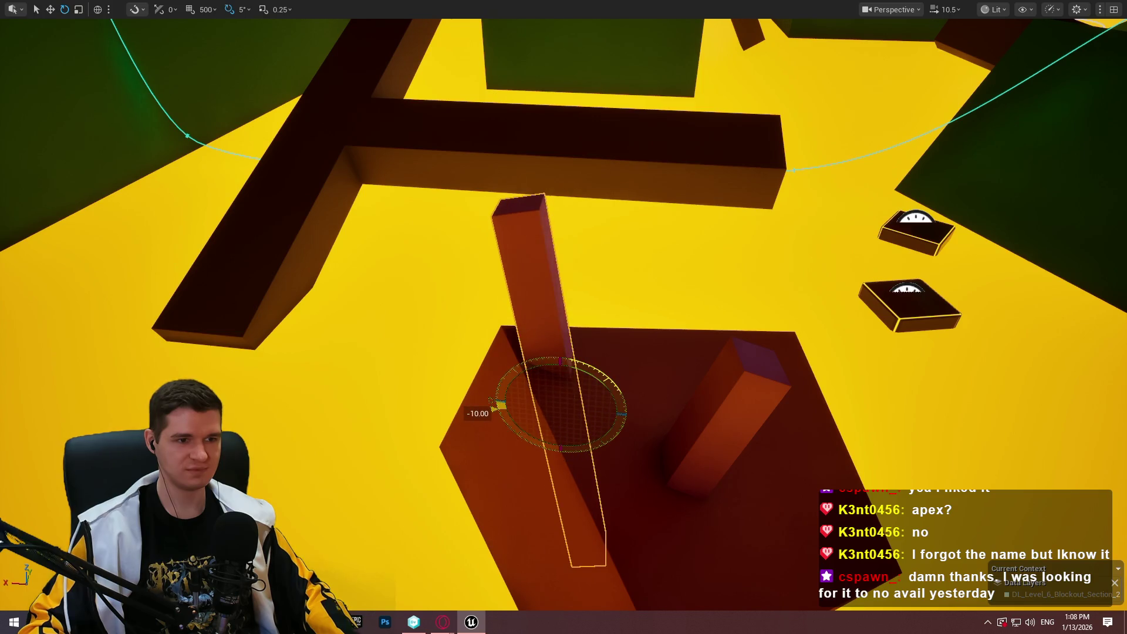
{"action": "right_click", "coordinate": [766, 367]}
{"action": "left_click", "coordinate": [881, 378]}
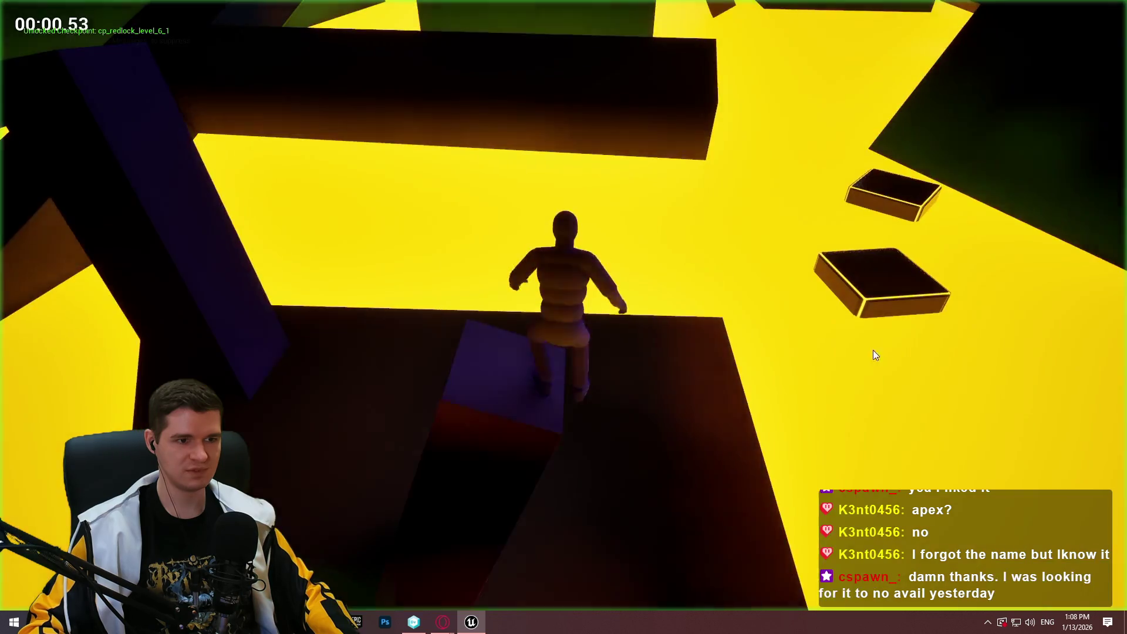
Walk the character up the tilted pillar, jump for the overhead beam, then stop the playtest
{"action": "key", "text": "w"}
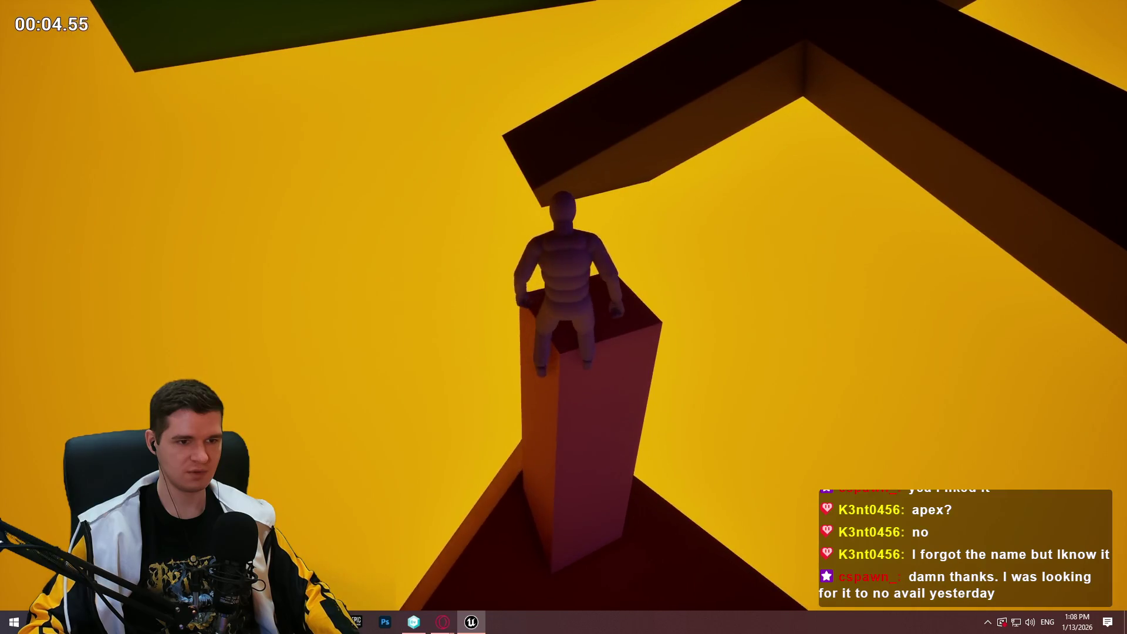
{"action": "key", "text": "space"}
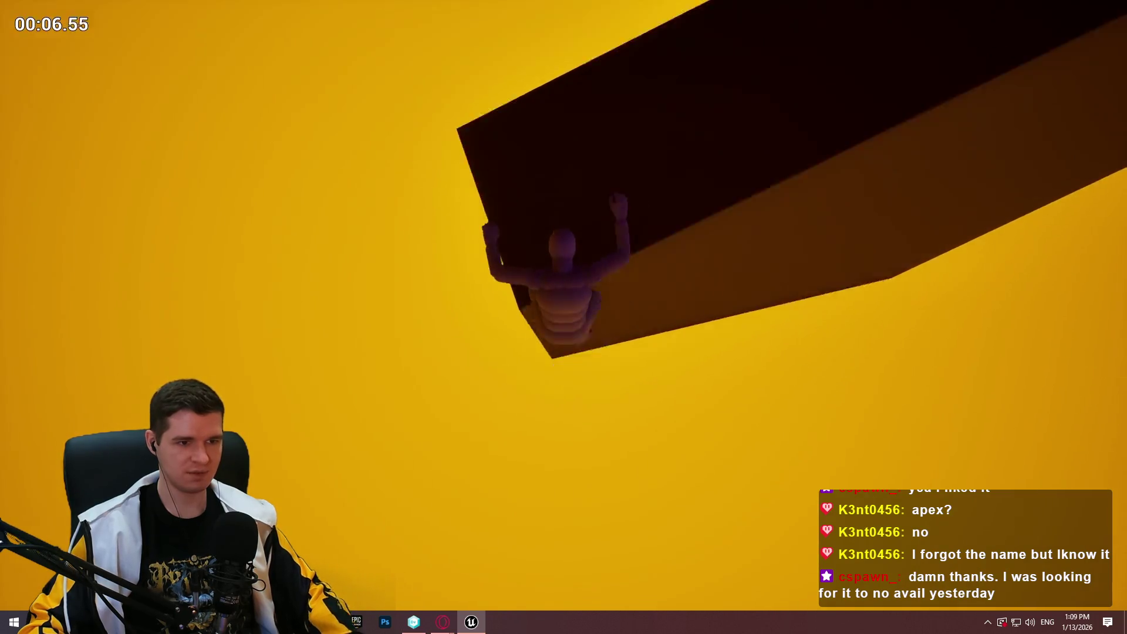
{"action": "key", "text": "Escape"}
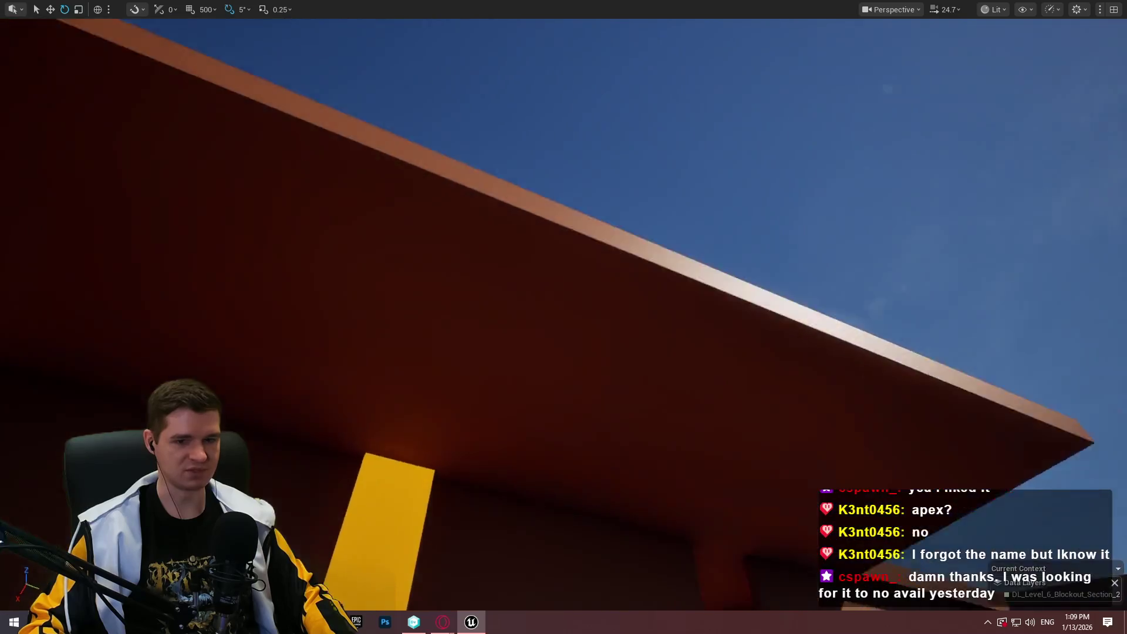
{"action": "mouse_move", "coordinate": [564, 317]}
{"action": "left_mouse_down"}
{"action": "mouse_move", "coordinate": [563, 481]}
{"action": "mouse_move", "coordinate": [528, 504]}
{"action": "mouse_move", "coordinate": [586, 446]}
{"action": "mouse_move", "coordinate": [586, 410]}
{"action": "mouse_move", "coordinate": [586, 469]}
{"action": "mouse_move", "coordinate": [552, 463]}
{"action": "mouse_move", "coordinate": [563, 446]}
{"action": "left_mouse_up"}
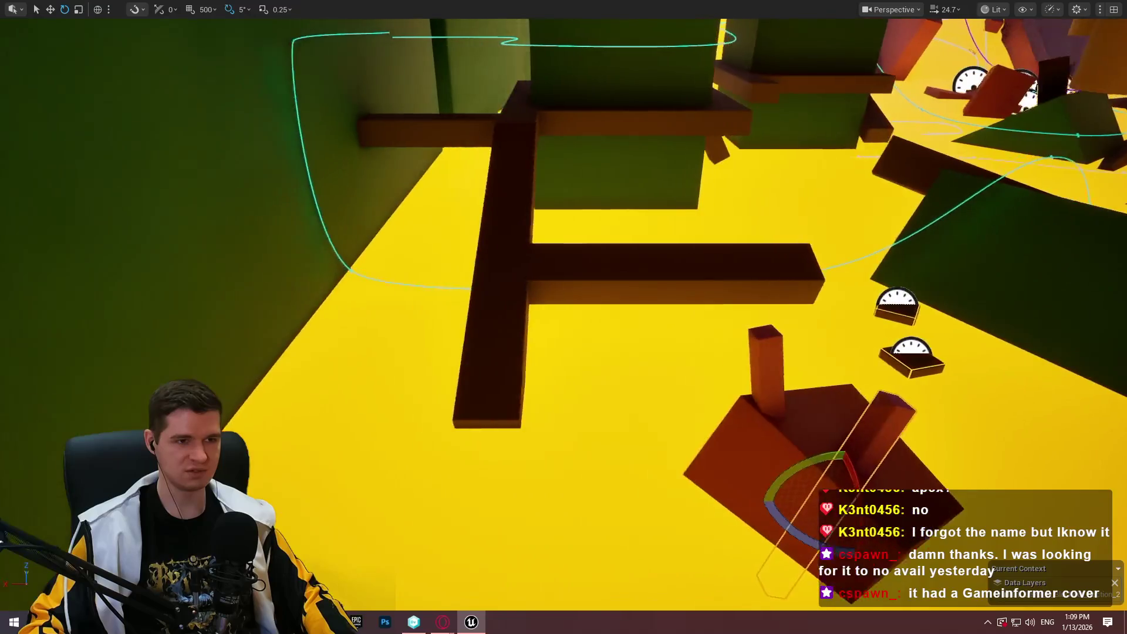
{"action": "mouse_move", "coordinate": [656, 360]}
{"action": "left_mouse_down"}
{"action": "mouse_move", "coordinate": [656, 370]}
{"action": "mouse_move", "coordinate": [655, 360]}
{"action": "left_mouse_up"}
{"action": "left_click_drag", "start_coordinate": [533, 294], "coordinate": [548, 268]}
{"action": "left_click", "coordinate": [450, 254]}
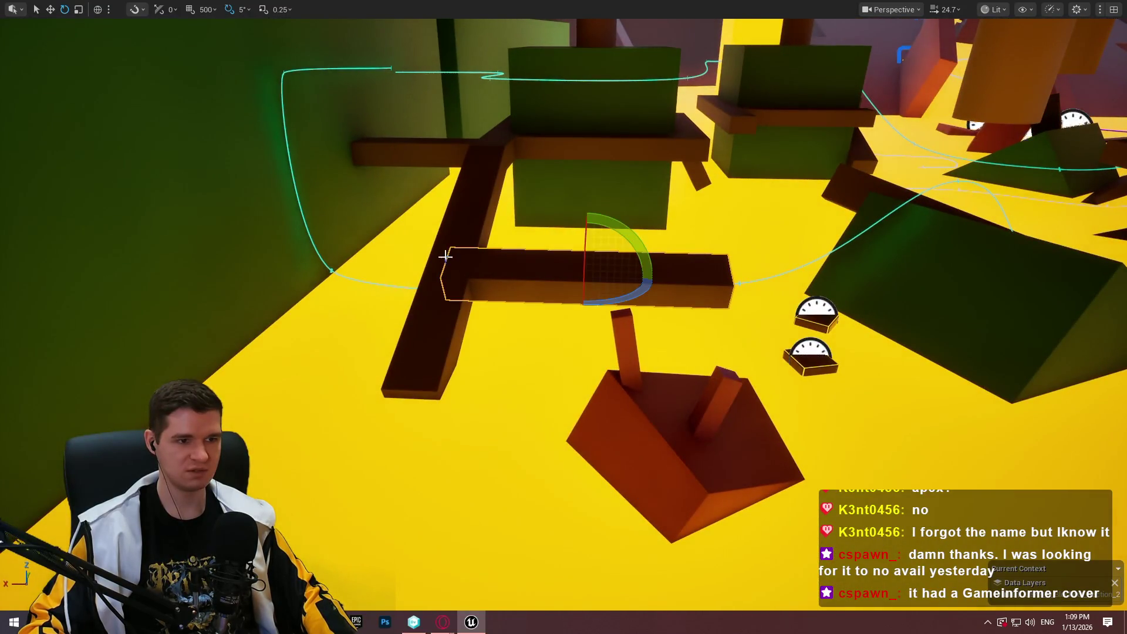
{"action": "left_click", "coordinate": [457, 240], "text": "ctrl"}
{"action": "mouse_move", "coordinate": [482, 270]}
{"action": "left_mouse_down"}
{"action": "mouse_move", "coordinate": [473, 271]}
{"action": "mouse_move", "coordinate": [497, 260]}
{"action": "left_mouse_up"}
{"action": "key", "text": "w"}
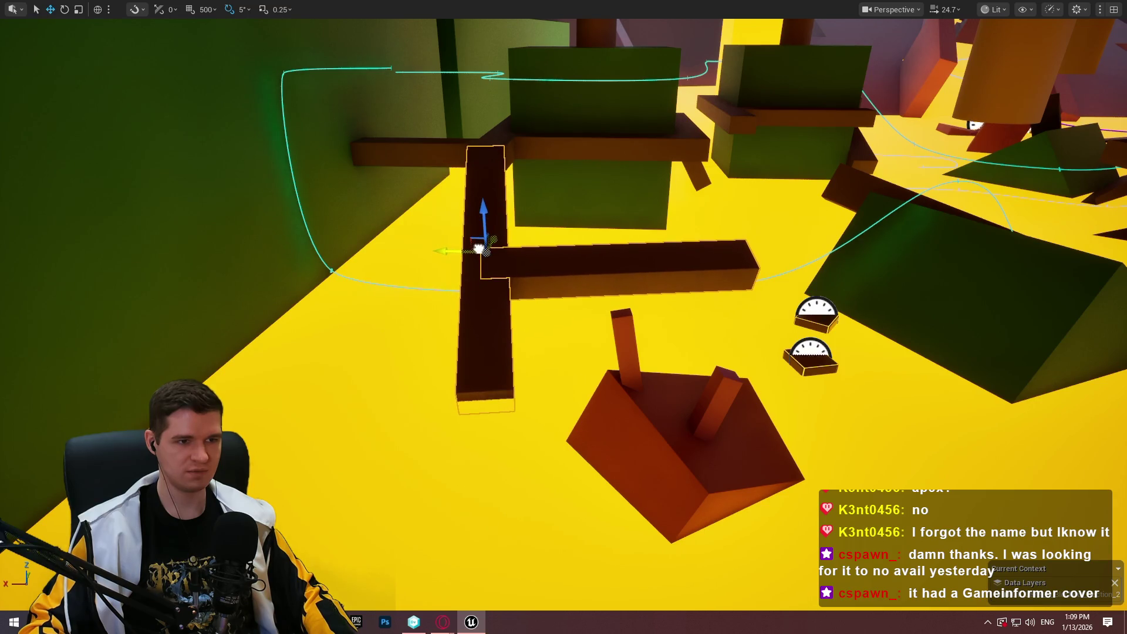
{"action": "key", "text": "w"}
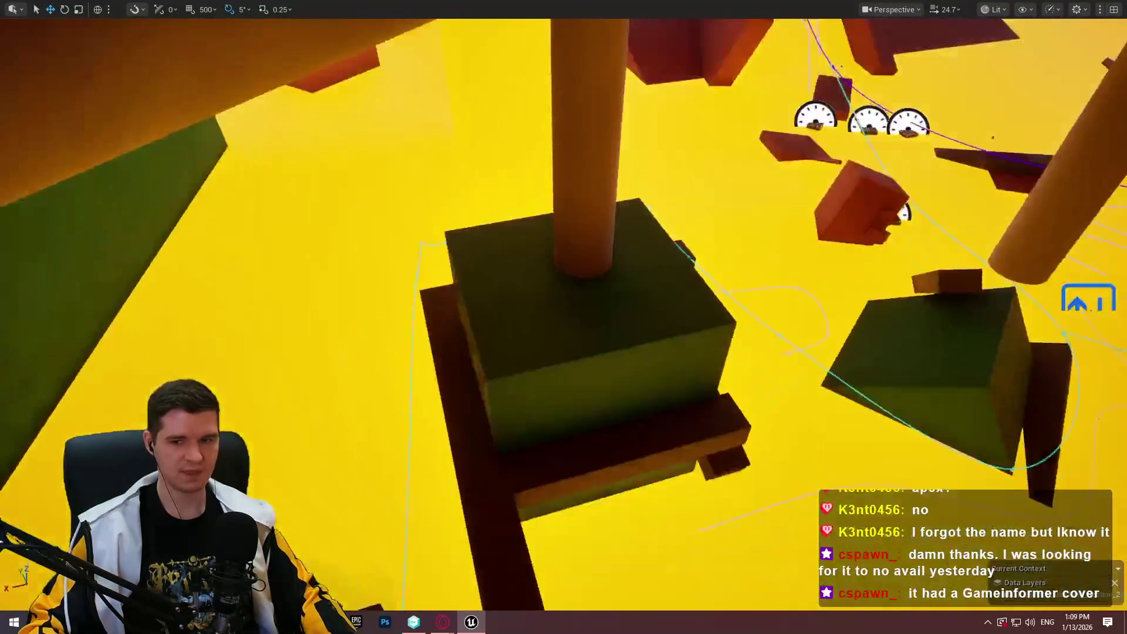
{"action": "scroll", "coordinate": [564, 317], "scroll_direction": "down", "scroll_amount": 2}
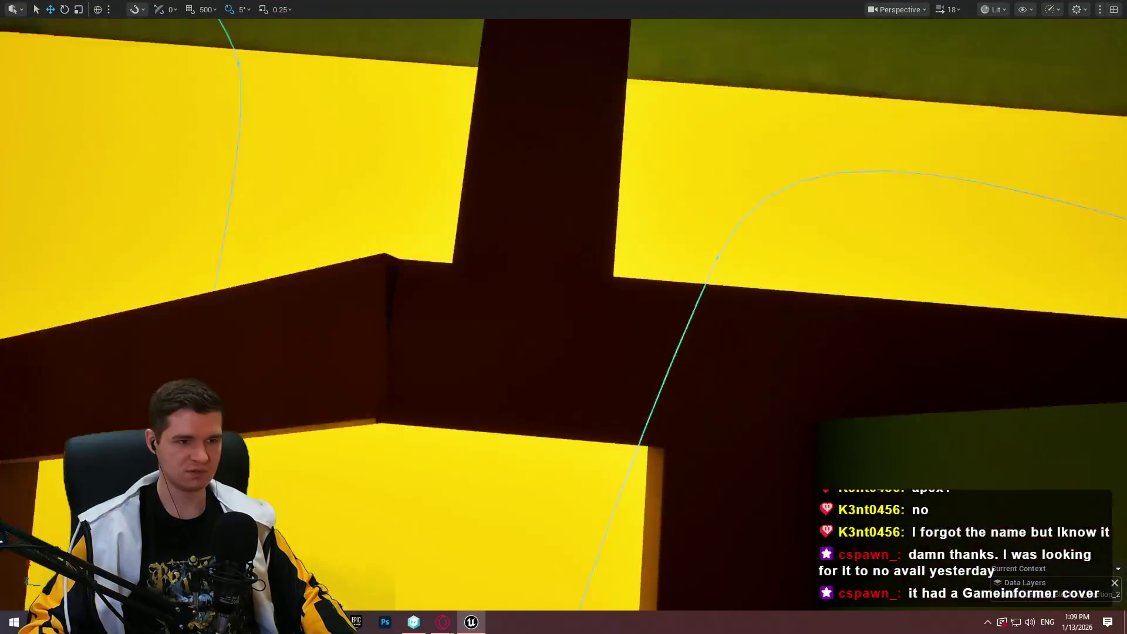
{"action": "key", "text": "s"}
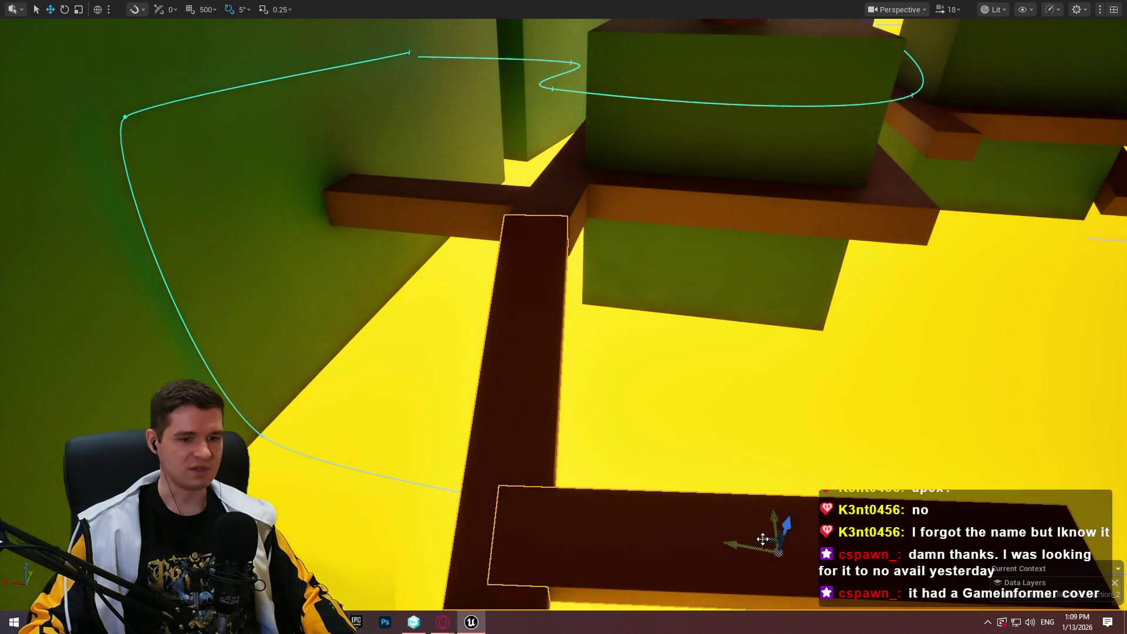
{"action": "key", "text": "s"}
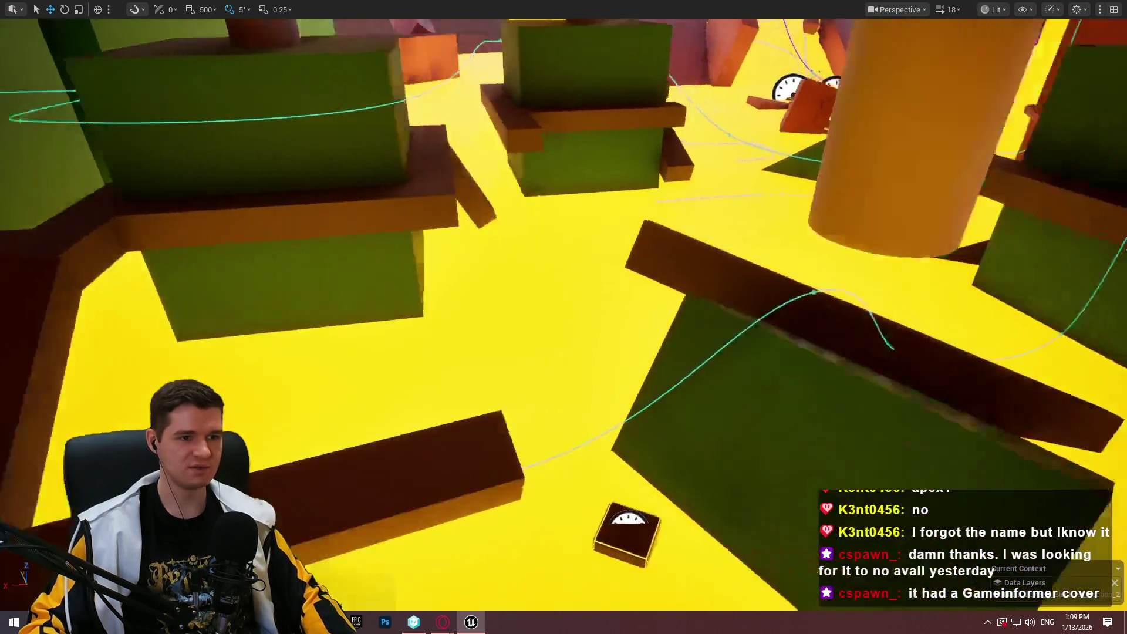
{"action": "key", "text": "w"}
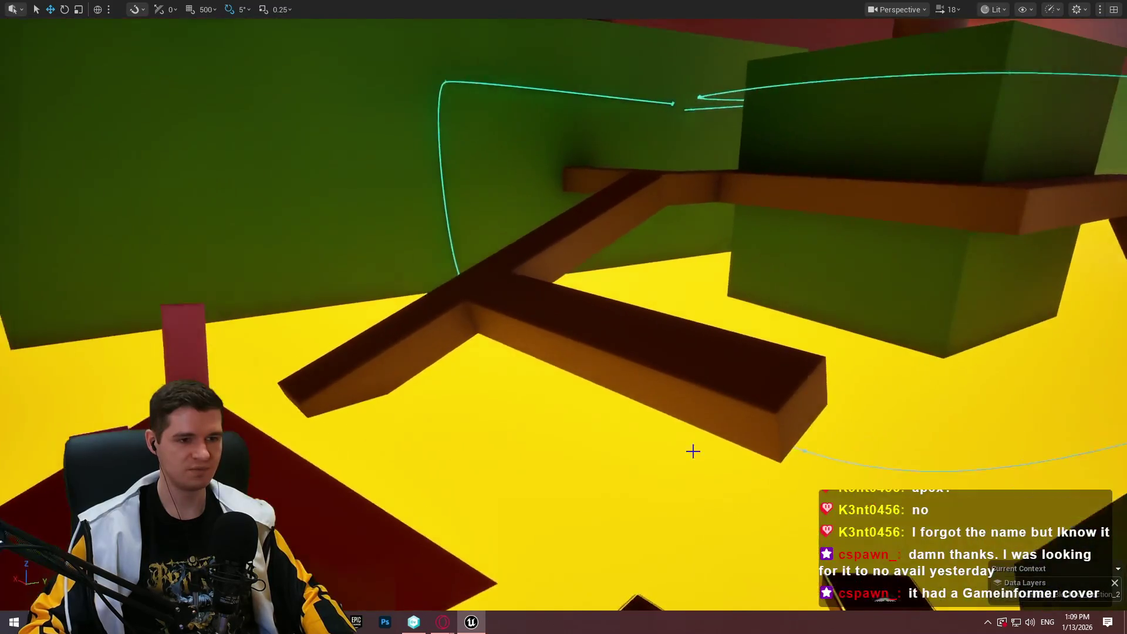
{"action": "key", "text": "r"}
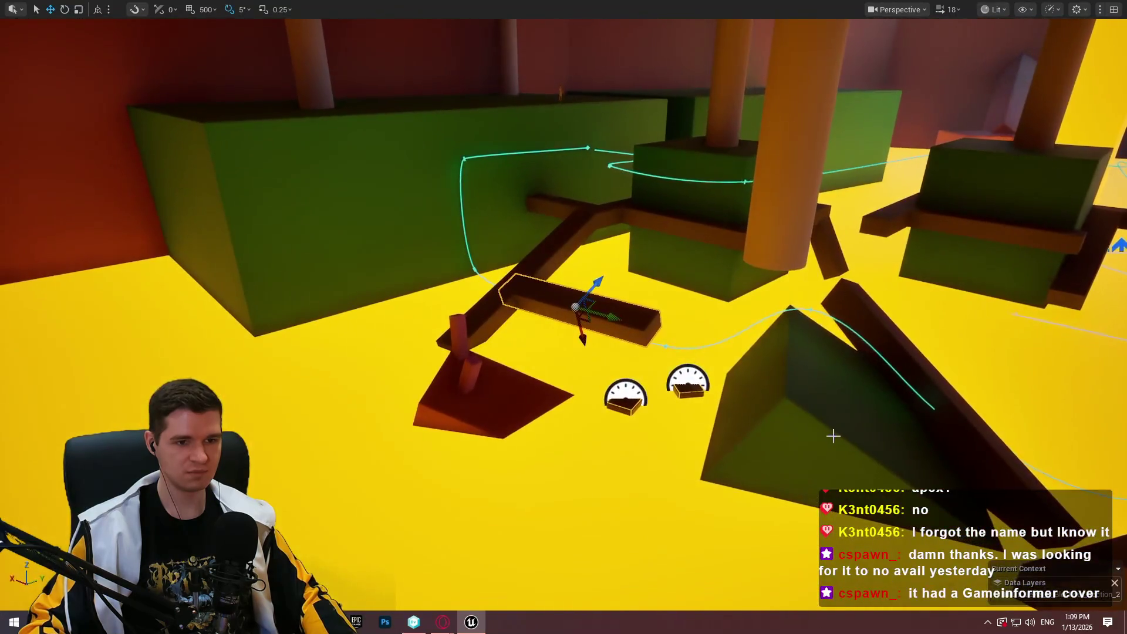
{"action": "right_click", "coordinate": [868, 425]}
Start a Play From Here run beside the gauge pickups and play through the blockout
{"action": "left_click", "coordinate": [946, 413]}
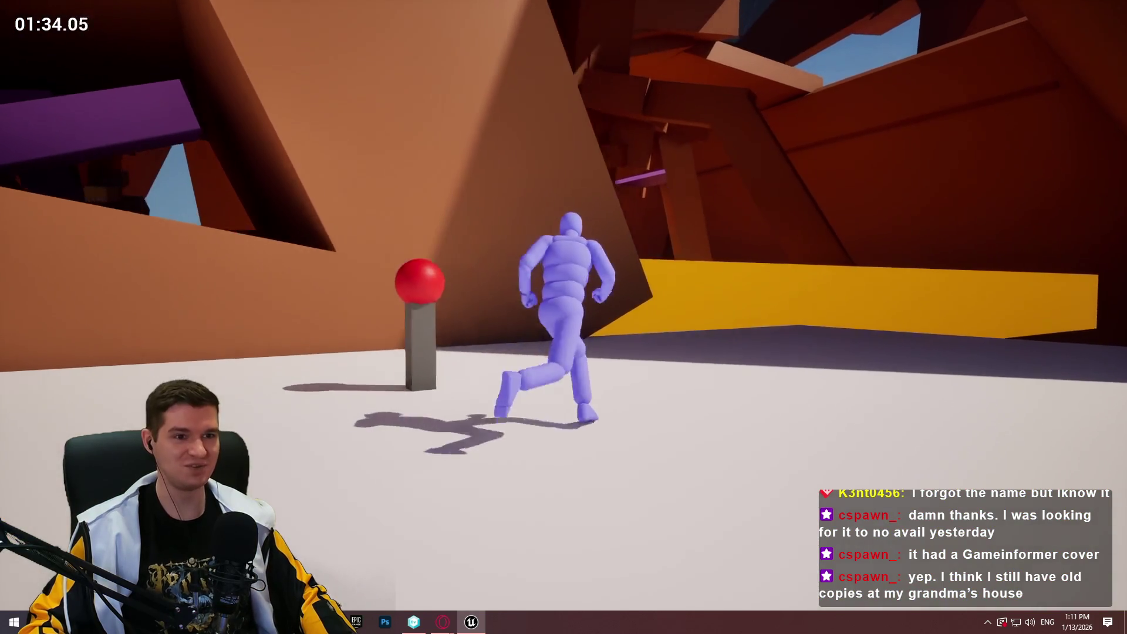
End the previous playtest, fly over to the cube and launch a new playtest from it
{"action": "key", "text": "Escape"}
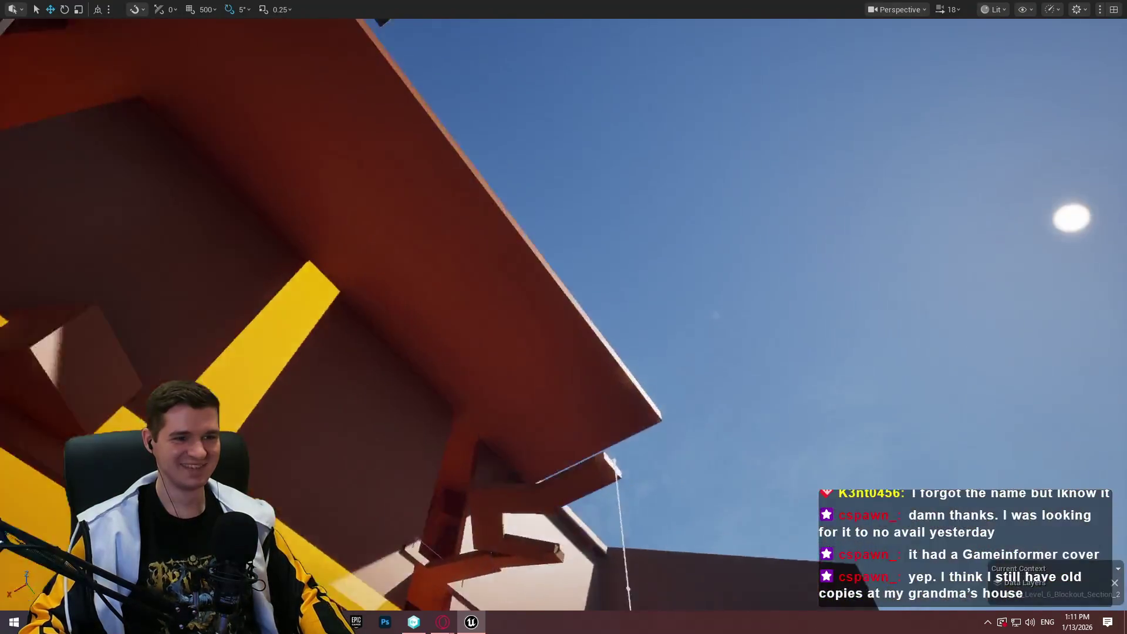
{"action": "scroll", "coordinate": [563, 317], "scroll_direction": "down", "scroll_amount": 2}
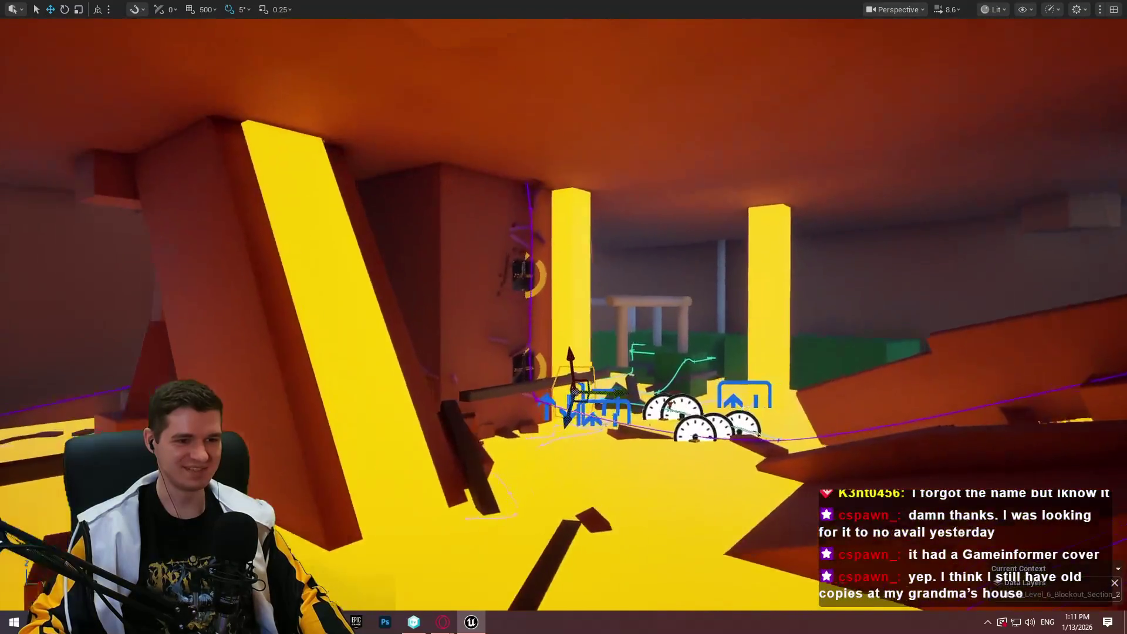
{"action": "key", "text": "w"}
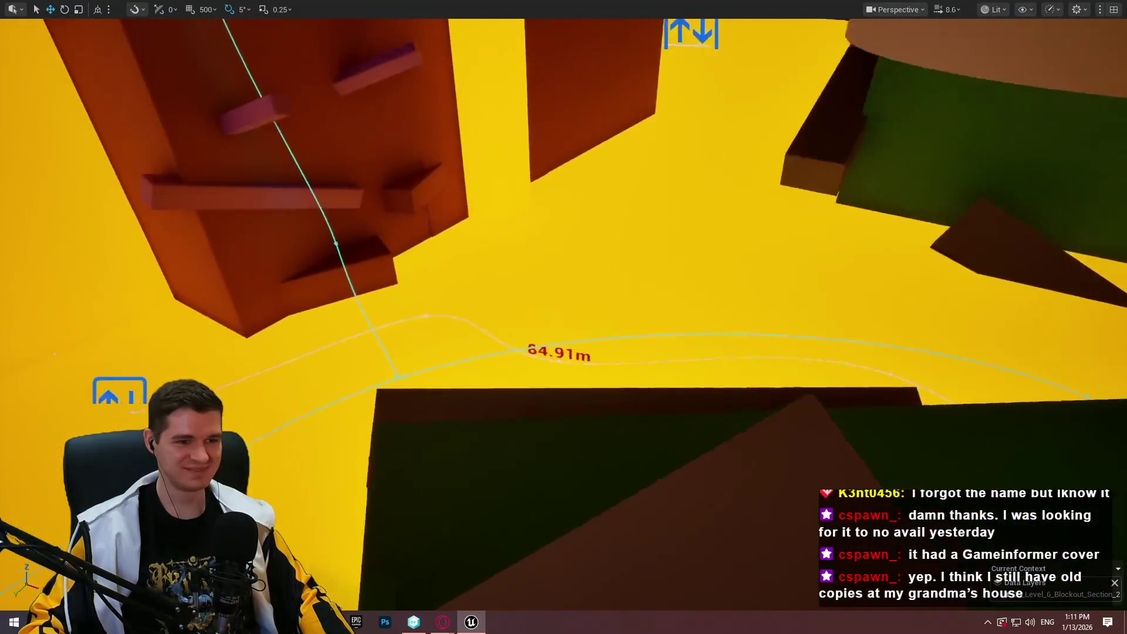
{"action": "right_click", "coordinate": [470, 381]}
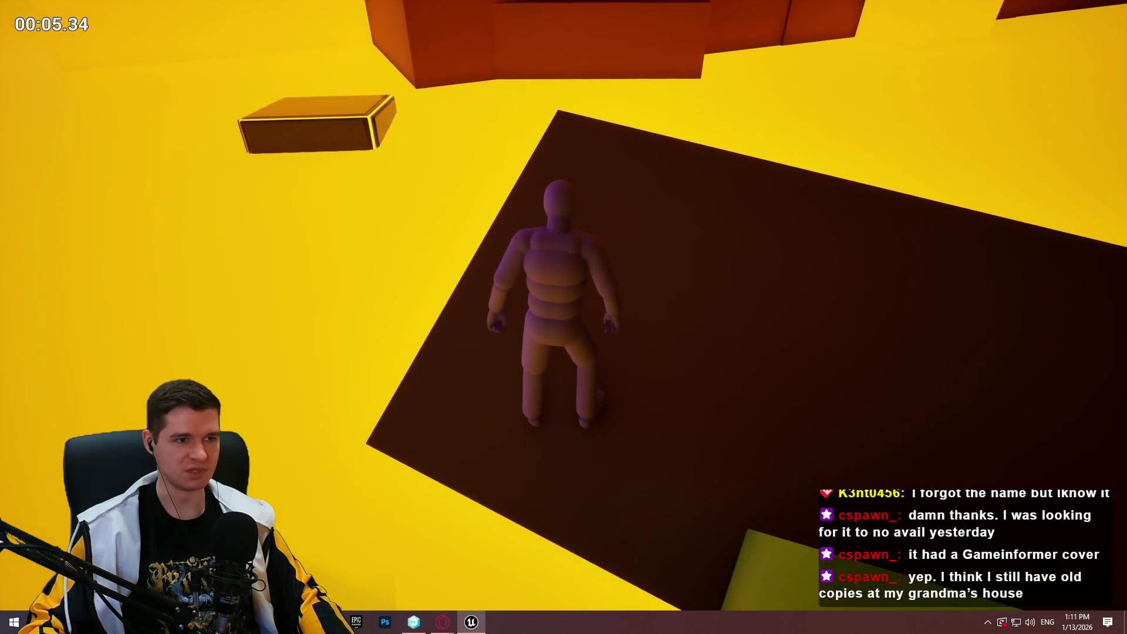
Jump the character onto the floating box, up the ledges and across to the next block
{"action": "key", "text": "space"}
{"action": "key", "text": "space"}
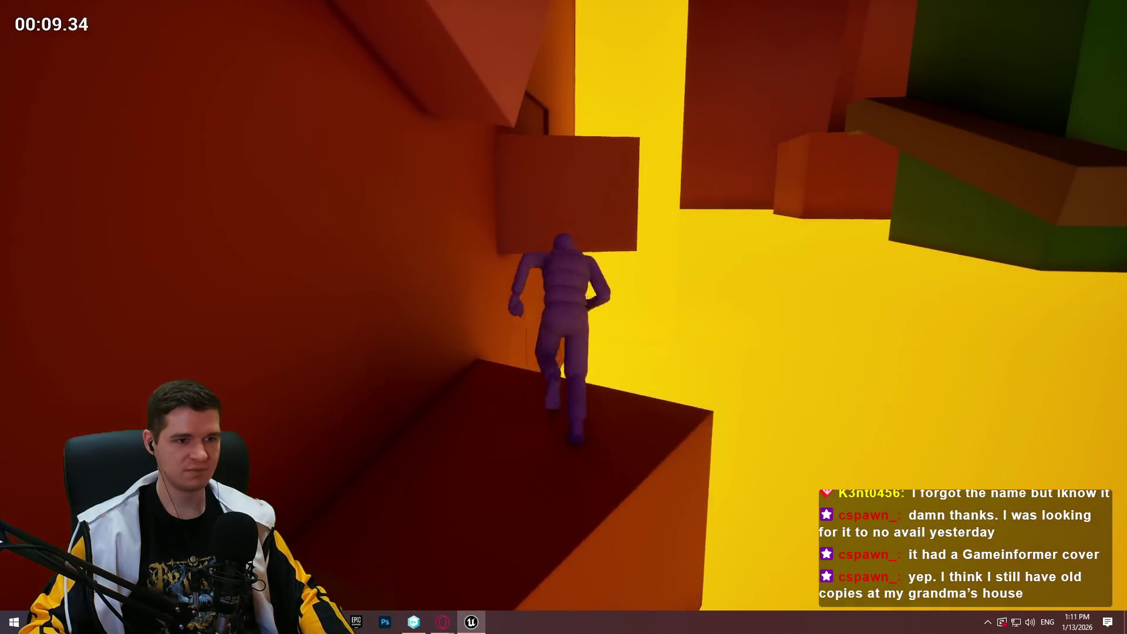
{"action": "key", "text": "space"}
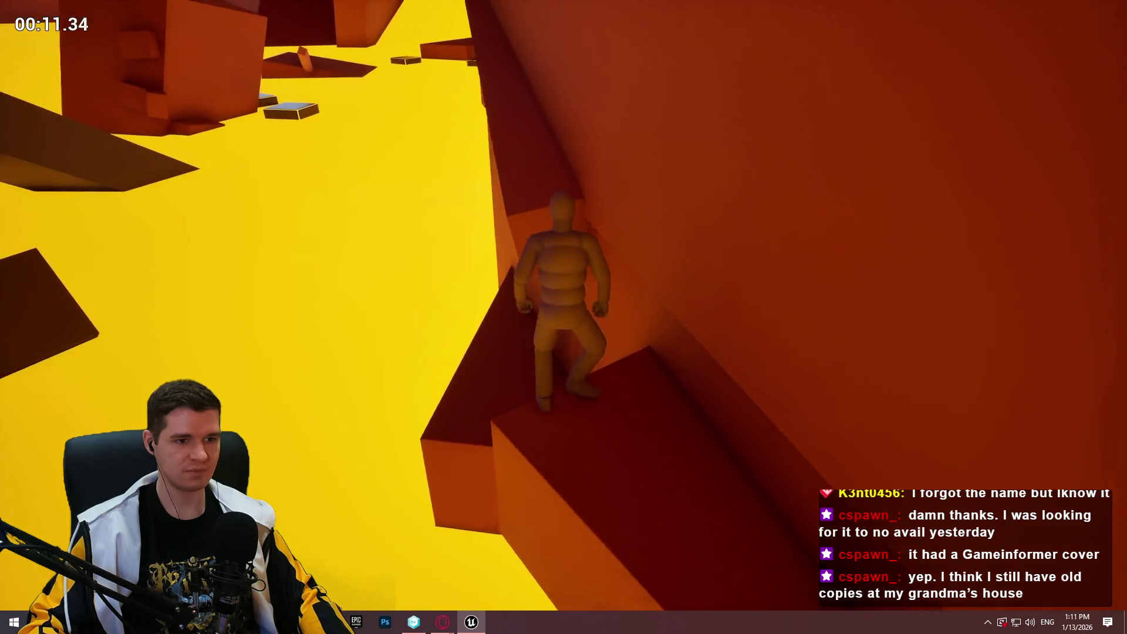
{"action": "key", "text": "space"}
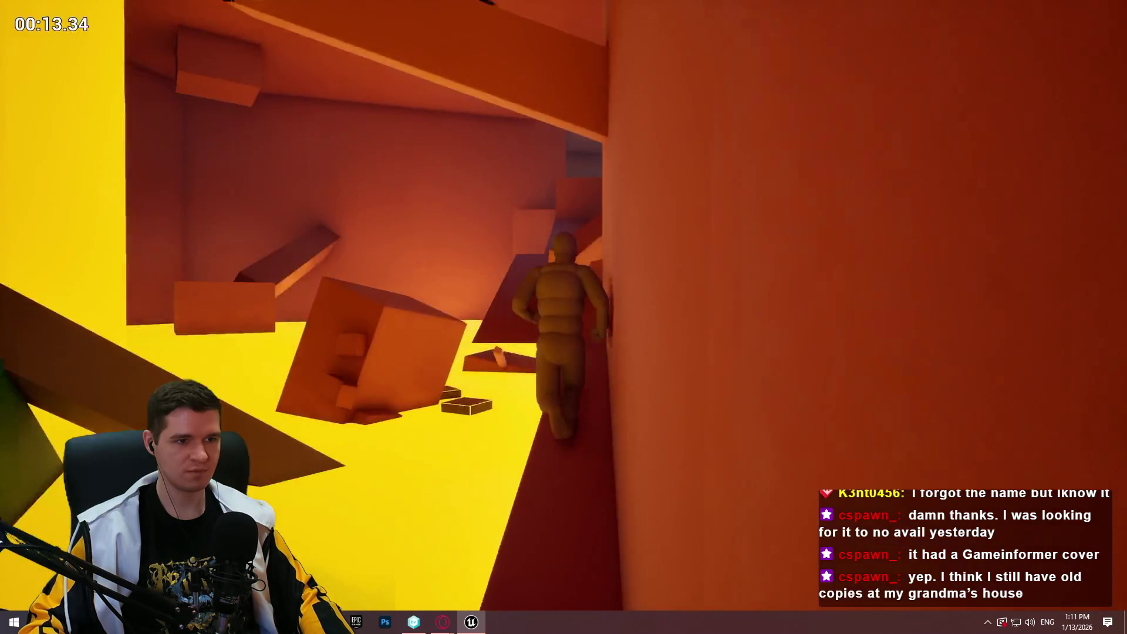
{"action": "key", "text": "space"}
{"action": "key", "text": "space"}
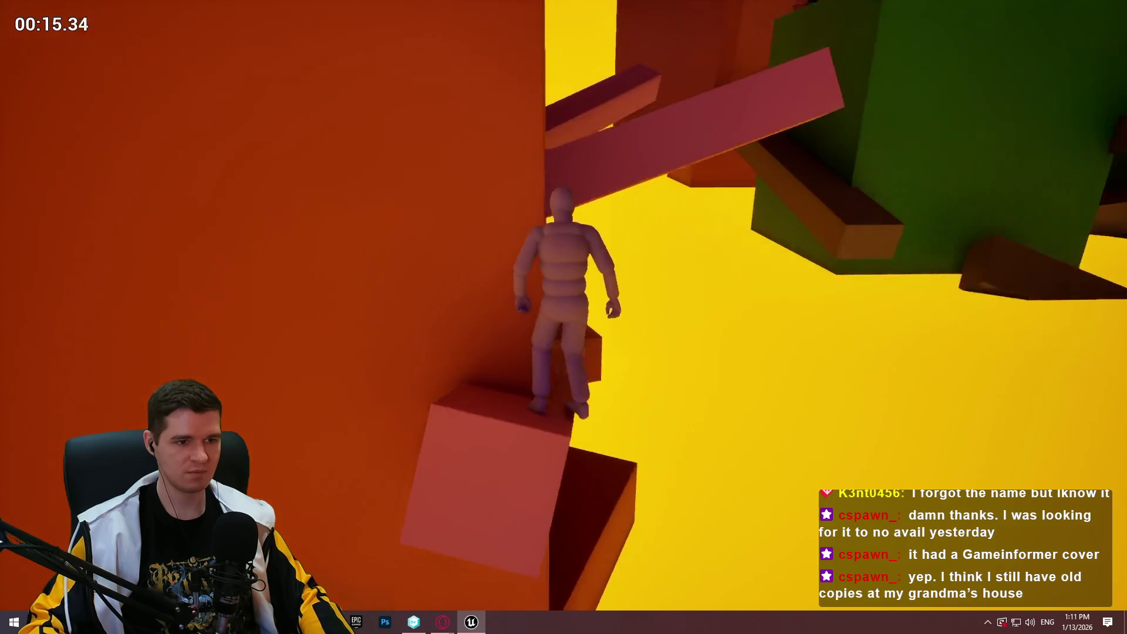
{"action": "key", "text": "space"}
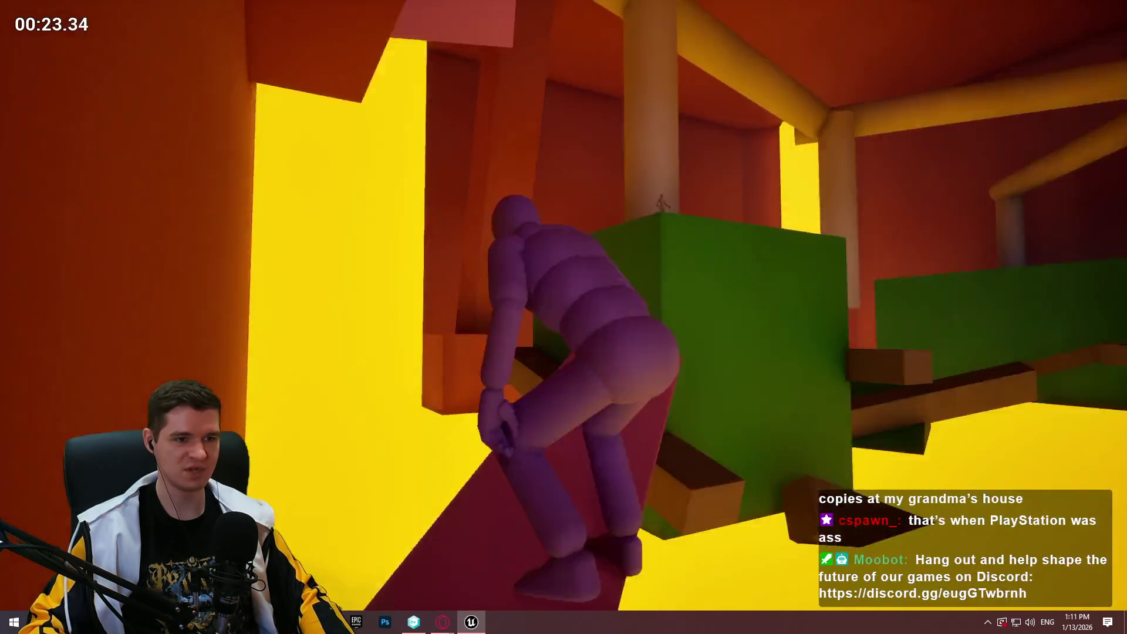
Walk the character along the dark red plank to its far end, then stop the playtest
{"action": "key", "text": "w"}
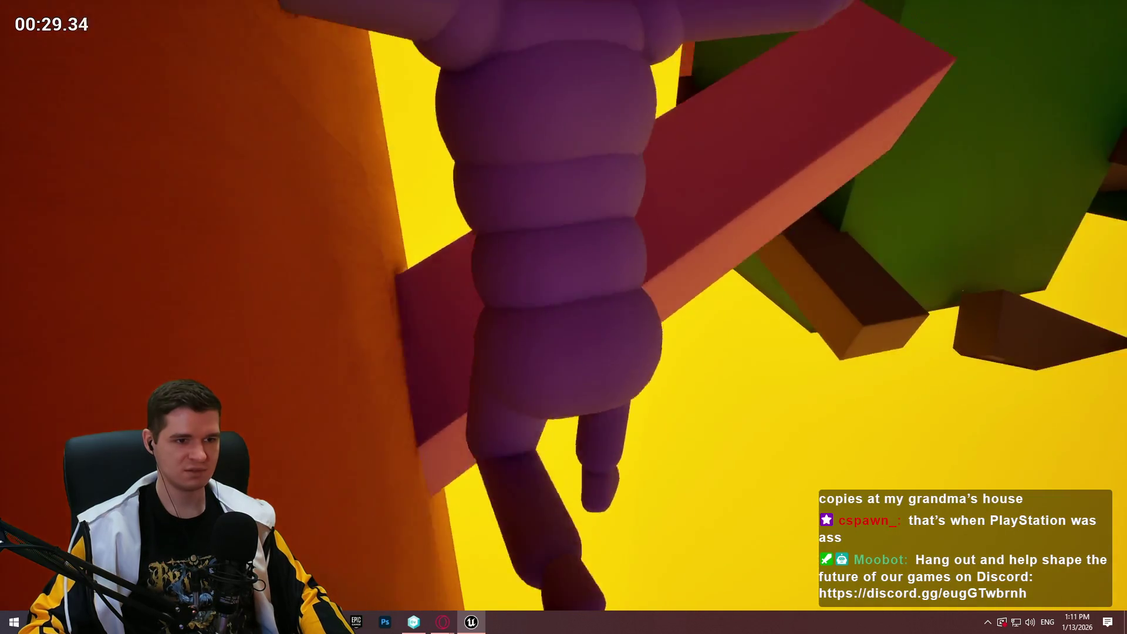
{"action": "key", "text": "w"}
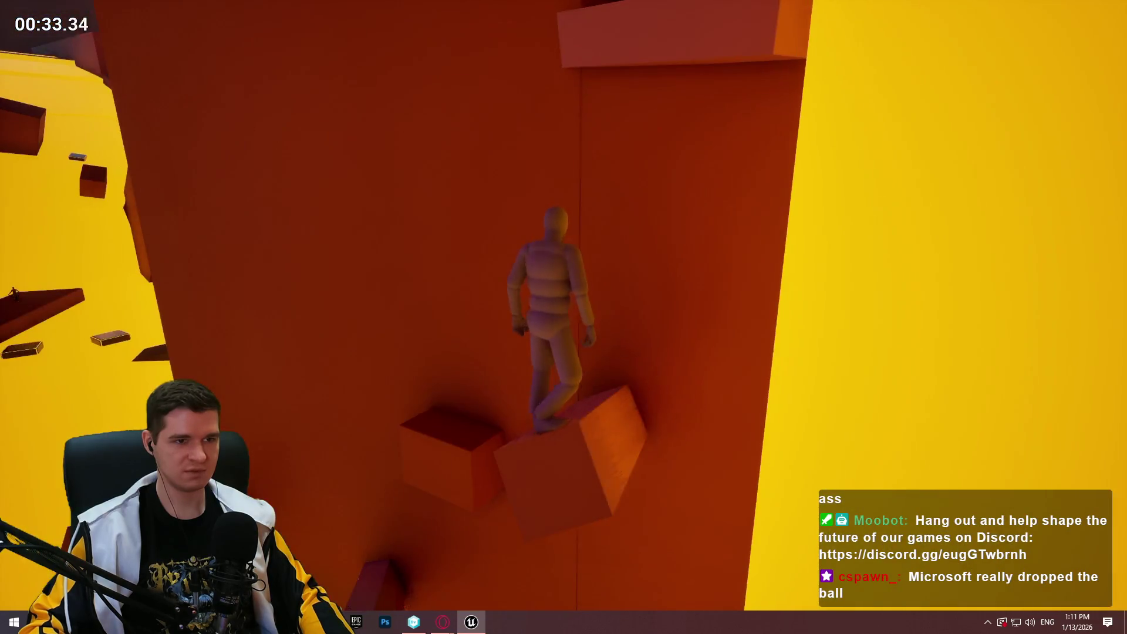
{"action": "key", "text": "w"}
{"action": "key", "text": "w"}
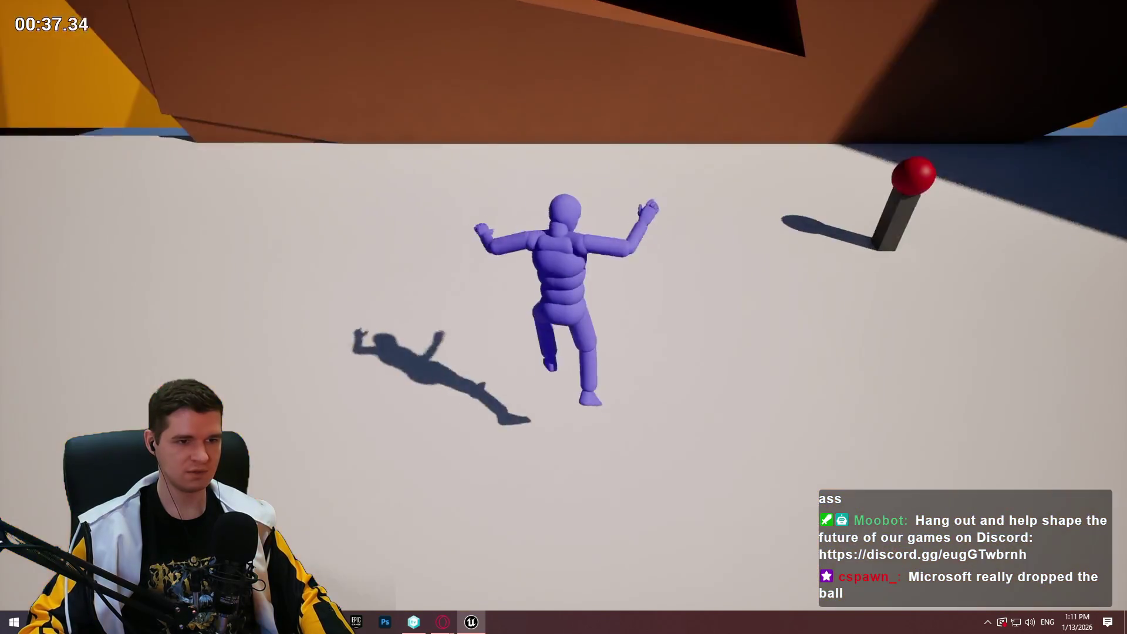
{"action": "key", "text": "Escape"}
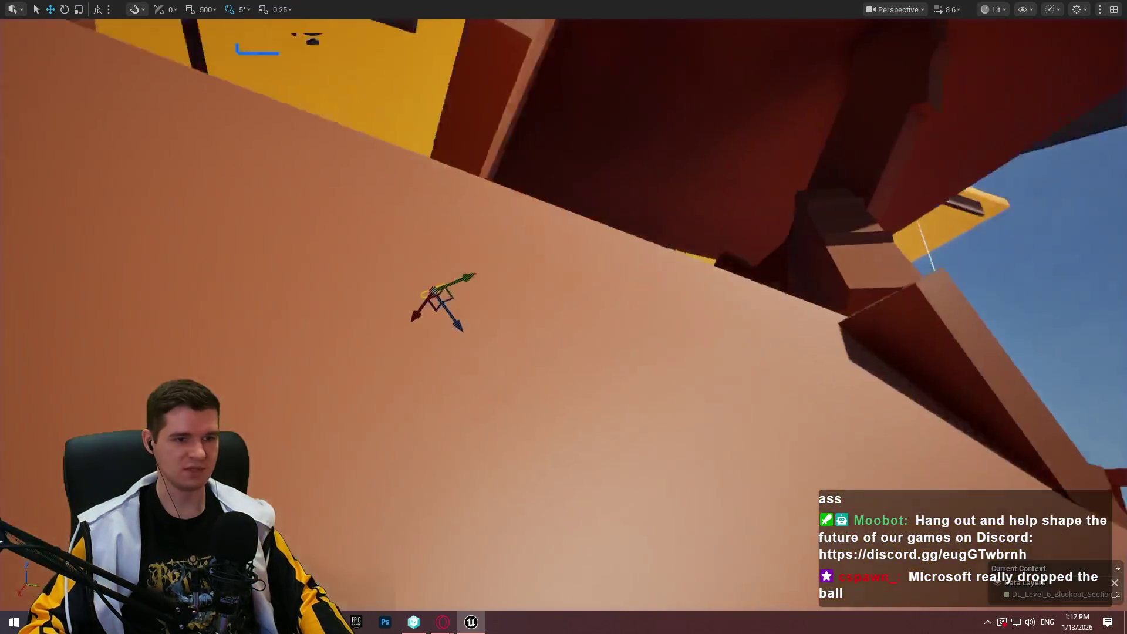
Fly beside the cylinder and spline to the platform, start a quick playtest there, then stop it
{"action": "key", "text": "w"}
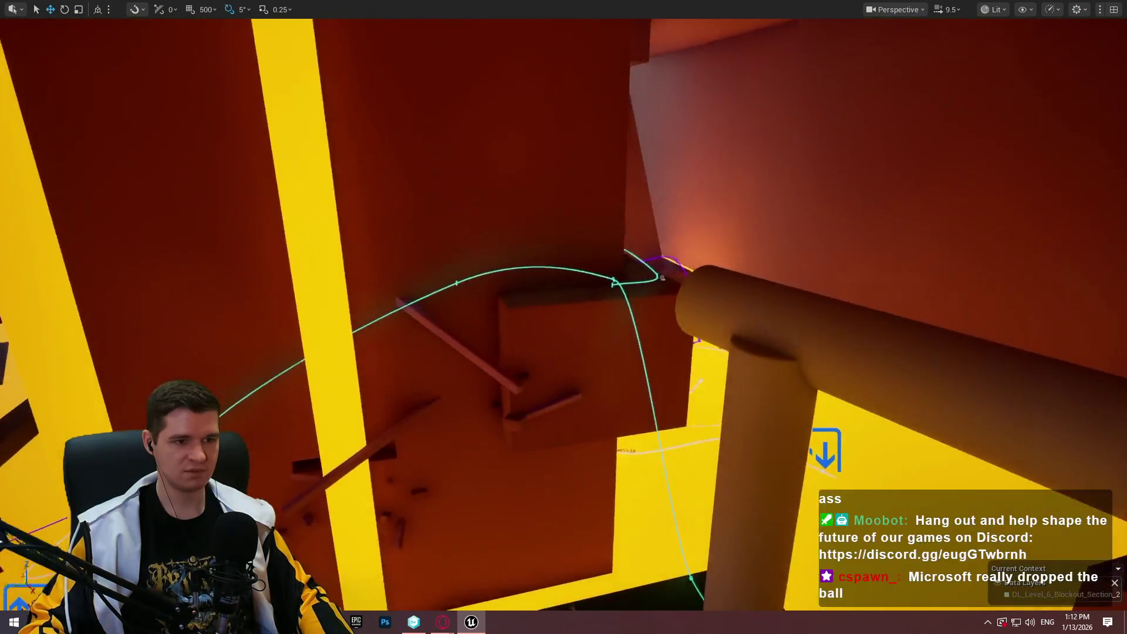
{"action": "left_click_drag", "start_coordinate": [695, 221], "coordinate": [694, 220]}
{"action": "right_click", "coordinate": [589, 301]}
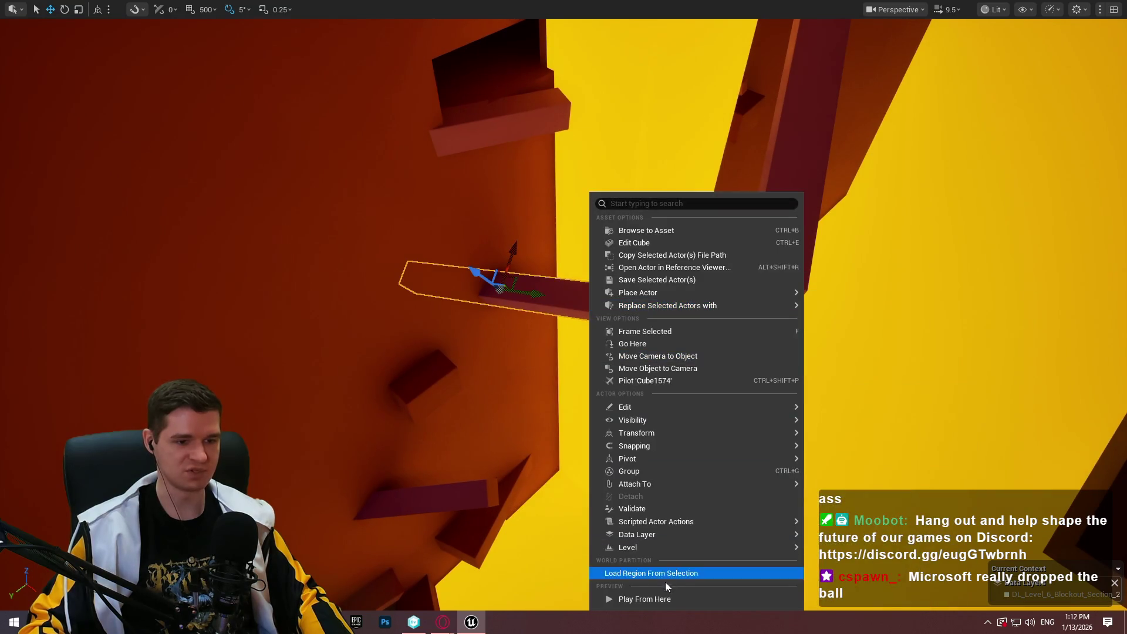
{"action": "left_click", "coordinate": [671, 600]}
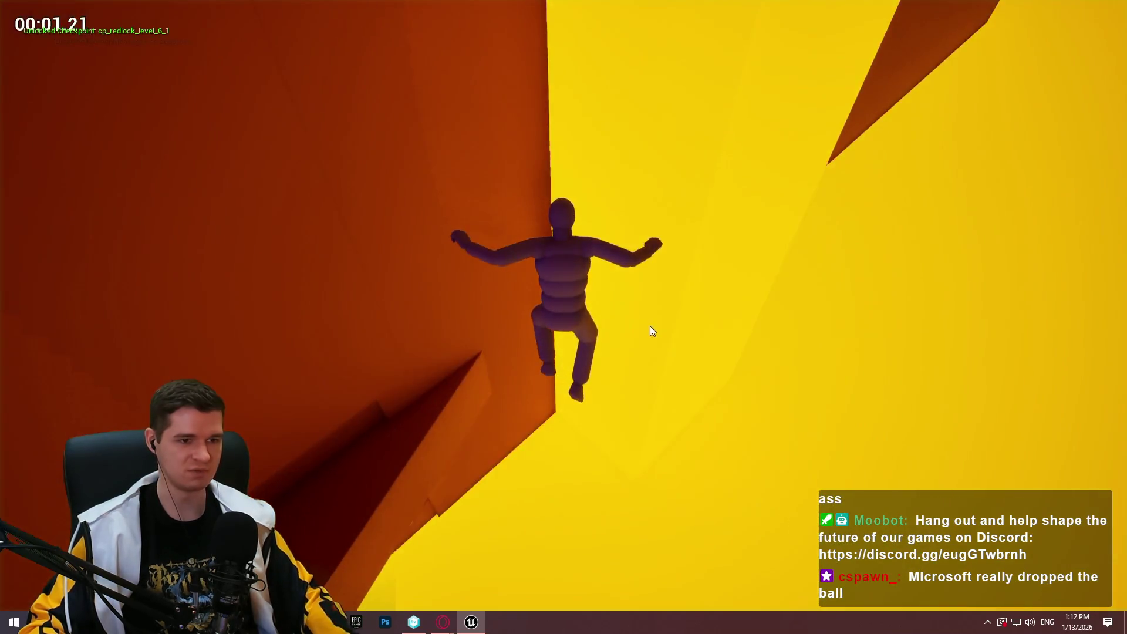
{"action": "key", "text": "Escape"}
Focus the platform and playtest the climbing route beyond it before returning to editing
{"action": "key", "text": "f"}
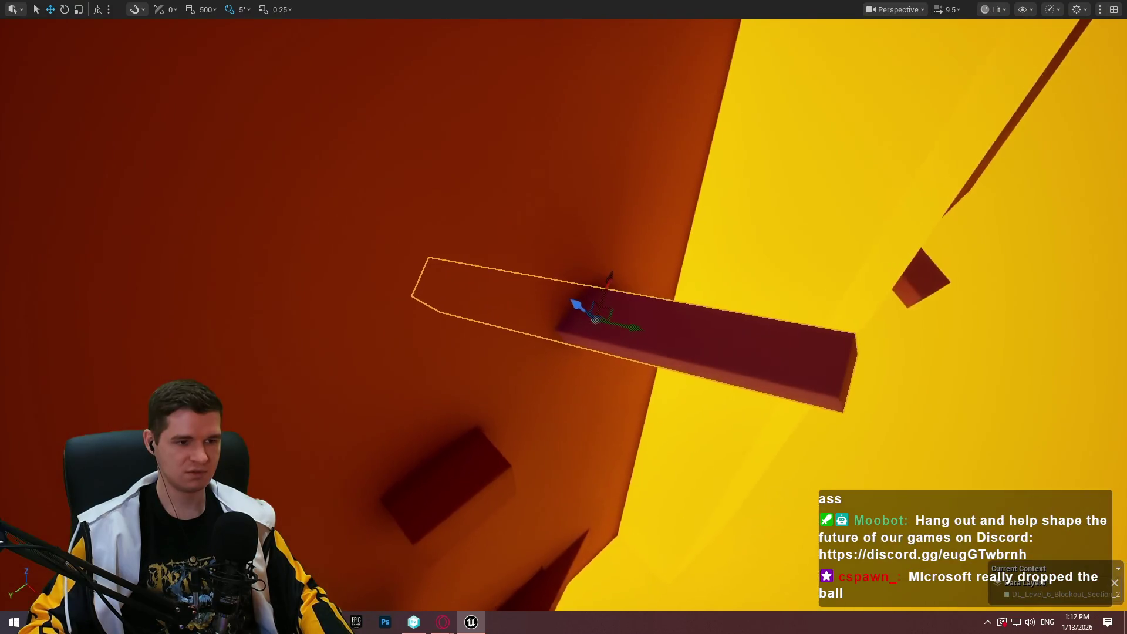
{"action": "left_click", "coordinate": [505, 493]}
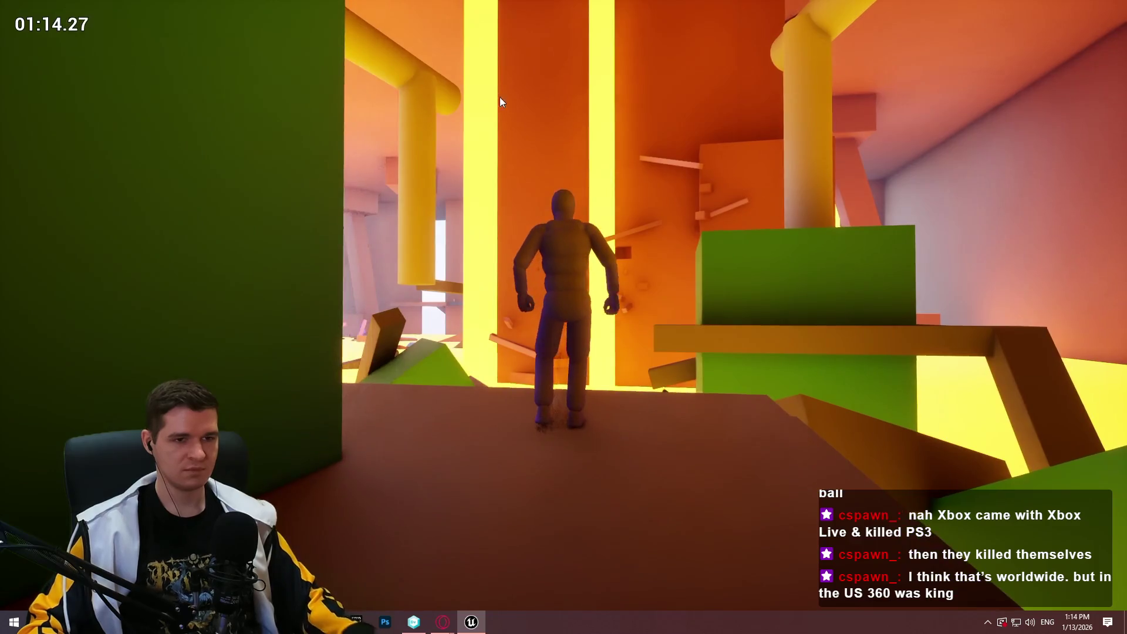
{"action": "key", "text": "Escape"}
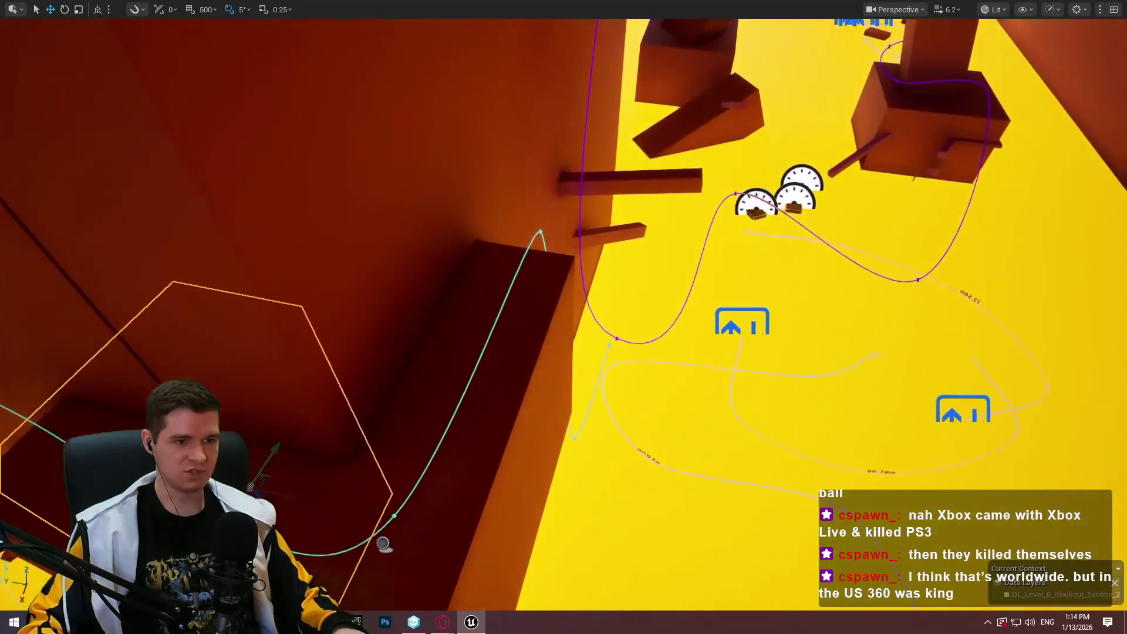
Playtest from the chosen platform, stop it, then bring up Google results for 'us sales ps3 vs 306'
{"action": "right_click", "coordinate": [481, 282]}
{"action": "left_click", "coordinate": [554, 603]}
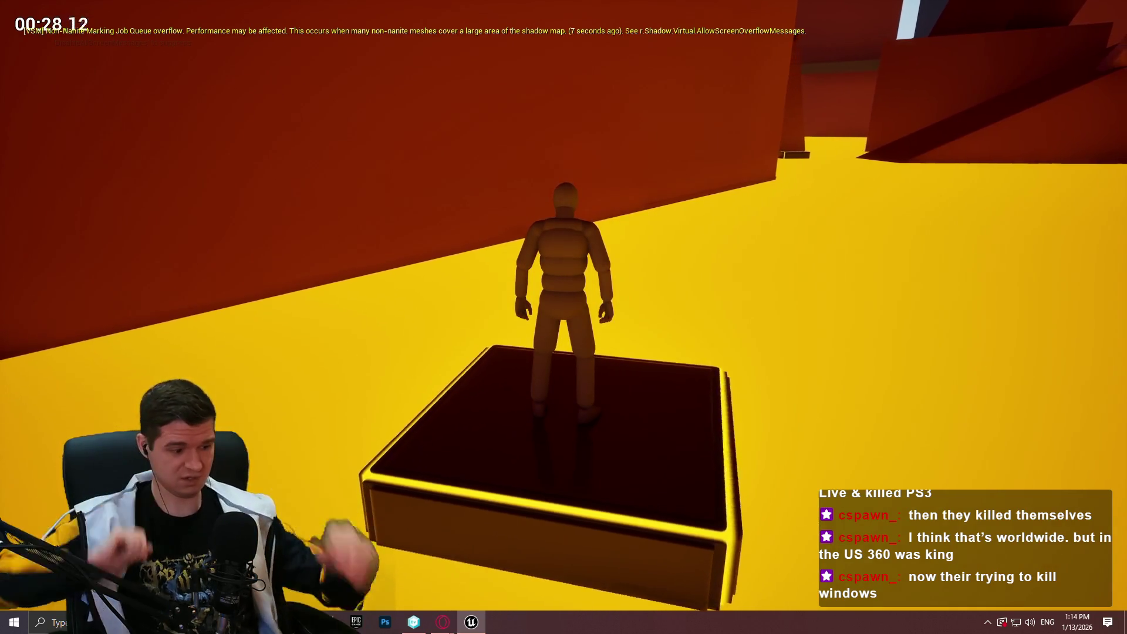
{"action": "key", "text": "Escape"}
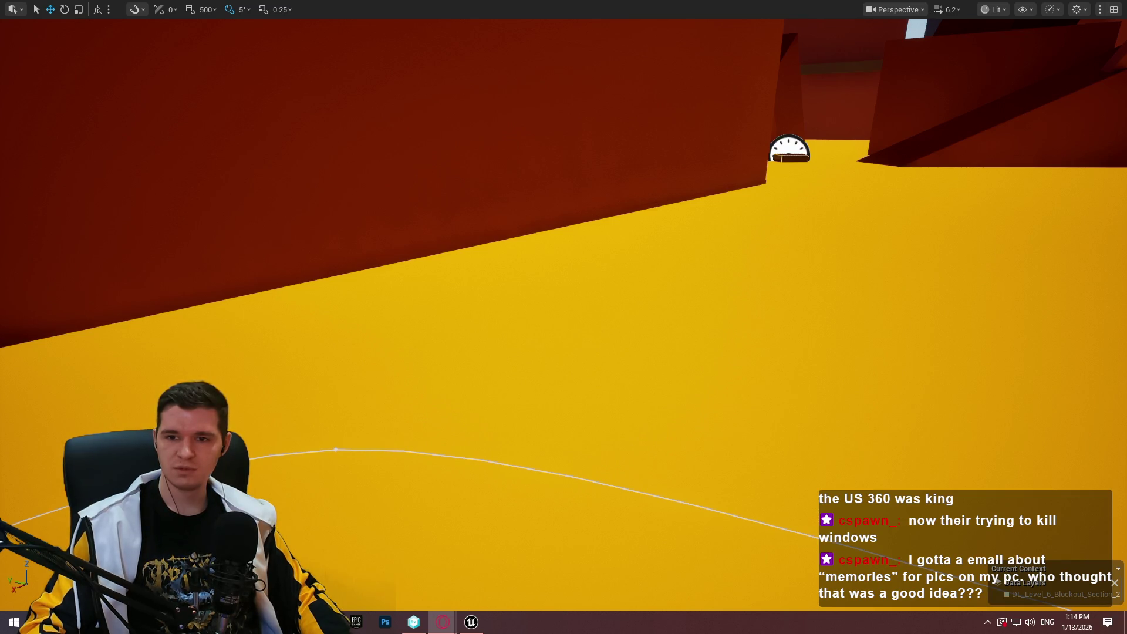
{"action": "left_click_drag", "start_coordinate": [495, 111], "coordinate": [498, 112]}
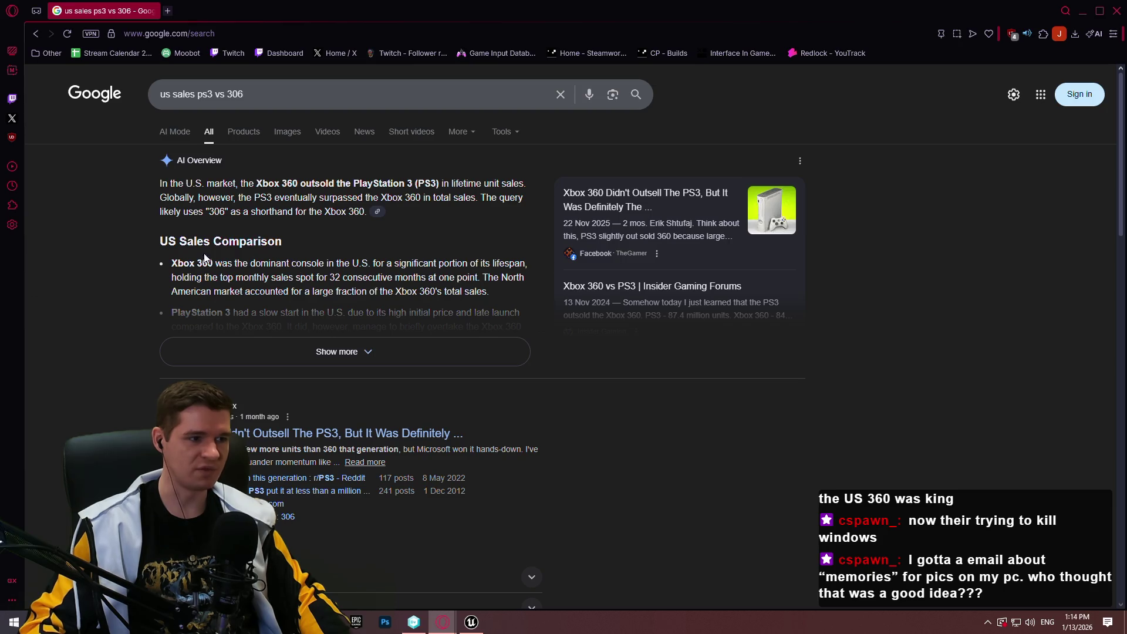
Expand the AI Overview (PS3 ~87.4M vs Xbox 360 84M) and read down to People also ask
{"action": "left_click", "coordinate": [352, 352]}
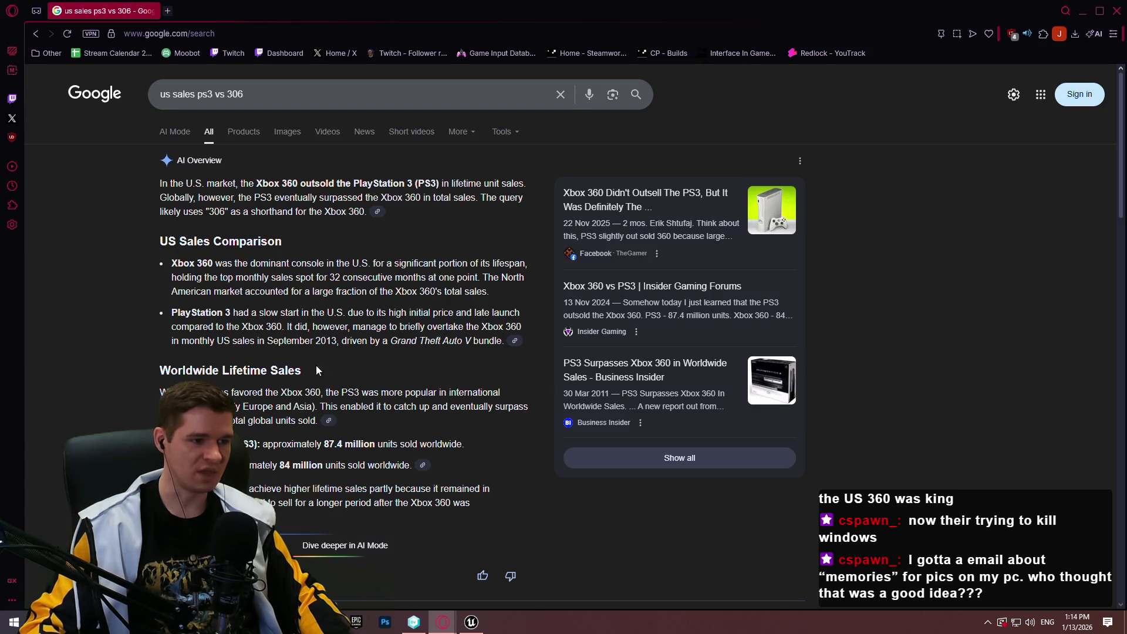
{"action": "scroll", "coordinate": [316, 370], "scroll_direction": "down", "scroll_amount": 2}
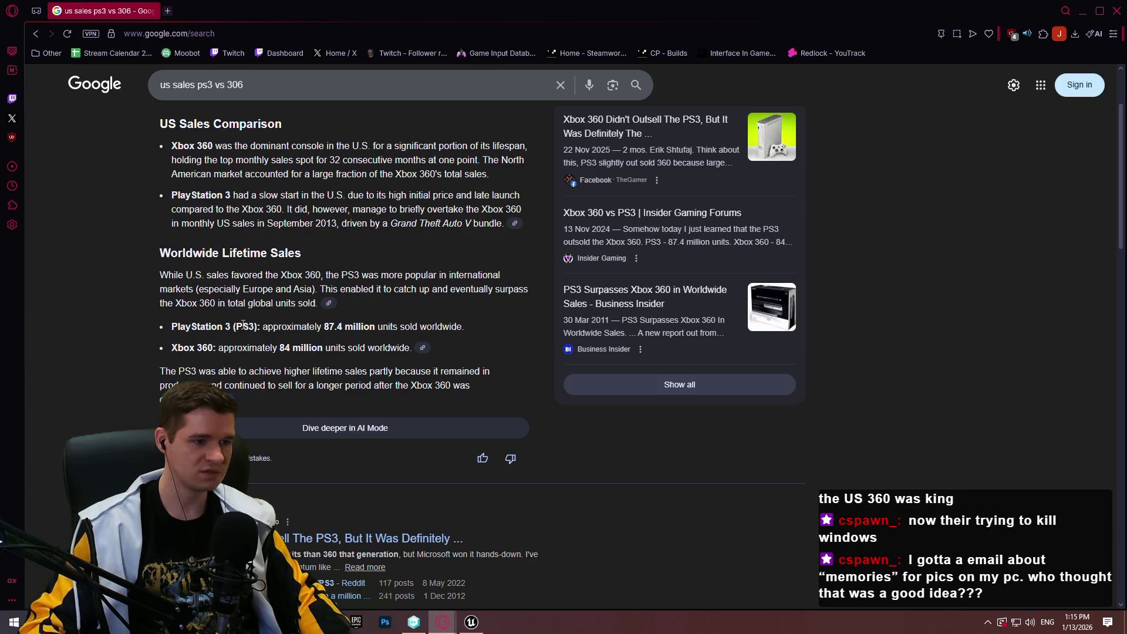
{"action": "scroll", "coordinate": [243, 325], "scroll_direction": "down", "scroll_amount": 3}
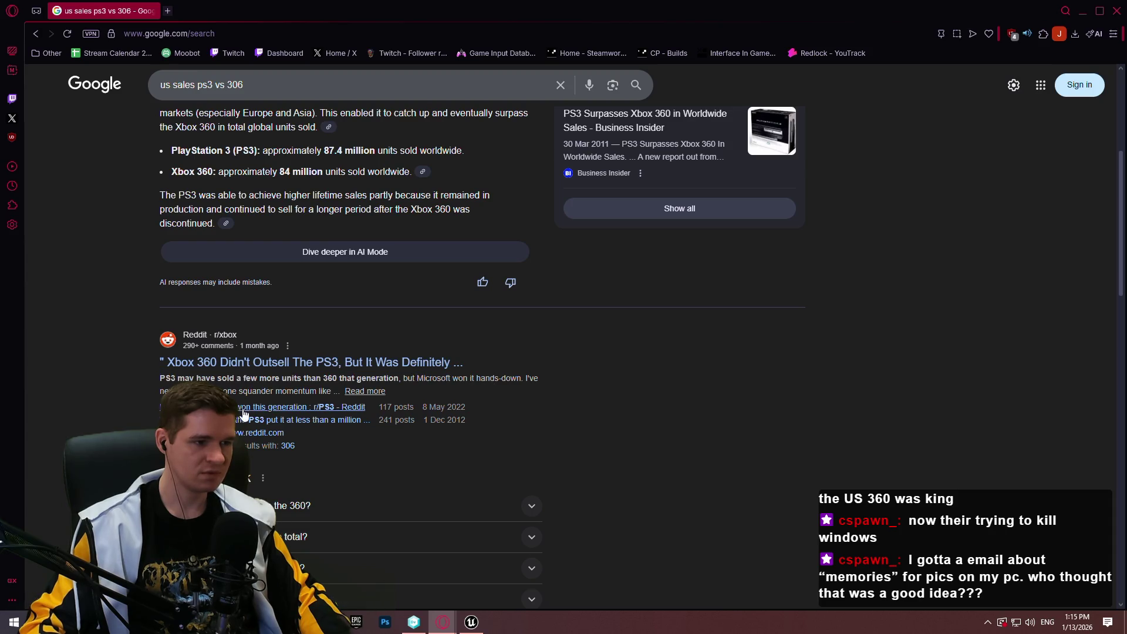
{"action": "scroll", "coordinate": [260, 385], "scroll_direction": "down", "scroll_amount": 2}
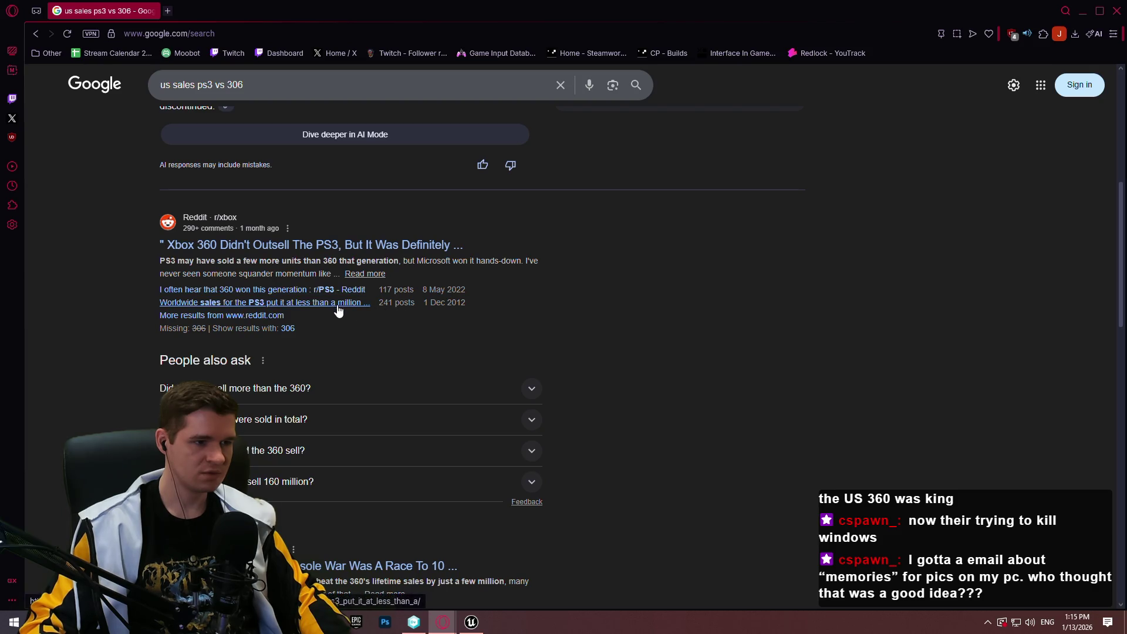
{"action": "scroll", "coordinate": [275, 306], "scroll_direction": "down", "scroll_amount": 2}
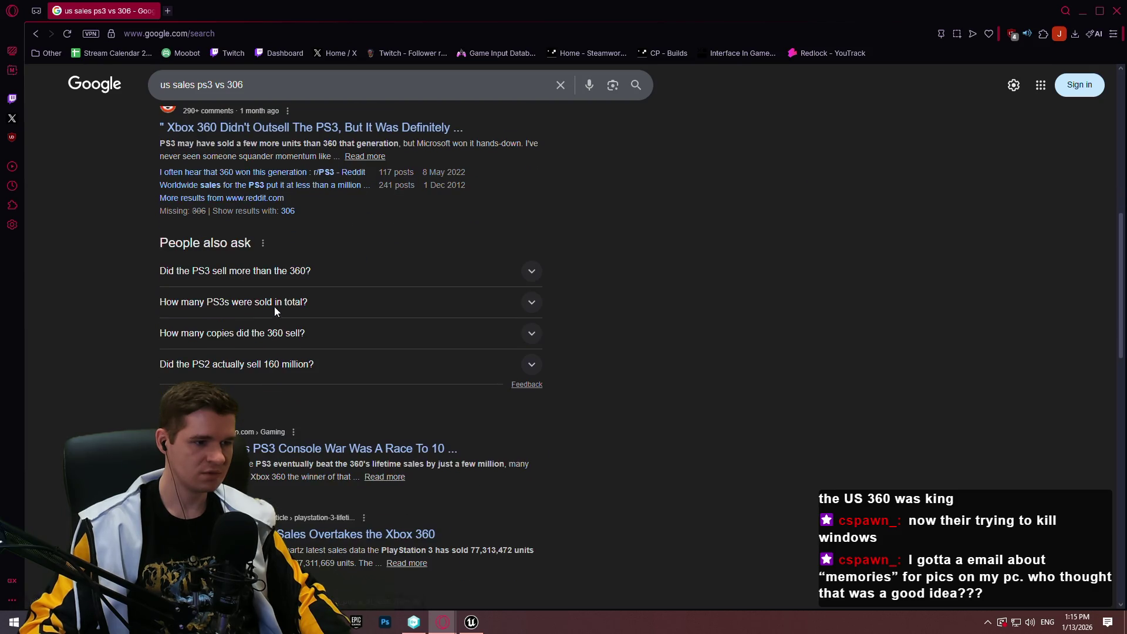
{"action": "scroll", "coordinate": [431, 480], "scroll_direction": "down", "scroll_amount": 1}
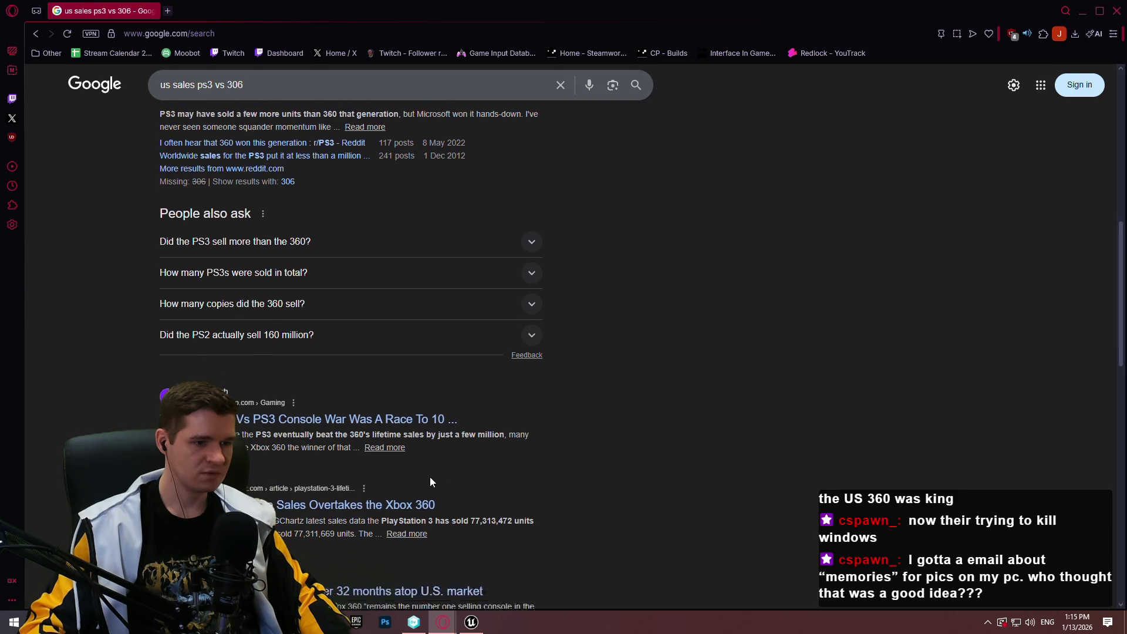
{"action": "scroll", "coordinate": [429, 459], "scroll_direction": "down", "scroll_amount": 1}
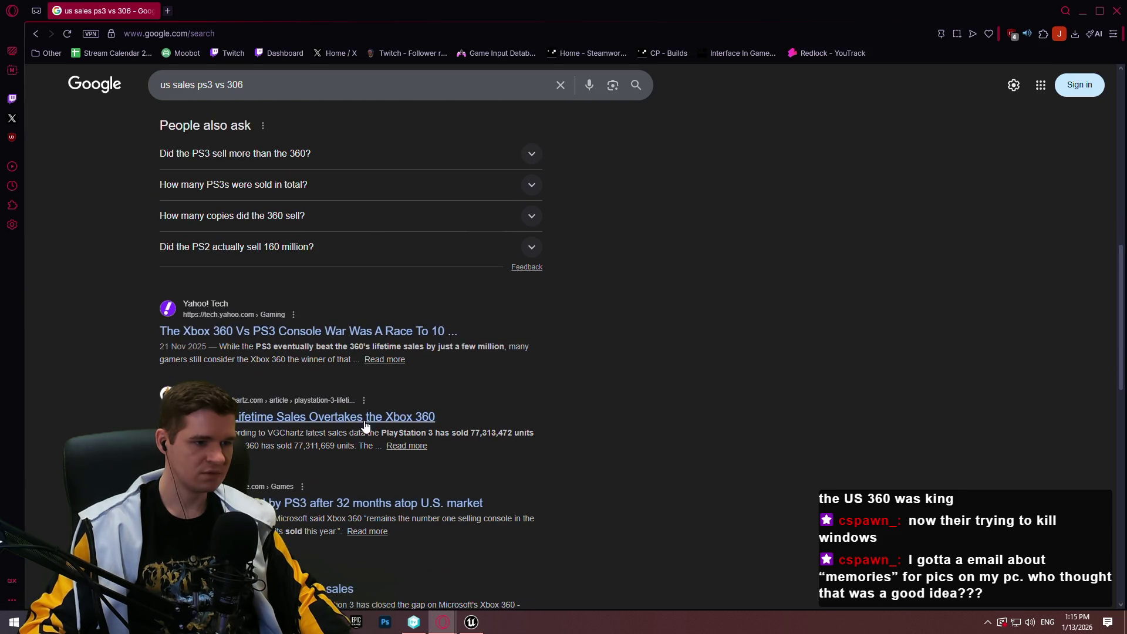